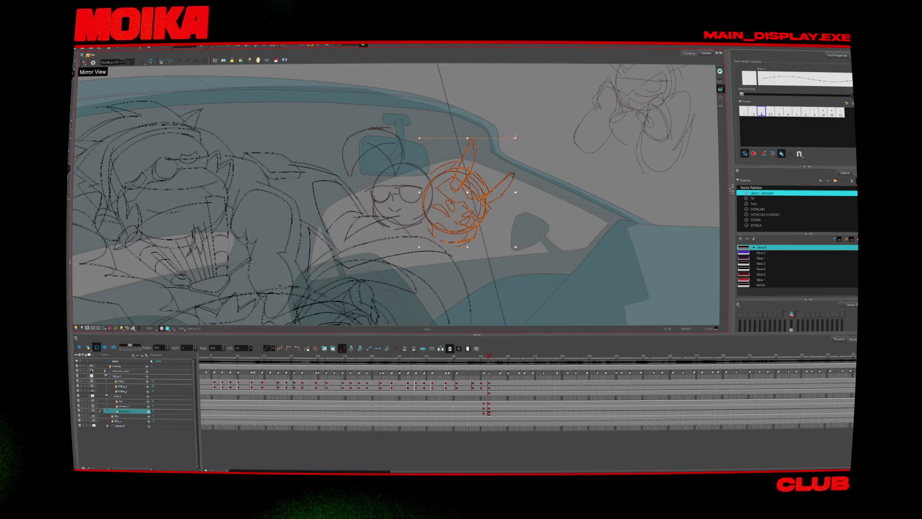
Step: Lasso the orange sketch and check the drawing in Mirror View
drag(534, 139, 442, 167)
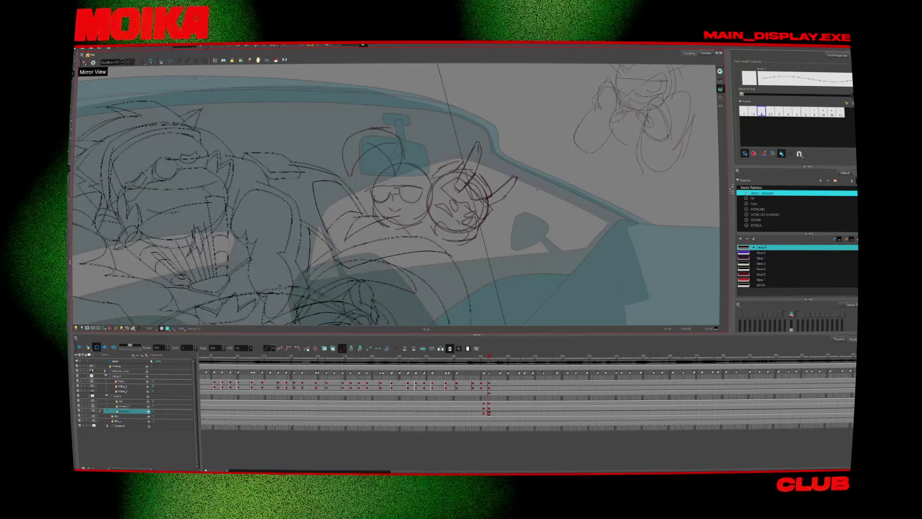
click(85, 63)
click(85, 62)
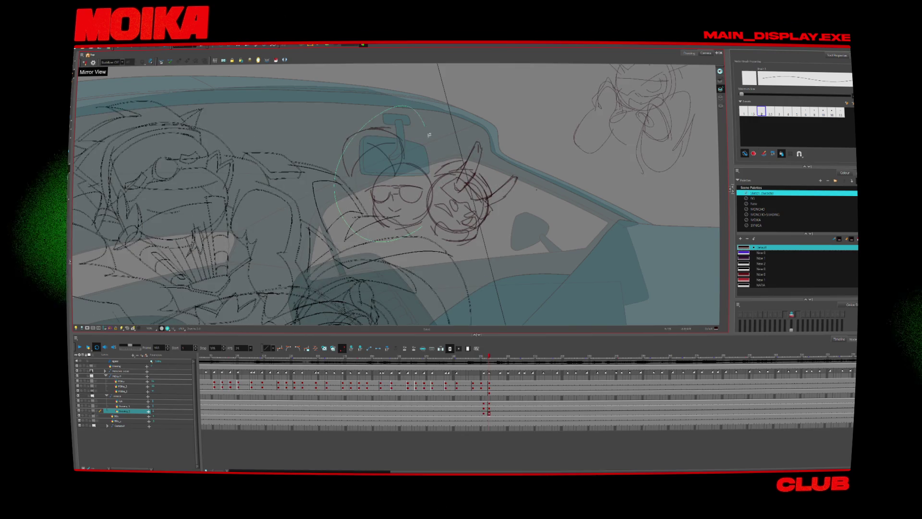
Step: Select the sunglasses character's strokes, move them up-left, and check the composition mirrored
drag(429, 135, 429, 140)
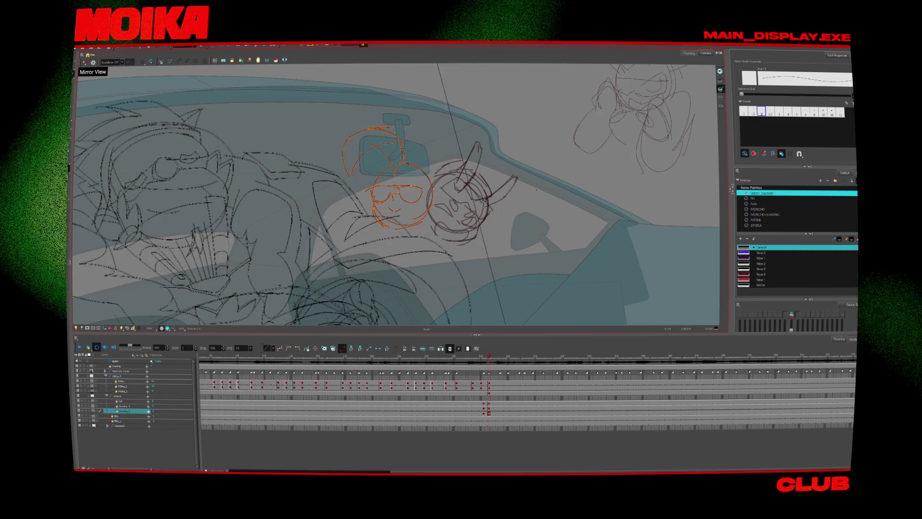
drag(394, 197, 336, 187)
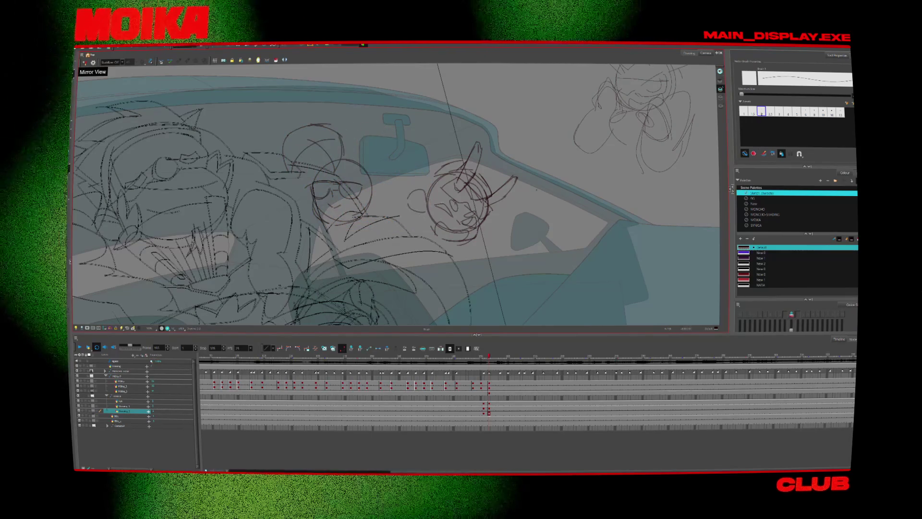
click(85, 63)
click(85, 63)
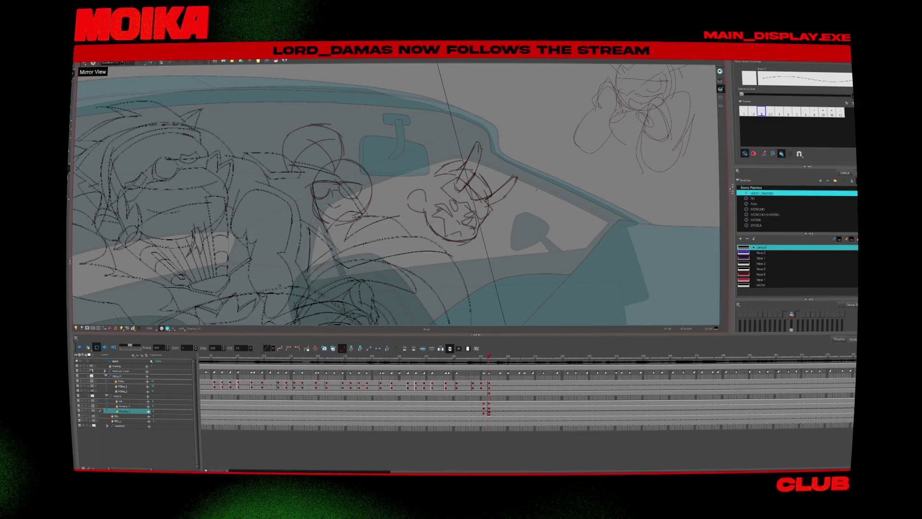
Step: Switch to the Clip Studio Paint drawing and recentre it in view
click(430, 459)
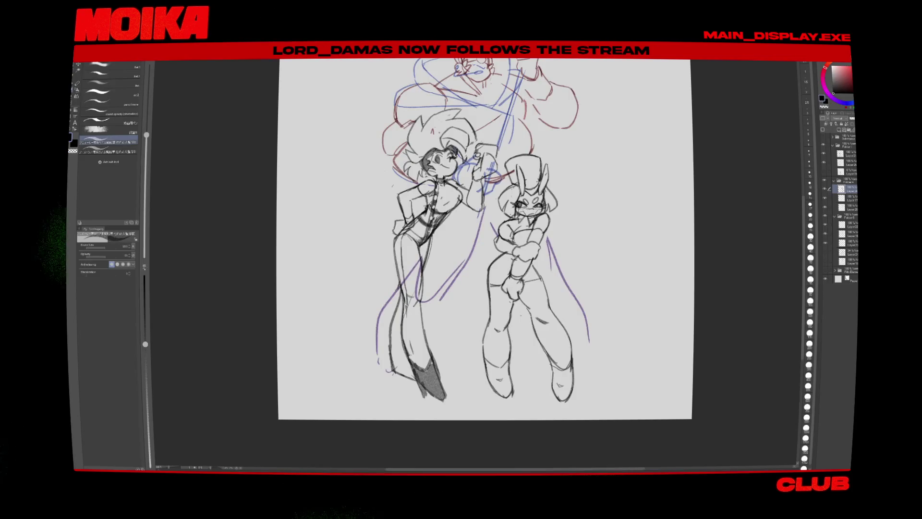
drag(579, 178, 500, 279)
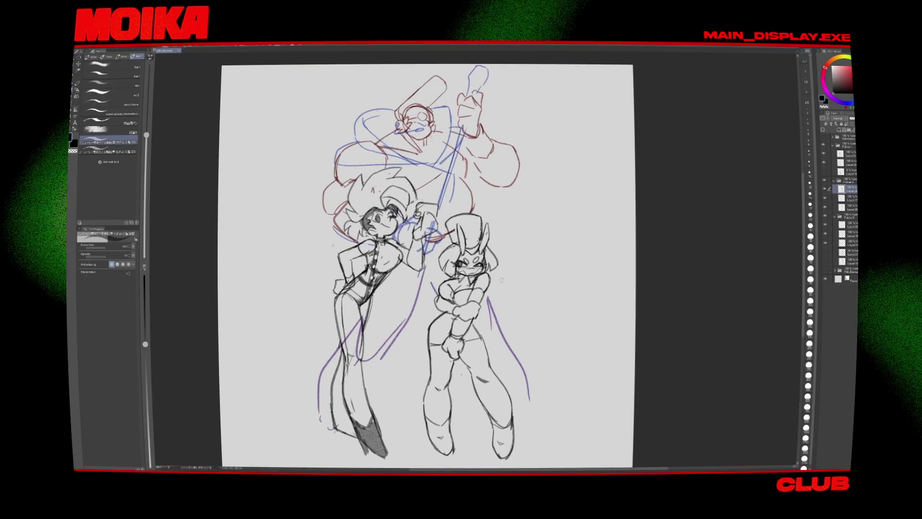
scroll(427, 264, down, 2)
scroll(428, 265, up, 3)
scroll(428, 264, down, 2)
scroll(428, 264, up, 2)
drag(427, 264, 444, 257)
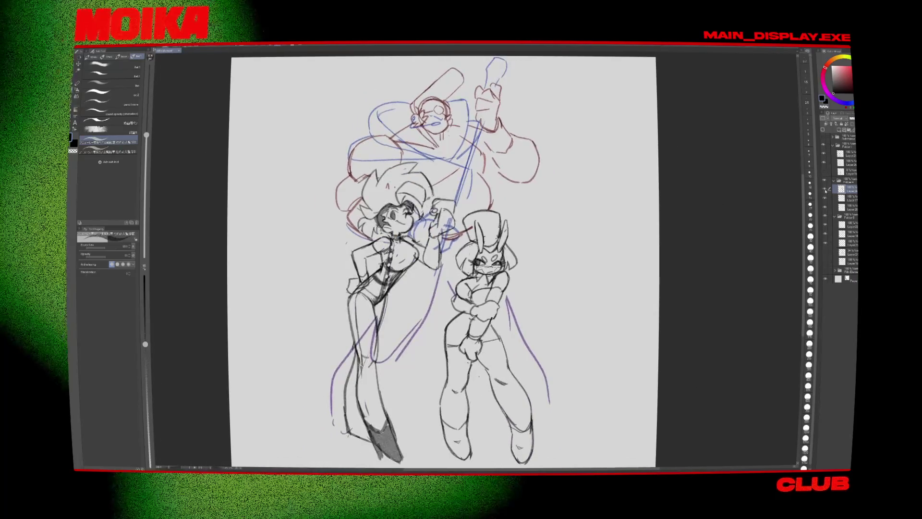
Step: Compare the left character's visibility, then fade its three sketch layers to low opacity
click(834, 181)
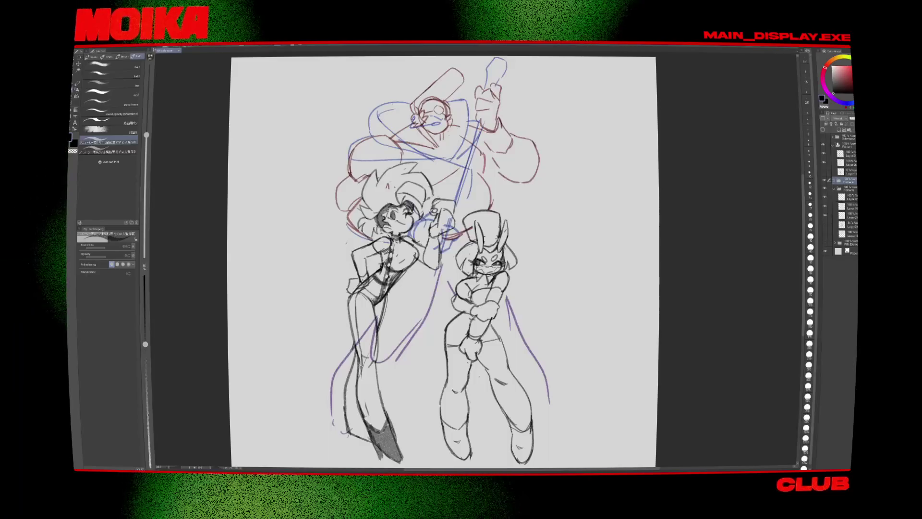
click(824, 180)
click(824, 180)
click(824, 181)
click(823, 181)
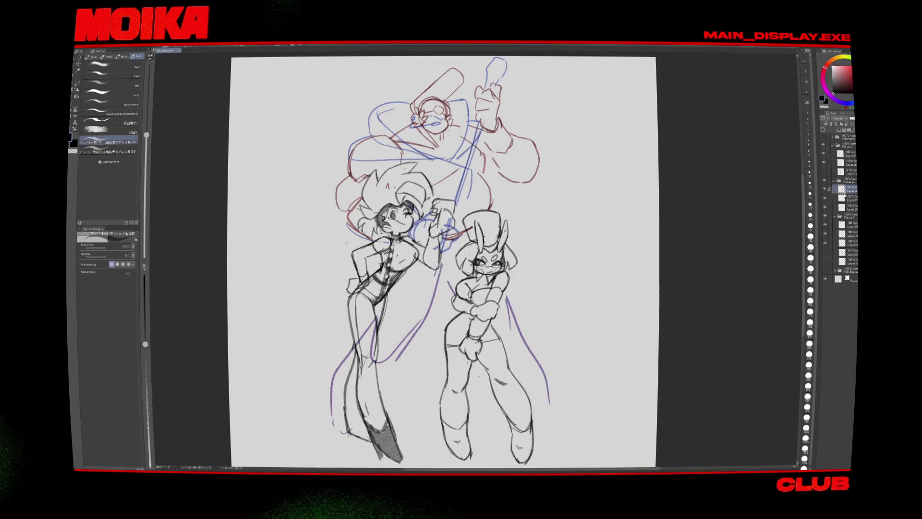
click(845, 189)
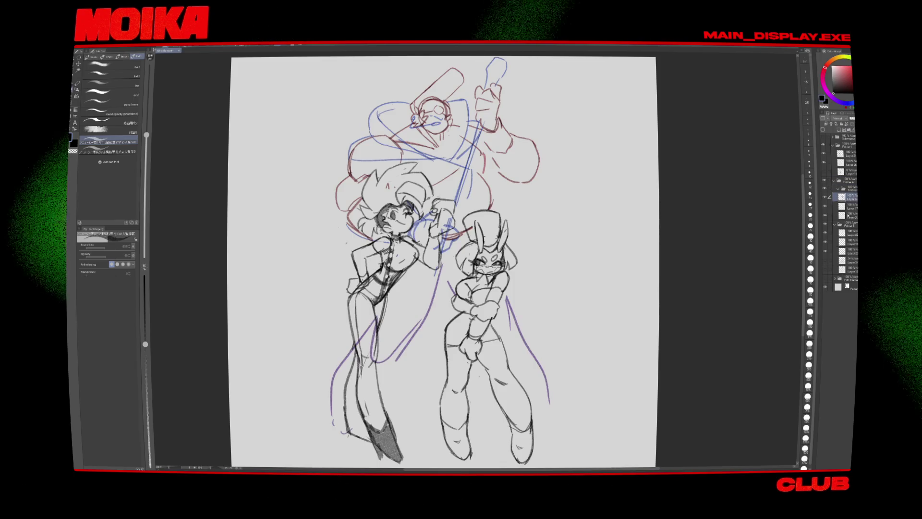
drag(852, 118, 843, 118)
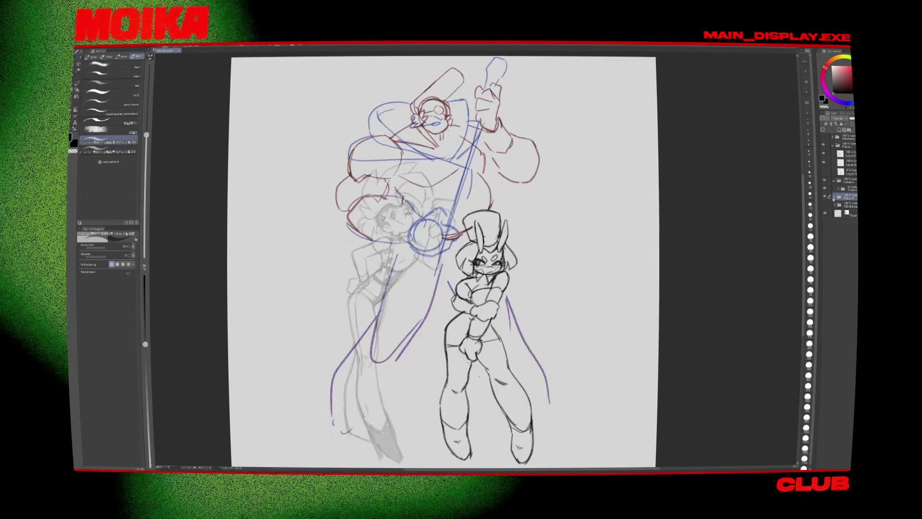
Step: Hide the red and blue roughs and the bunny character, and expand the faded sketch's folder
click(824, 197)
click(824, 152)
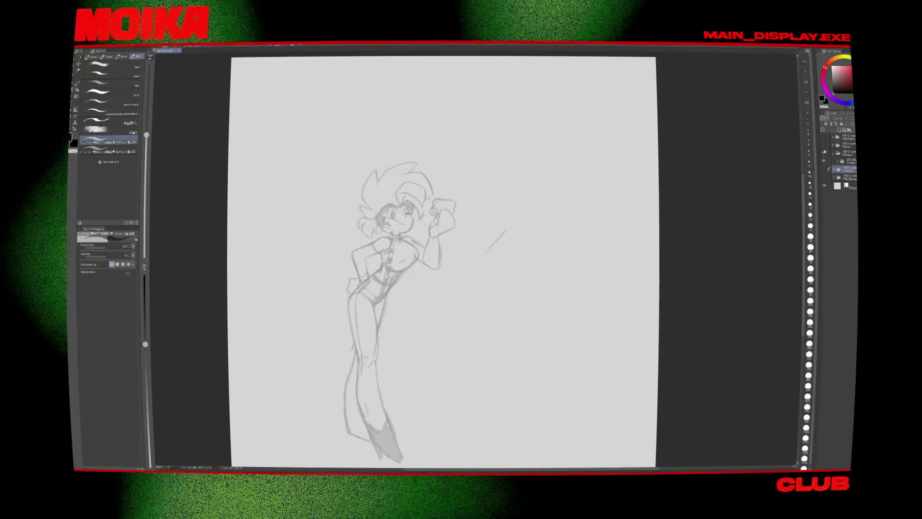
click(834, 161)
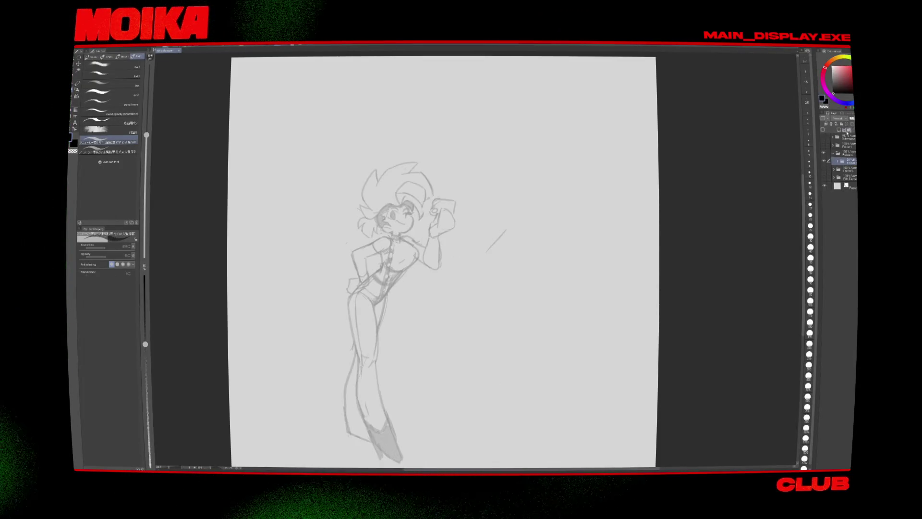
scroll(361, 251, up, 4)
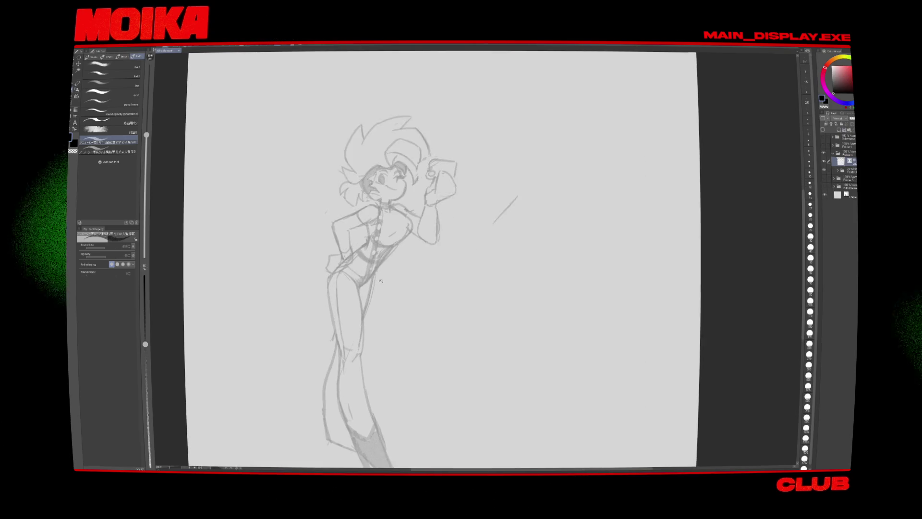
scroll(398, 241, up, 2)
scroll(410, 284, down, 1)
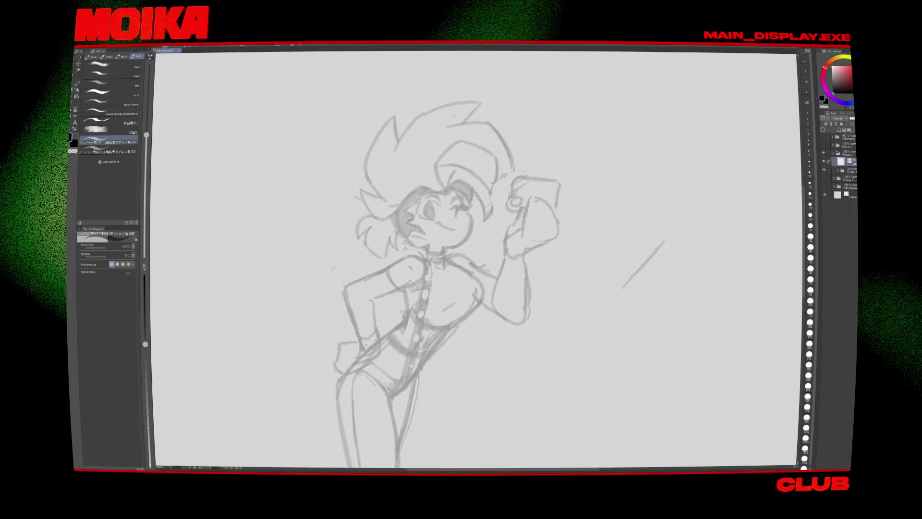
scroll(410, 284, down, 4)
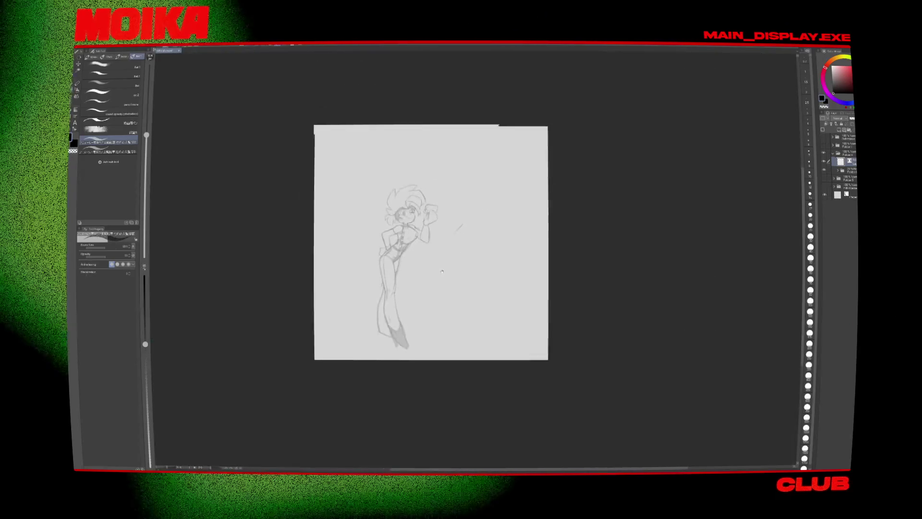
scroll(424, 237, up, 2)
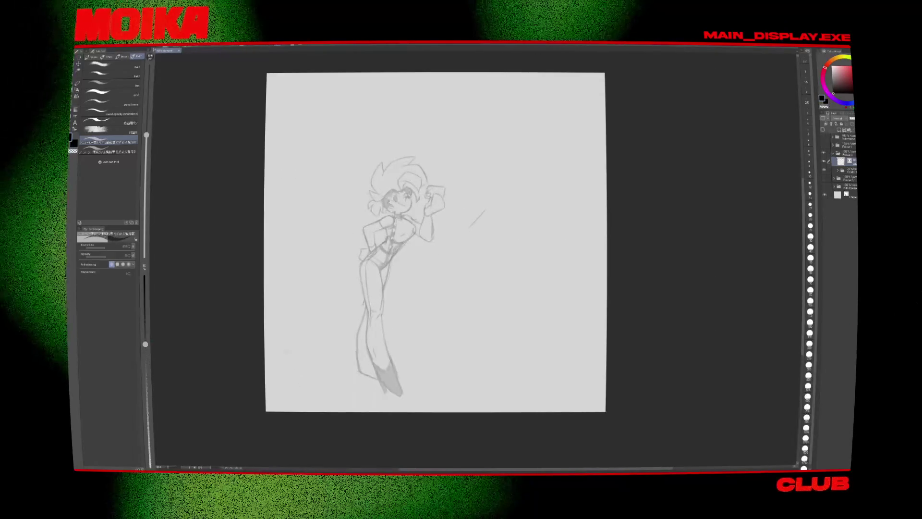
click(90, 50)
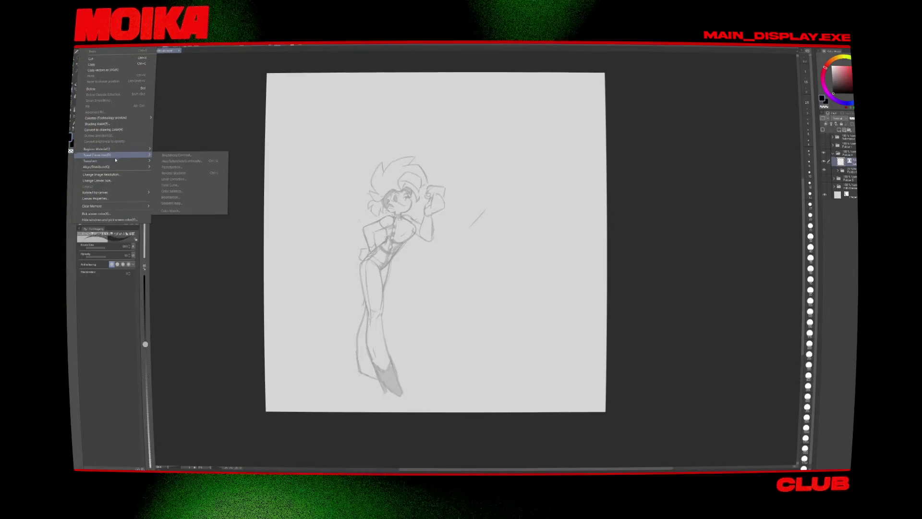
Step: Cancel Change Canvas Size, leaving the canvas dimensions unchanged
click(113, 181)
click(663, 365)
scroll(398, 204, up, 2)
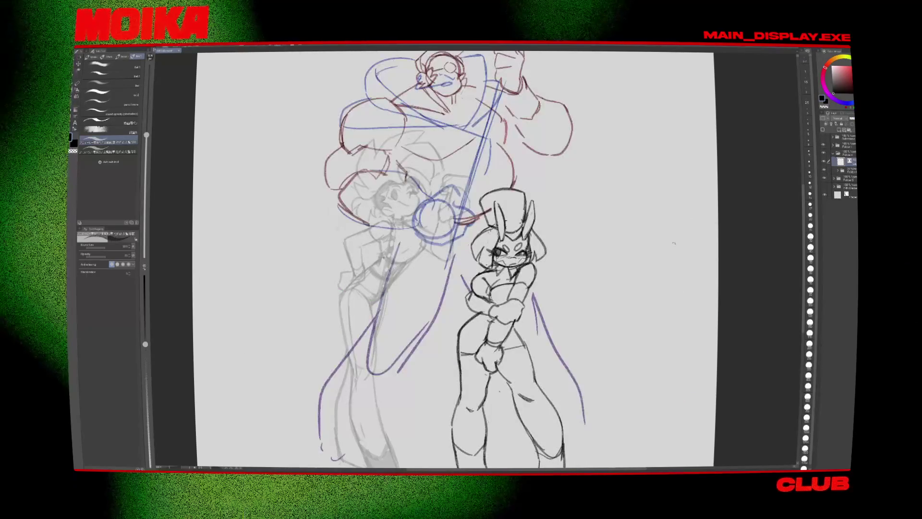
scroll(674, 244, down, 3)
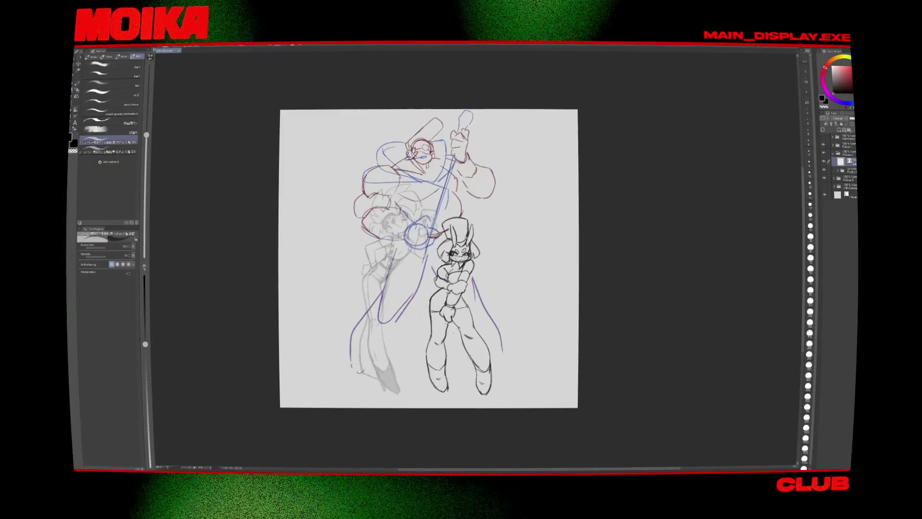
Step: Toggle the grey girl sketch's visibility to compare it
click(824, 153)
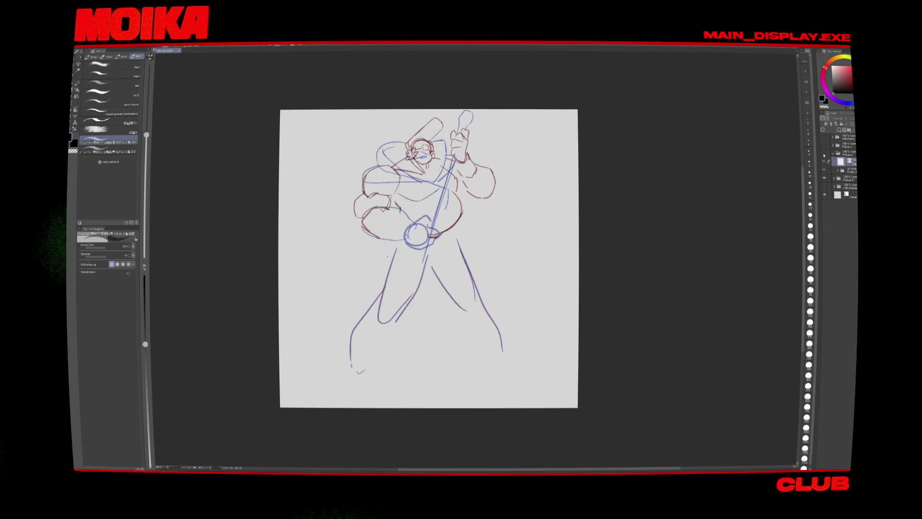
click(824, 155)
click(825, 162)
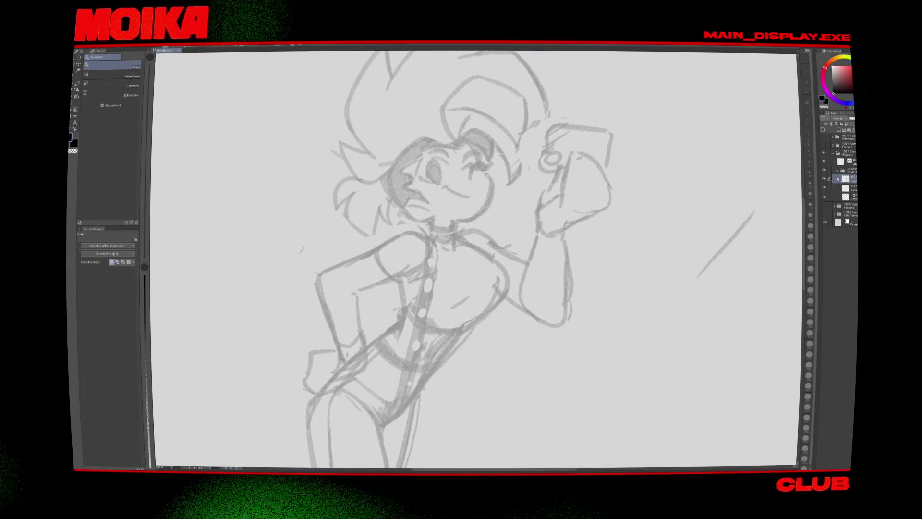
Step: Set up the pen for inking with size 4 and stabilization around 11
key(p)
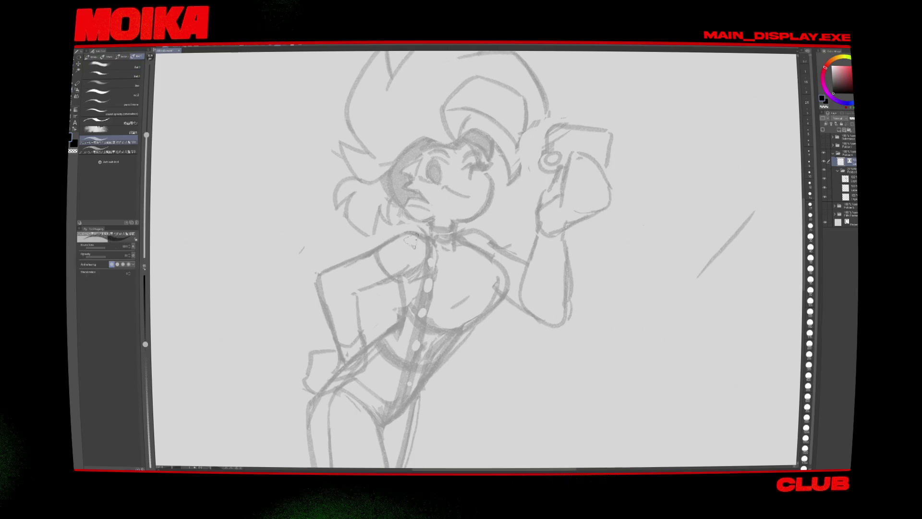
key(o)
key(p)
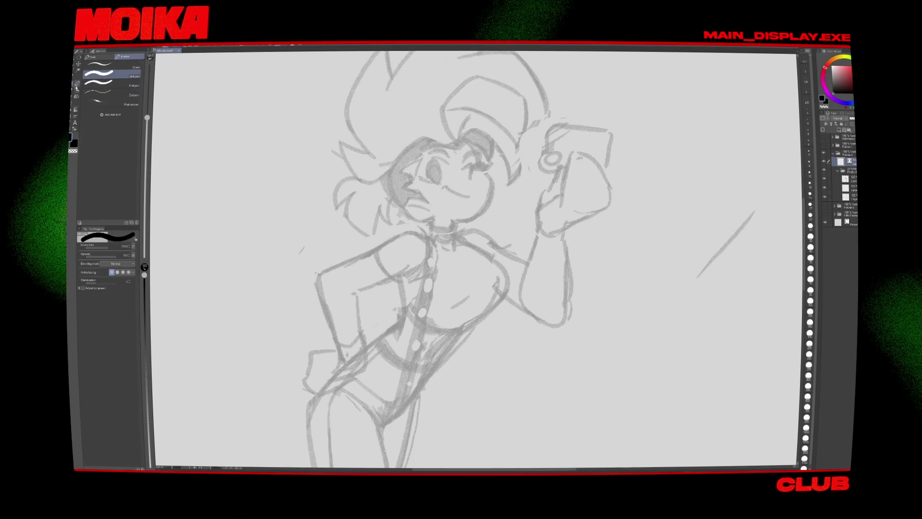
drag(272, 117, 255, 175)
key(ctrl+z)
key(bracketright)
key(bracketright)
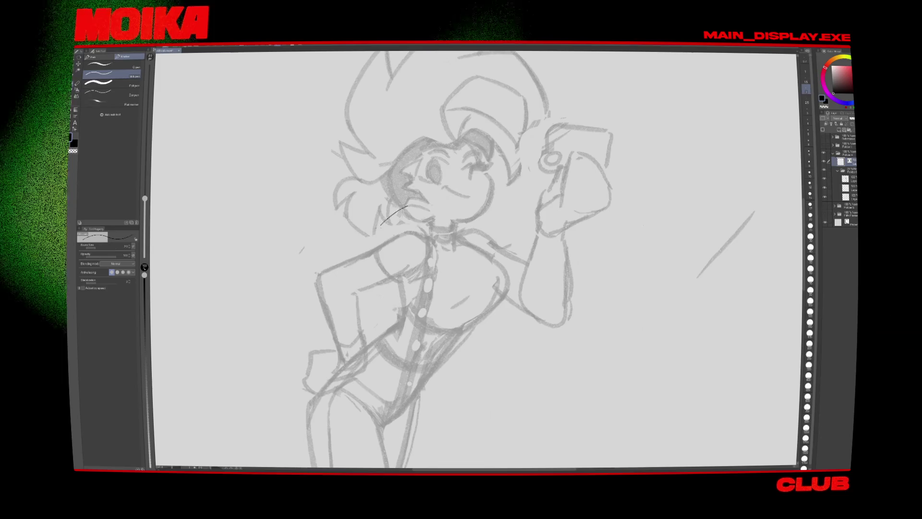
key(ctrl+z)
click(104, 283)
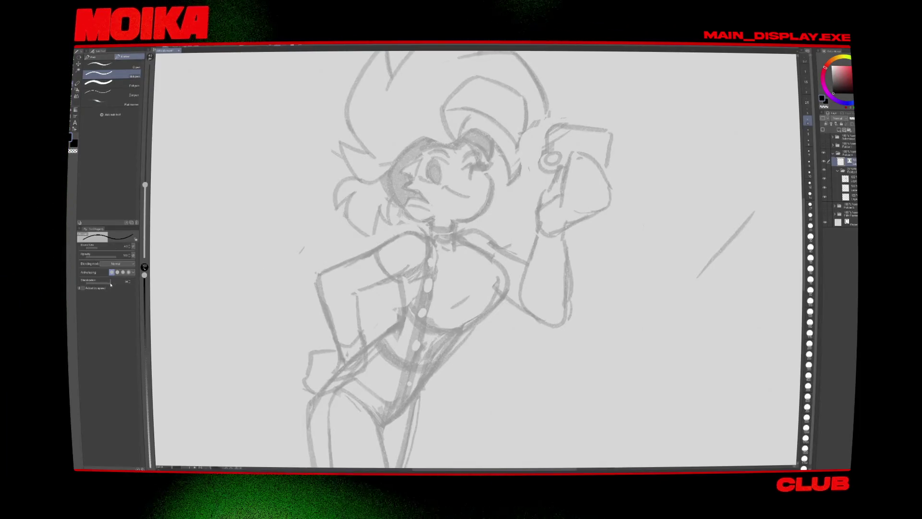
Step: Try ink strokes near the eye and over the diagonal line, then undo them
drag(471, 139, 465, 188)
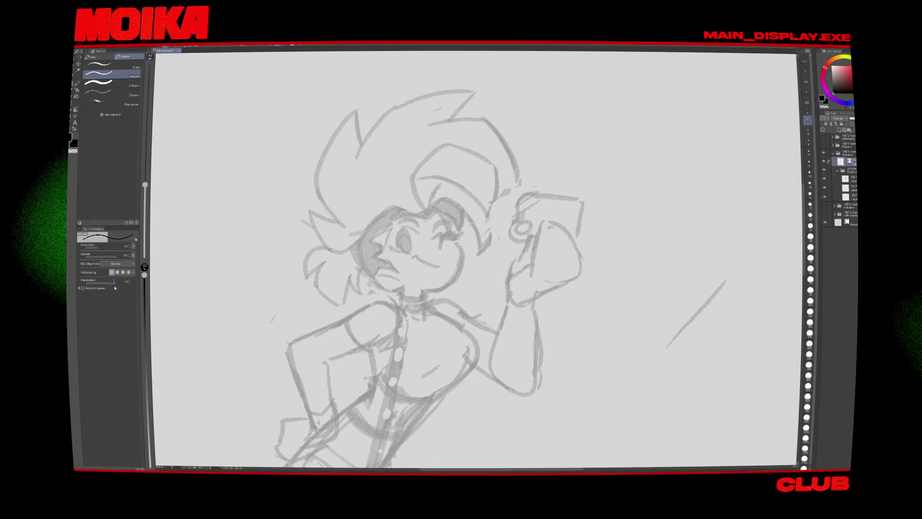
mouse_move(360, 165)
mouse_down()
mouse_move(400, 226)
mouse_move(409, 193)
mouse_move(479, 157)
mouse_up()
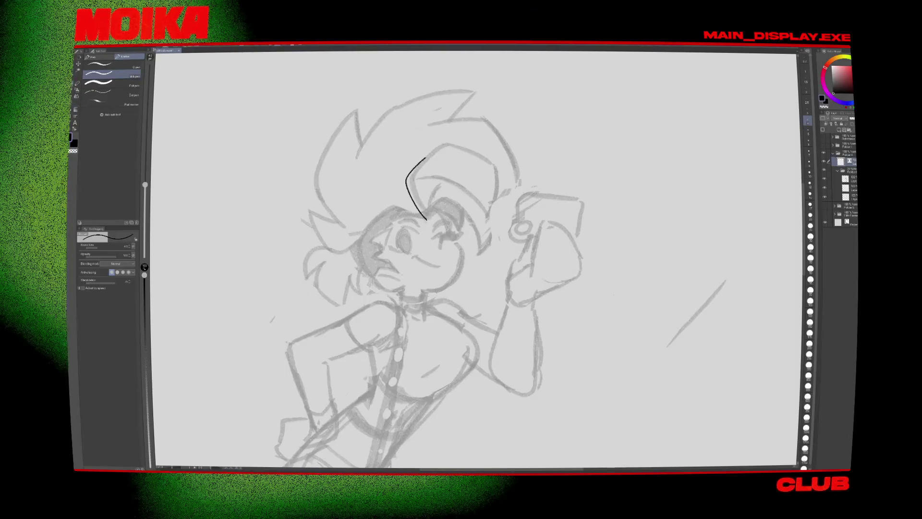
key(h)
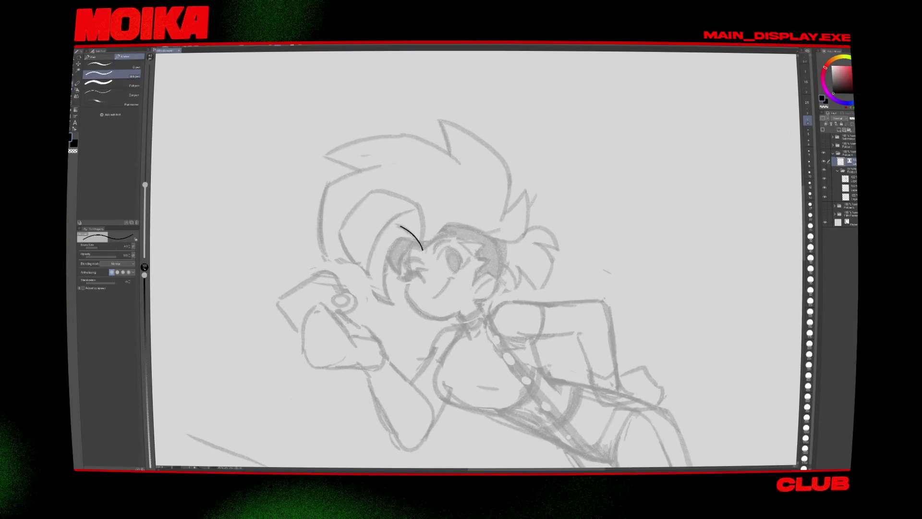
key(h)
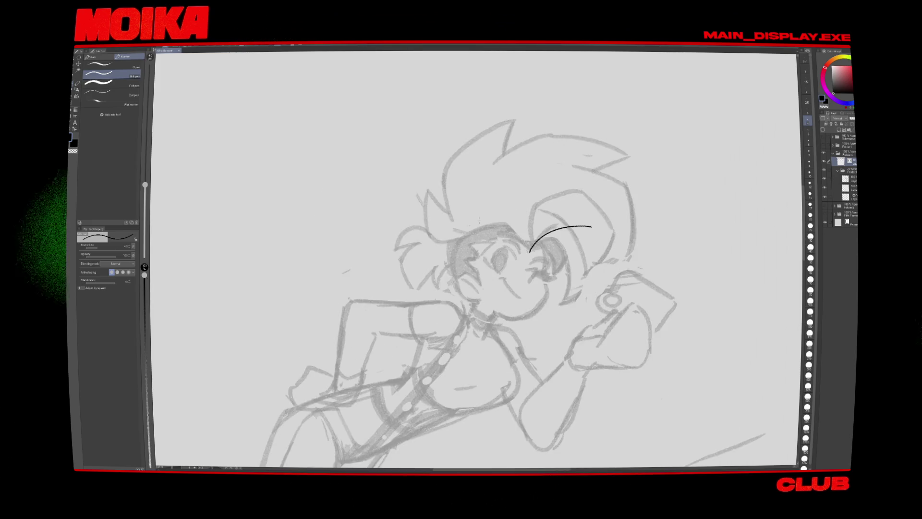
drag(527, 224, 528, 251)
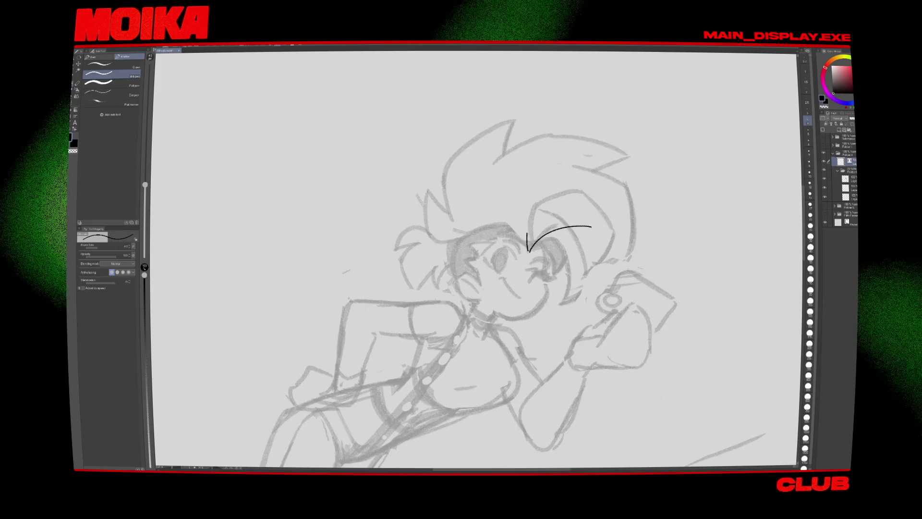
key(ctrl+z)
key(ctrl+z)
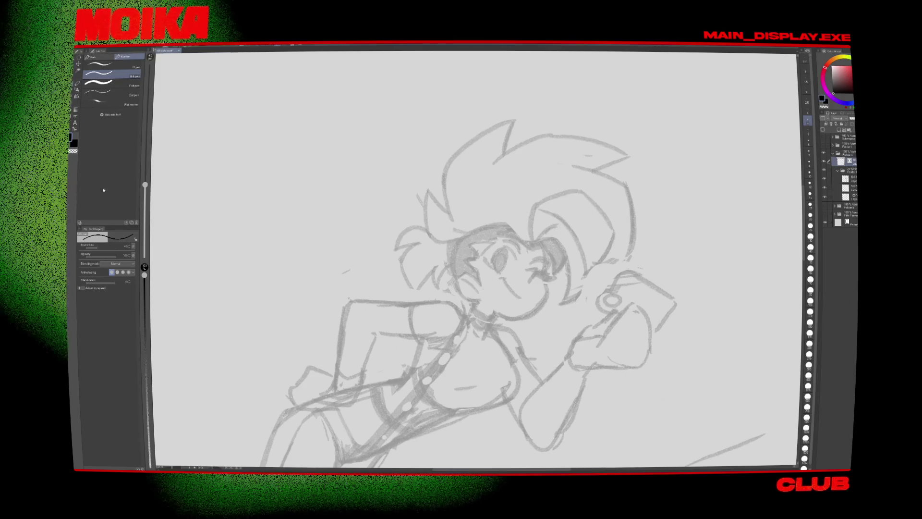
Step: Enlarge the pen and ink a curved line over the hair above the eye
click(131, 246)
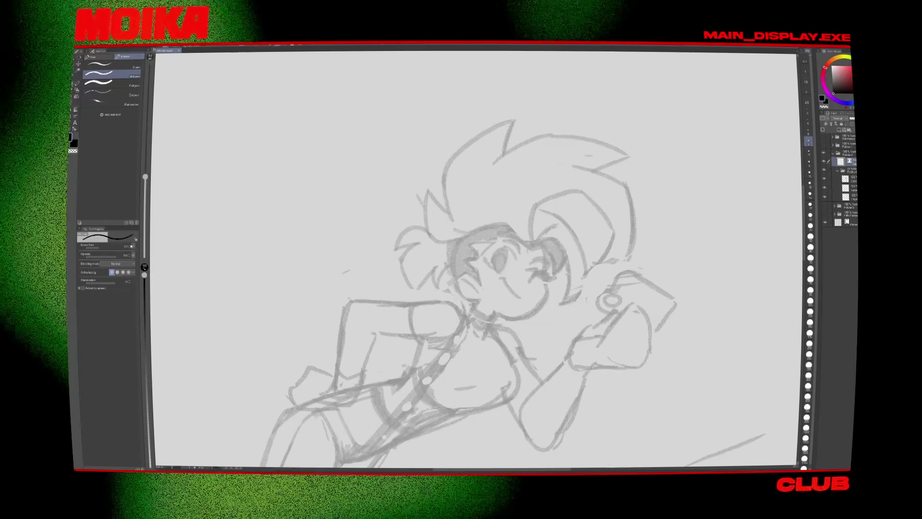
drag(343, 214, 365, 273)
key(ctrl+z)
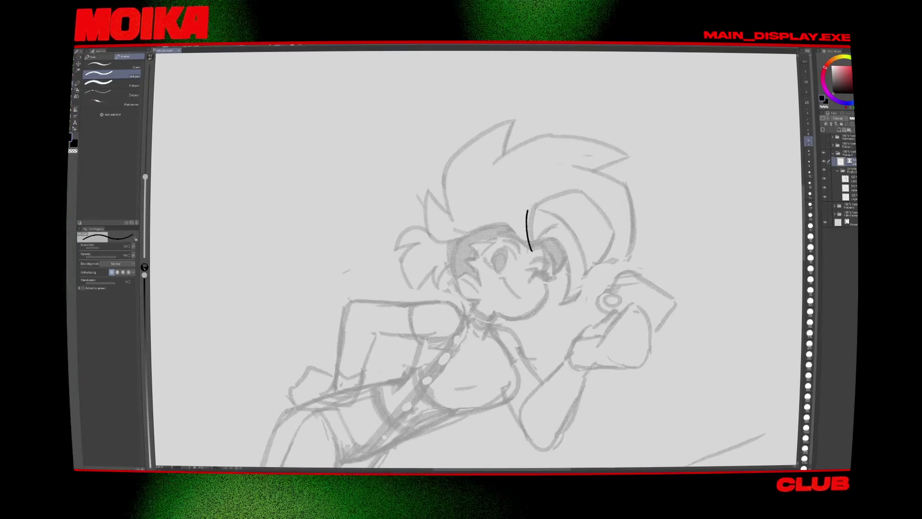
drag(526, 212, 573, 191)
Step: Rotate the canvas upright and ink a short curved stroke near the eye
key(minus)
key(h)
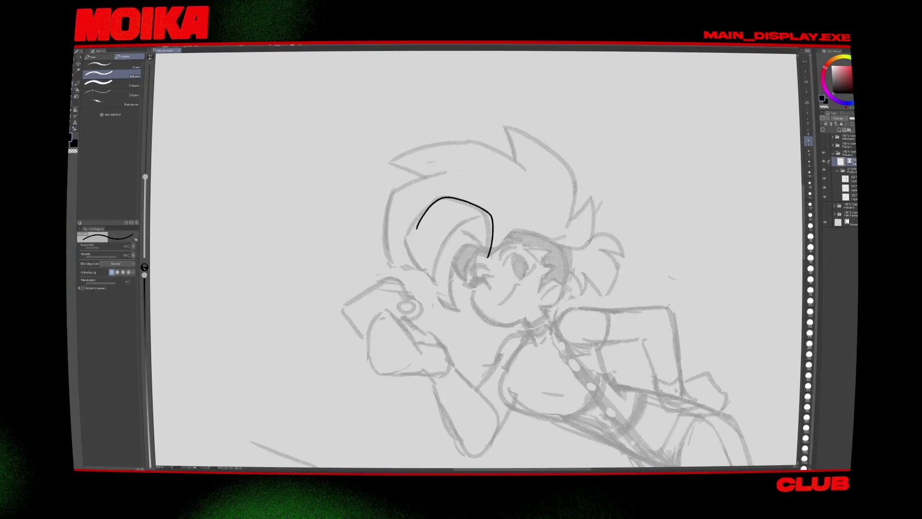
key(asciicircum)
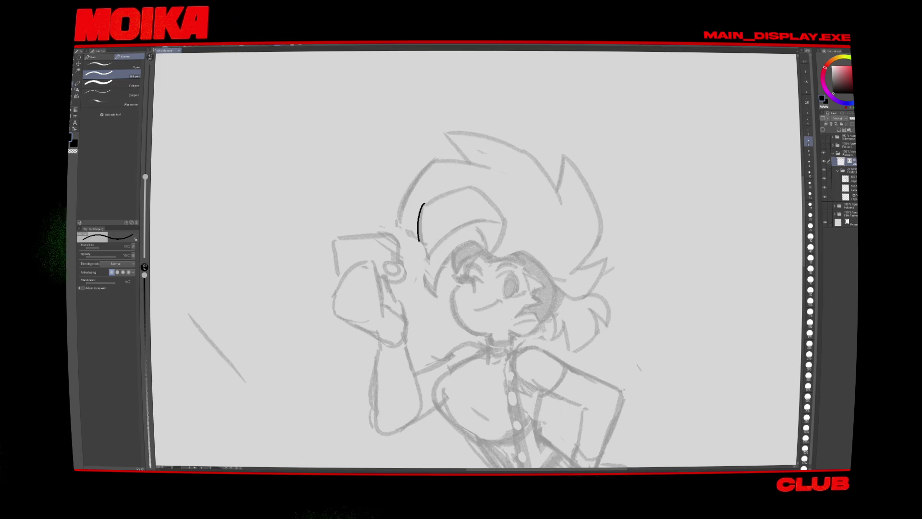
drag(484, 241, 487, 263)
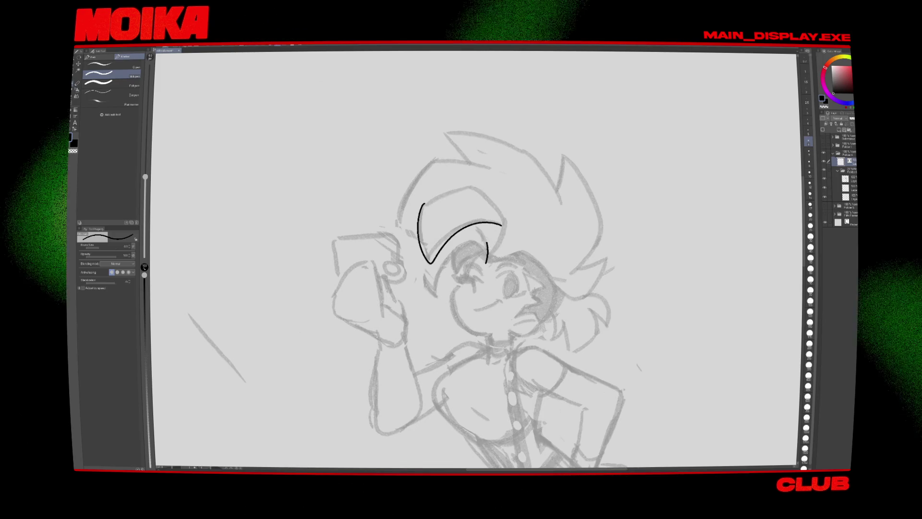
key(h)
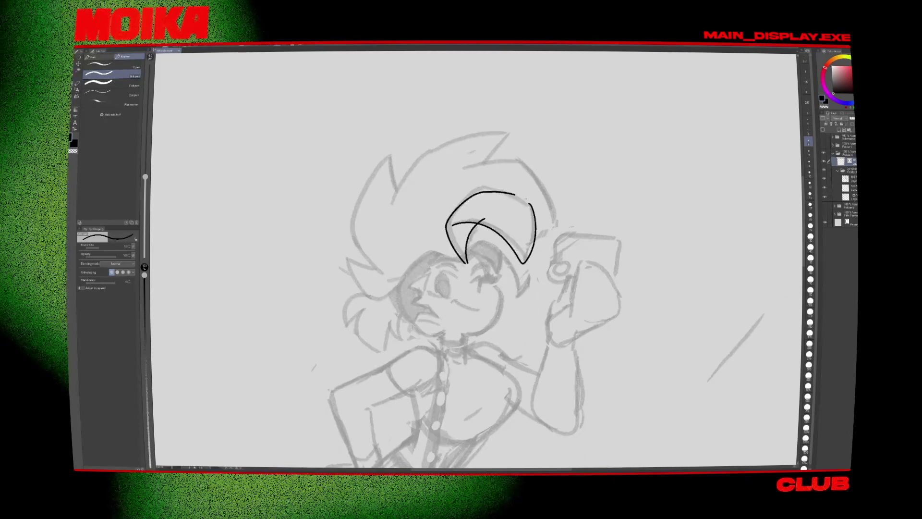
key(b)
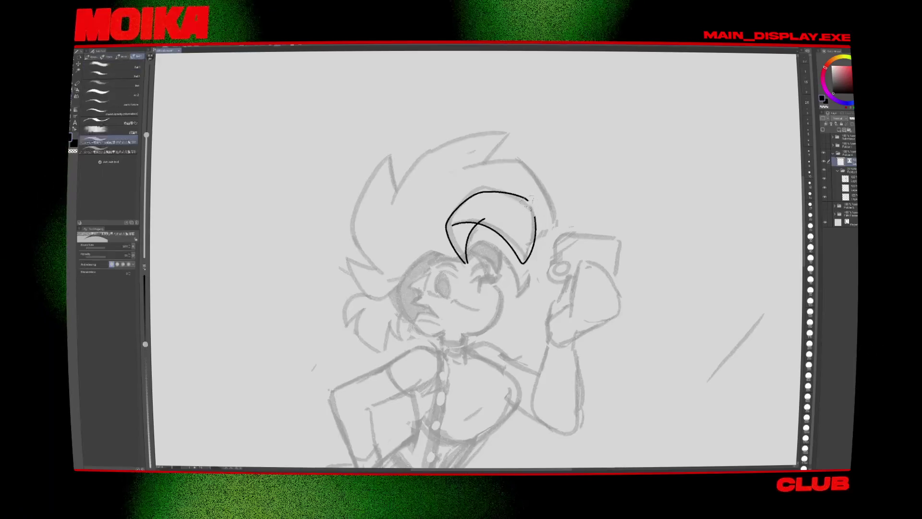
key(o)
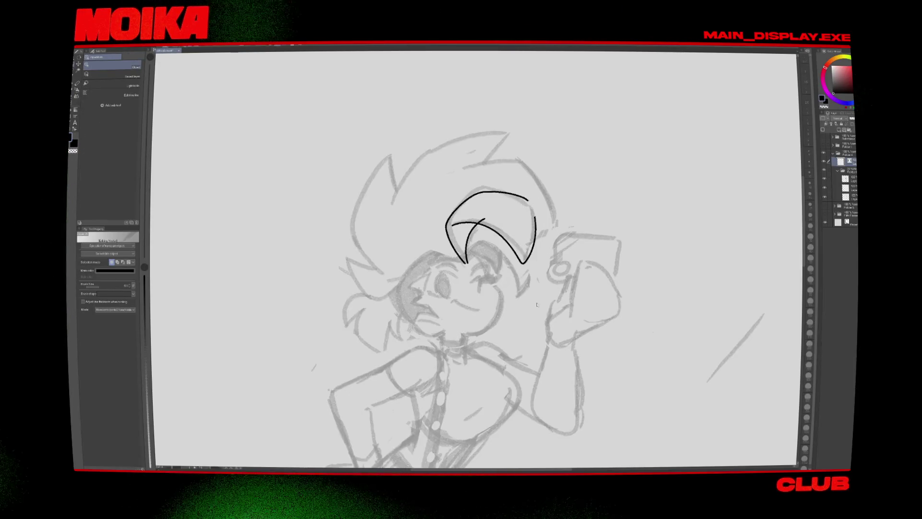
Step: Check the inked hair lock mirrored, then open Razer Synapse settings from the system tray
drag(530, 237, 486, 264)
key(b)
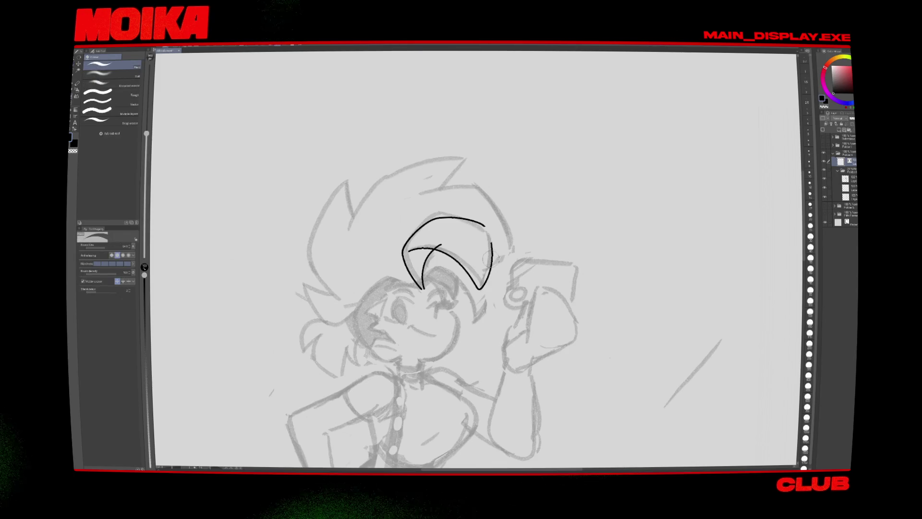
key(o)
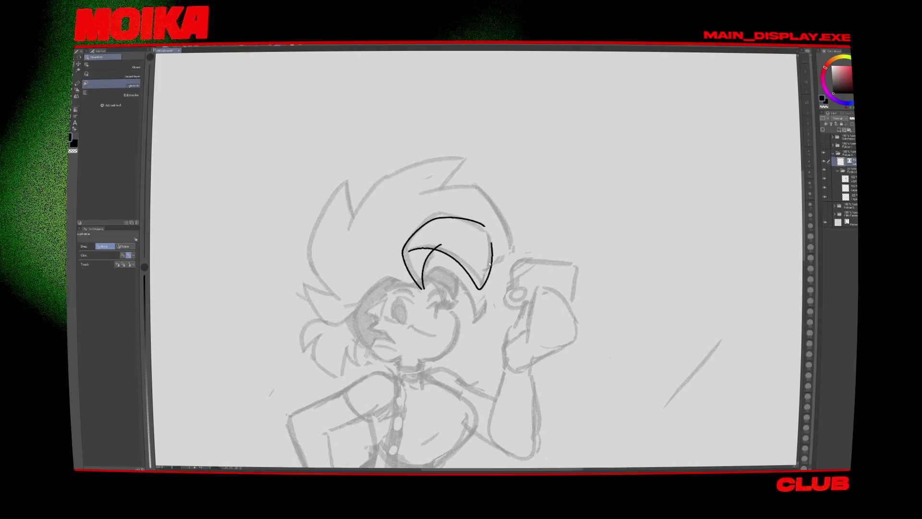
key(o)
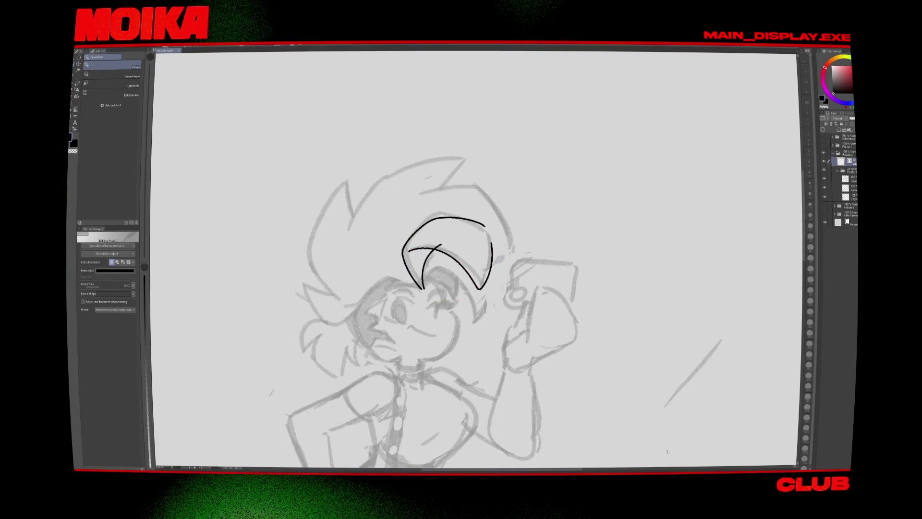
key(h)
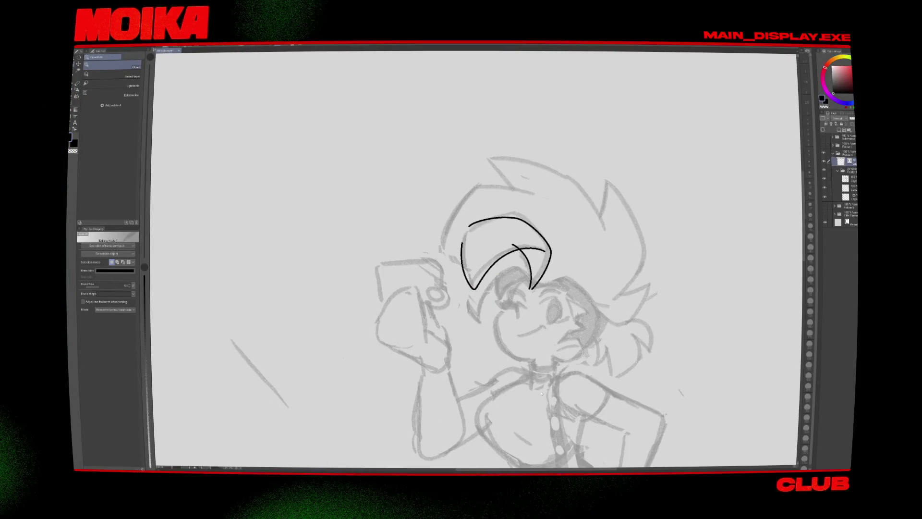
key(h)
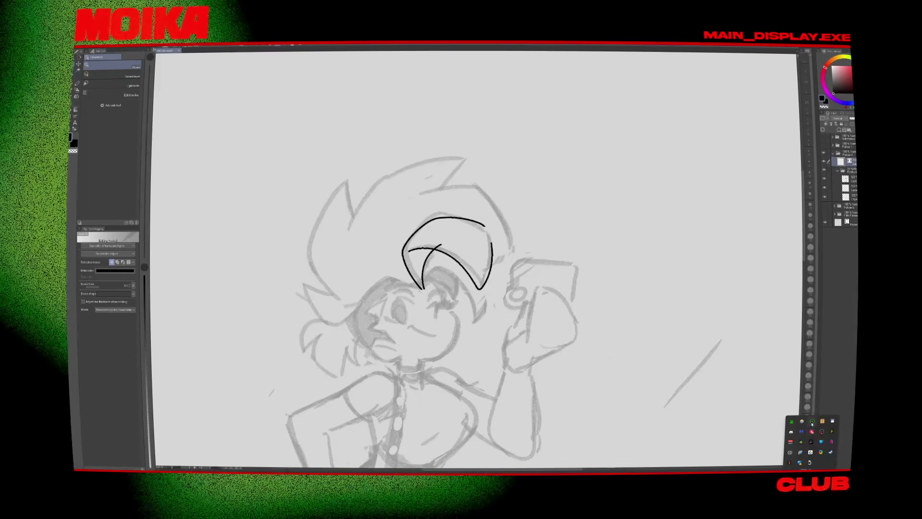
click(792, 421)
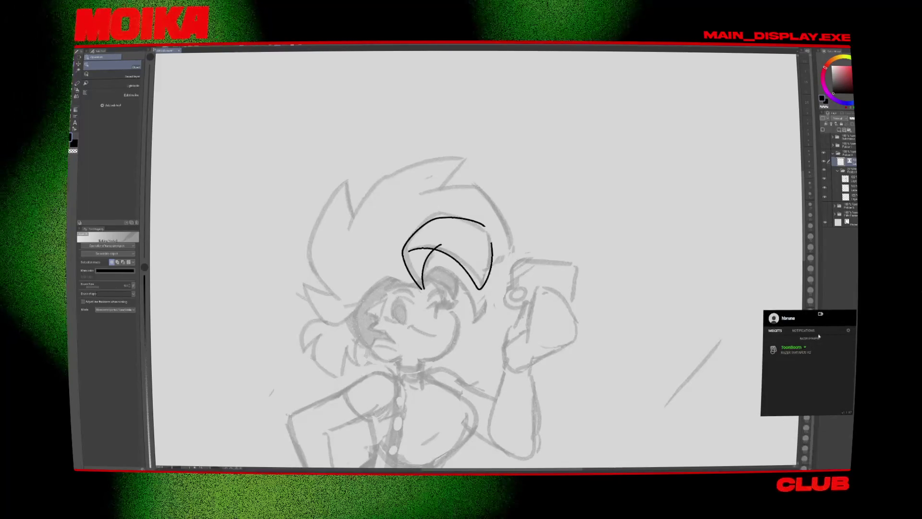
click(732, 339)
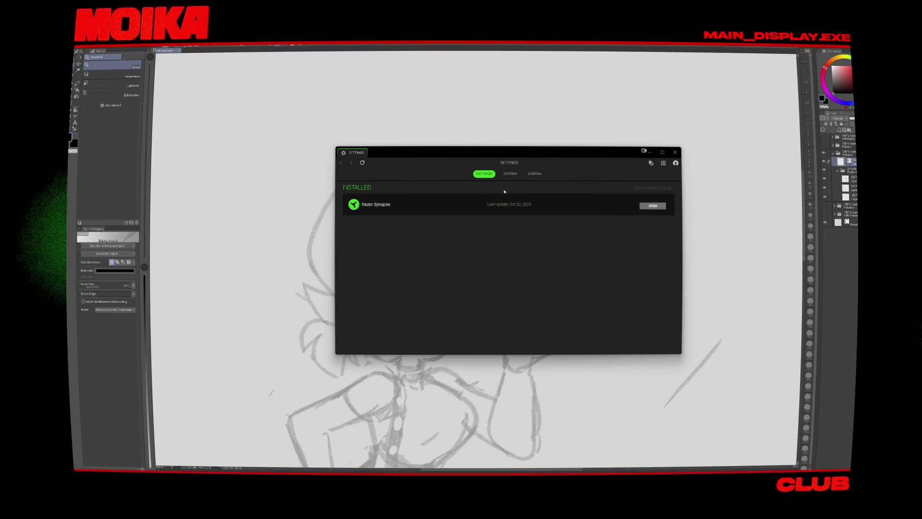
Step: Launch Synapse, open the Tartarus V2 keypad, and switch its profile from ToonBoom to ClipStudio
click(652, 206)
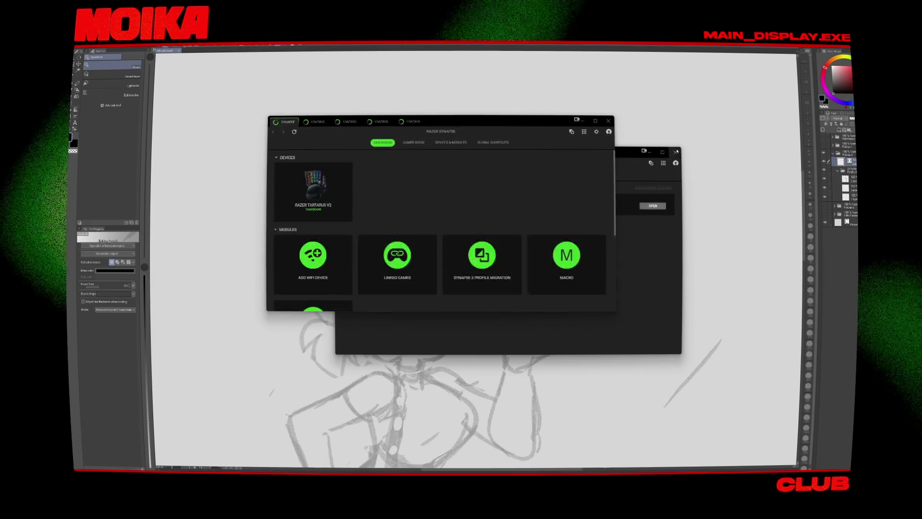
click(451, 143)
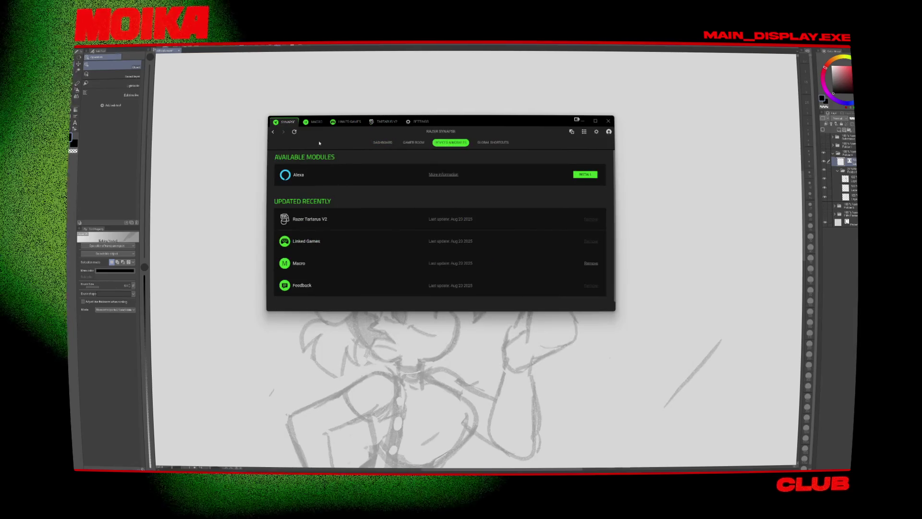
click(339, 122)
click(384, 121)
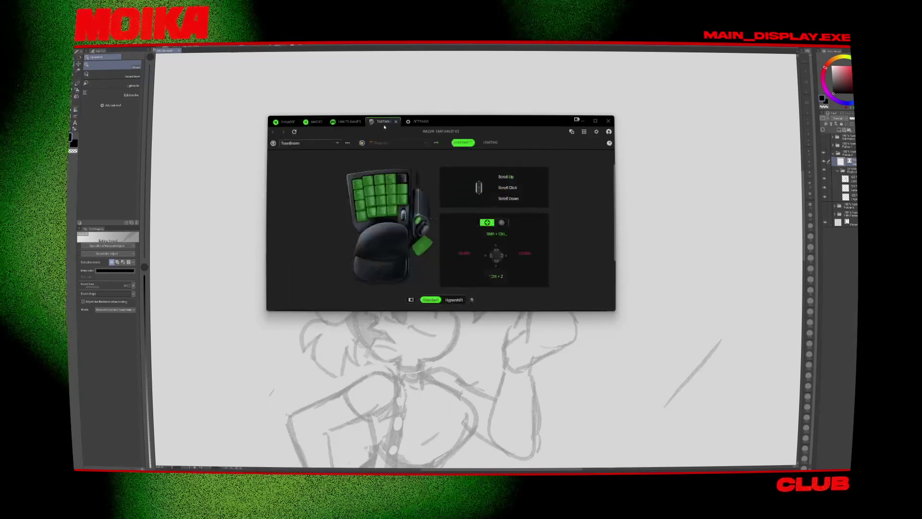
click(310, 142)
click(298, 155)
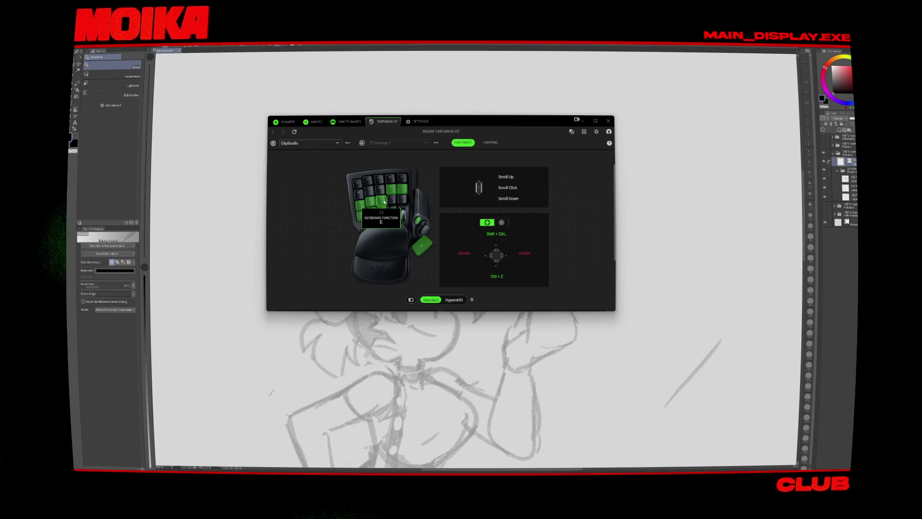
click(383, 203)
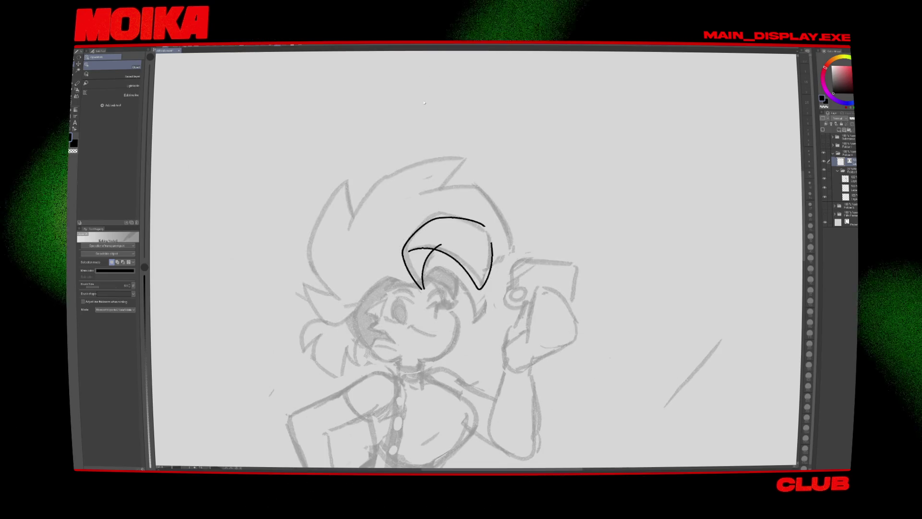
Step: Ink a short black stroke near the girl's eye with the pen
key(o)
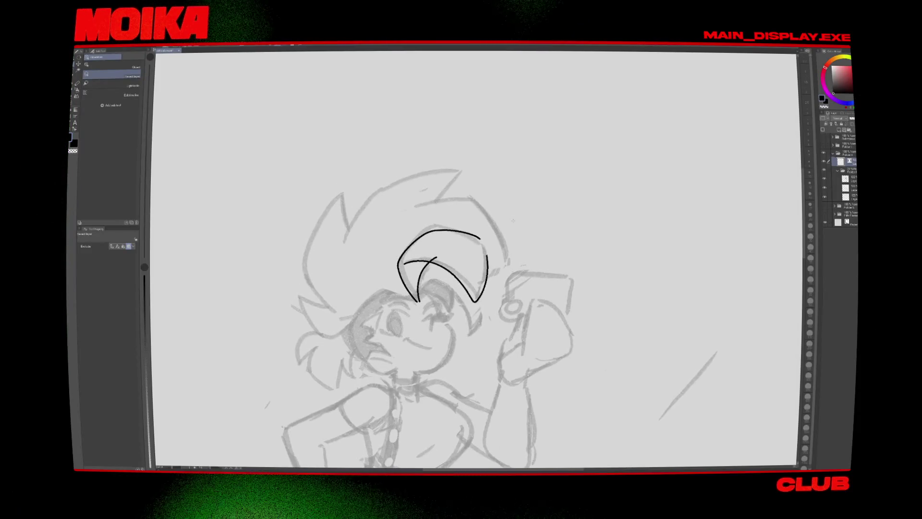
key(p)
drag(503, 235, 515, 217)
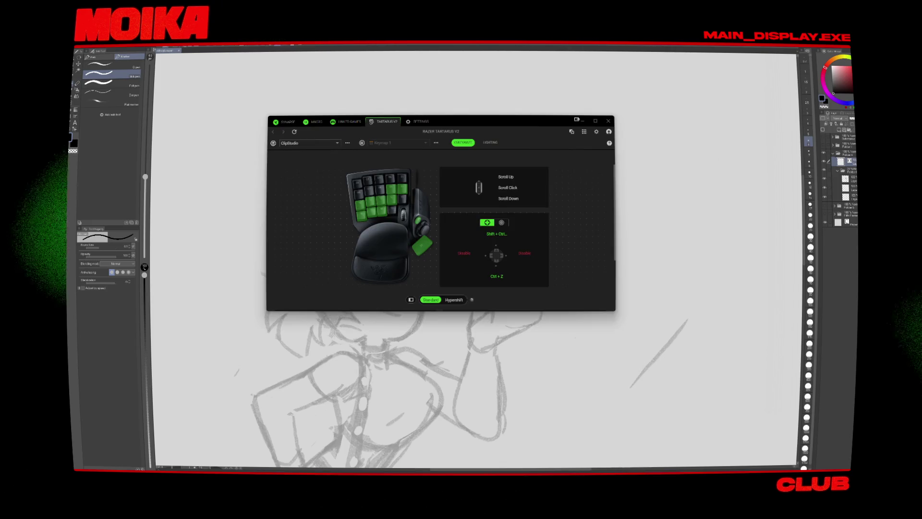
Step: Assign keypad key 15 the D keyboard function in Synapse and save it
click(402, 200)
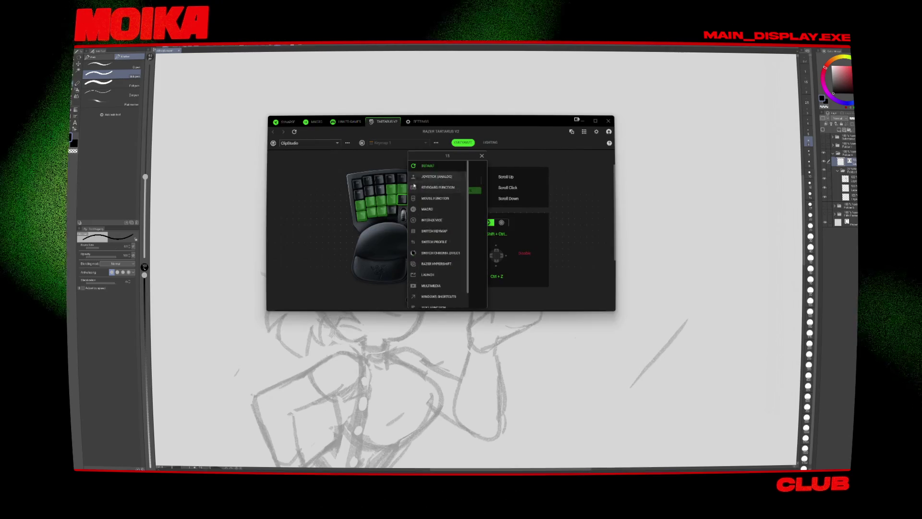
click(414, 187)
click(452, 180)
click(437, 179)
key(d)
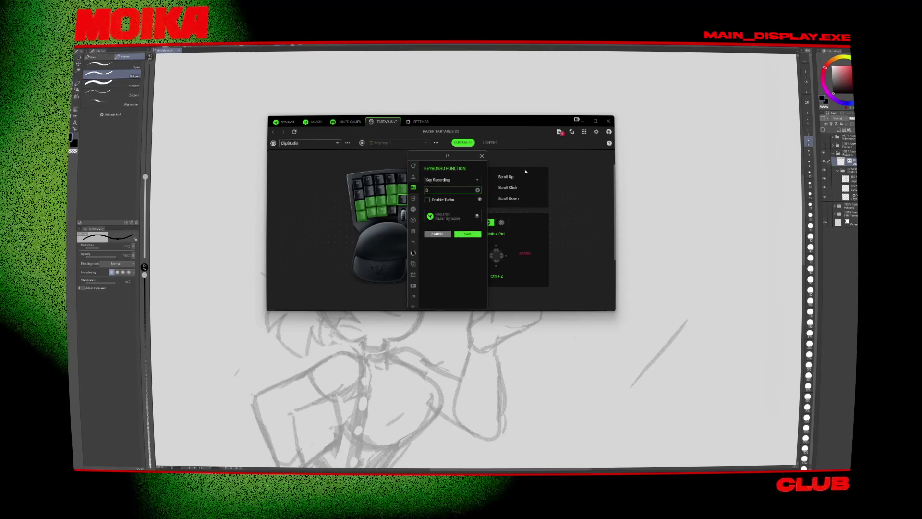
click(468, 233)
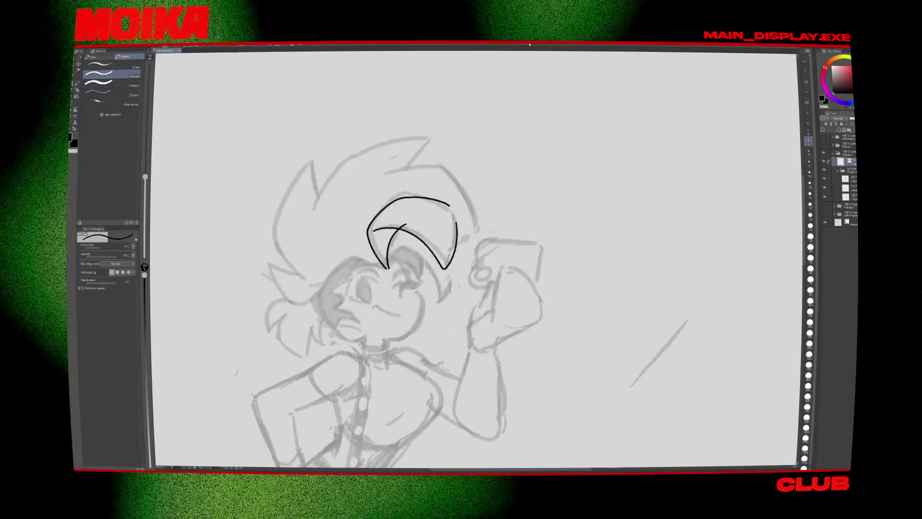
Step: Add a short ink stroke beside the hat curve and check it mirrored
drag(469, 210, 468, 223)
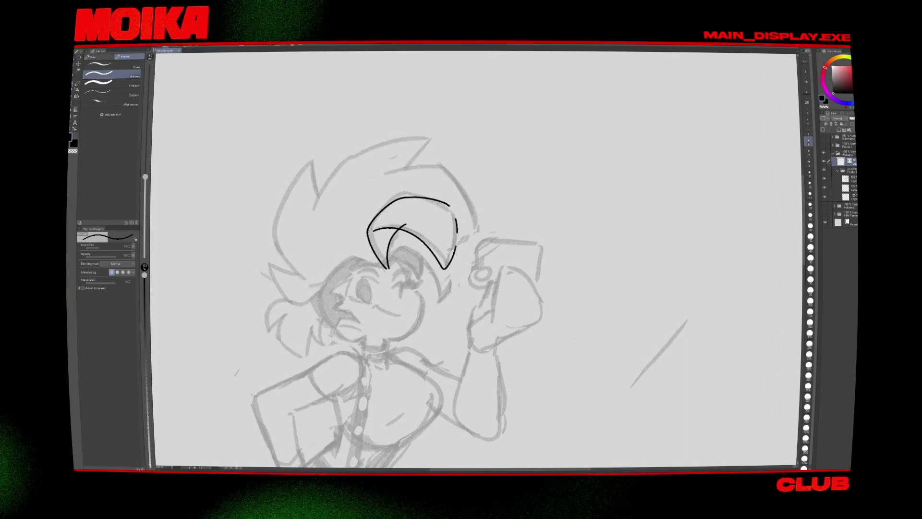
key(d)
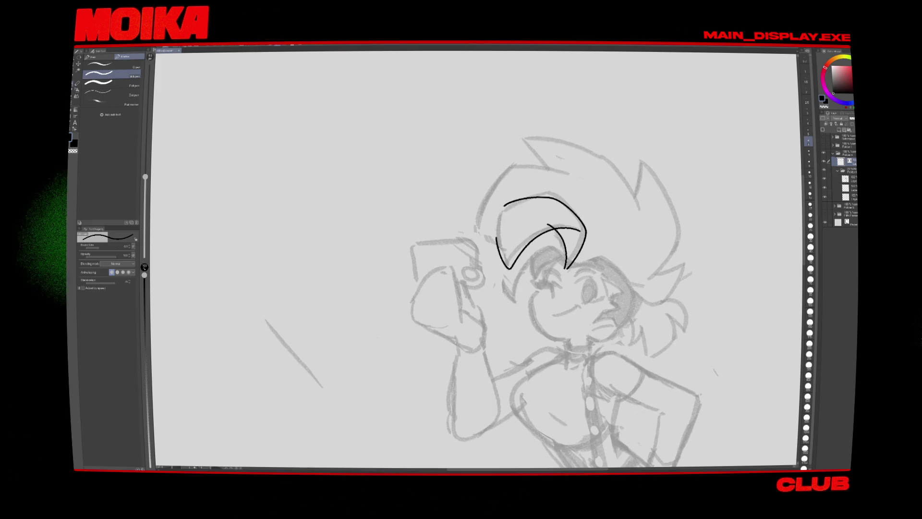
key(d)
key(d)
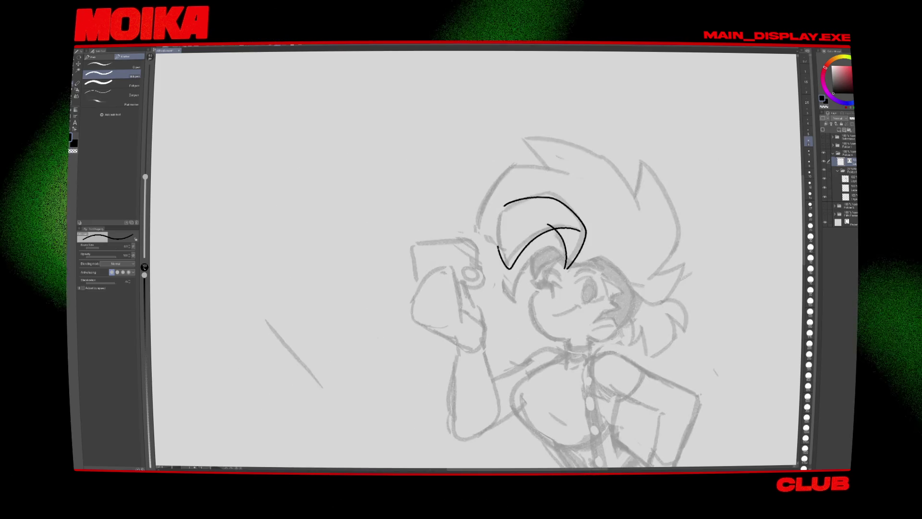
key(d)
Step: Erase the upper-left part of the hat-brim loop
key(e)
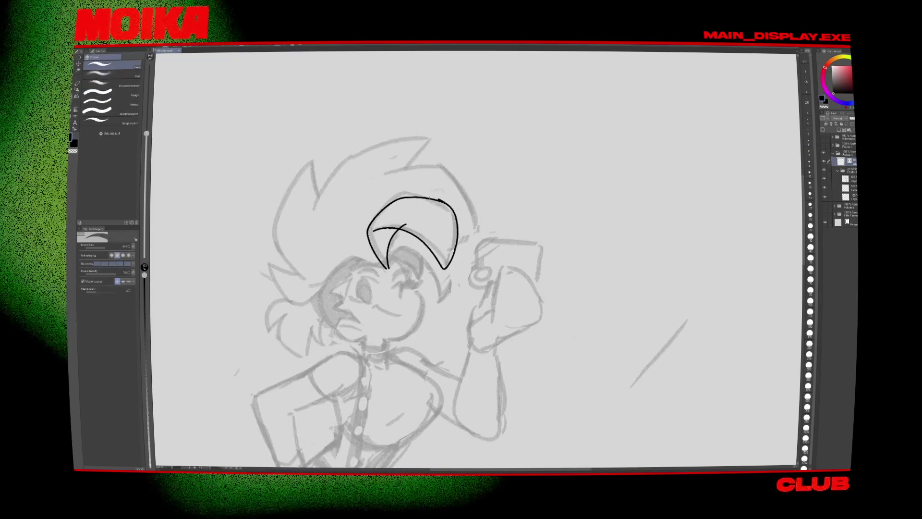
key(p)
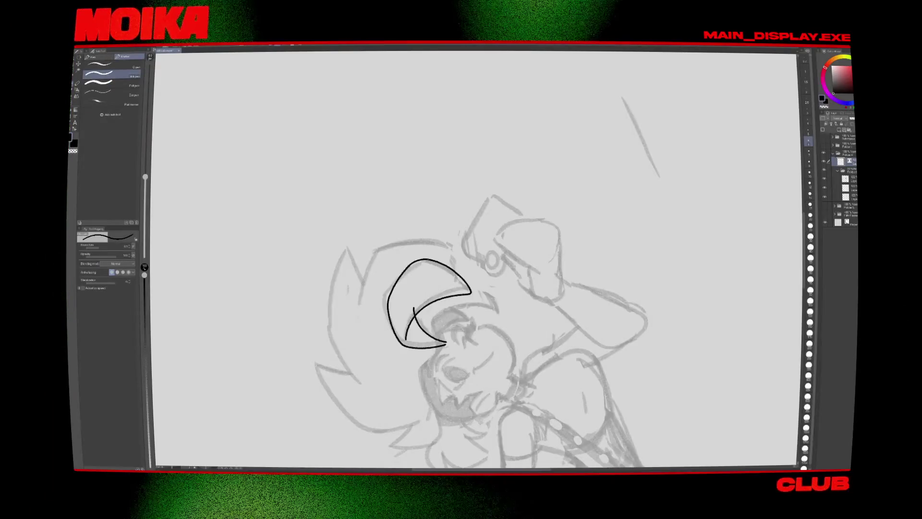
key(e)
drag(390, 296, 414, 261)
key(p)
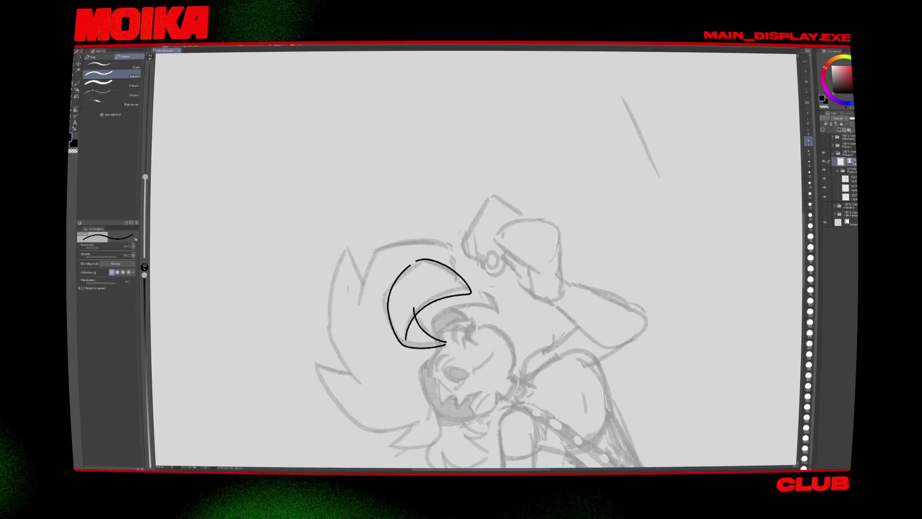
Step: Ink a stroke from the hat-brim tip toward the upper right along the fringe
key(e)
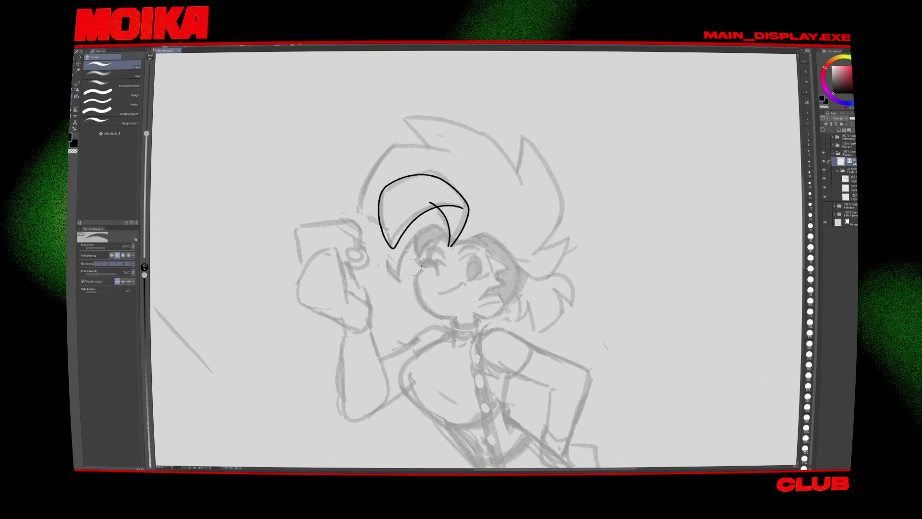
key(p)
mouse_move(434, 265)
mouse_down()
mouse_move(486, 238)
mouse_move(474, 255)
mouse_up()
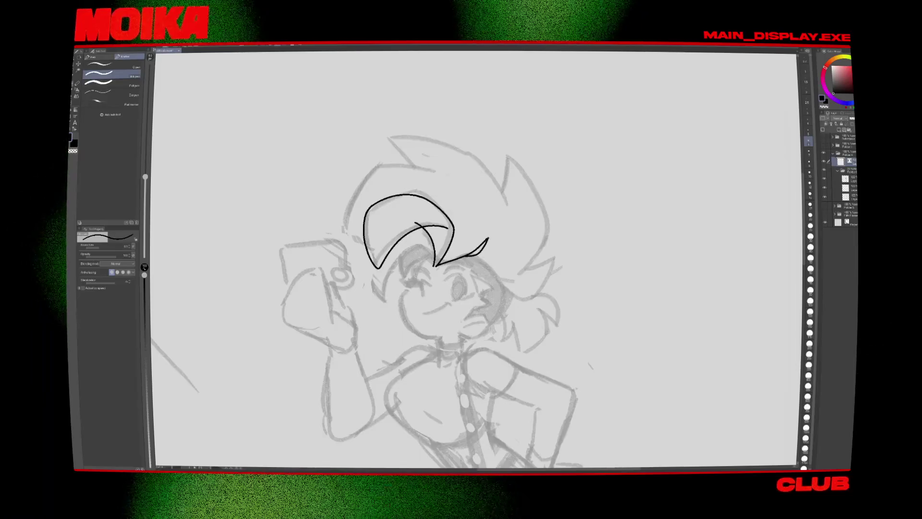
key(h)
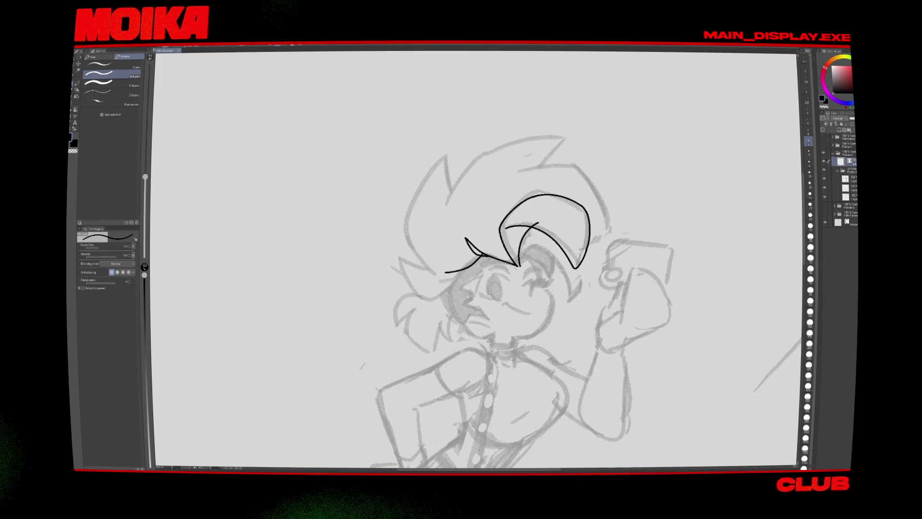
Step: Redraw the long outer hat curve from the side up to the top
key(h)
key(h)
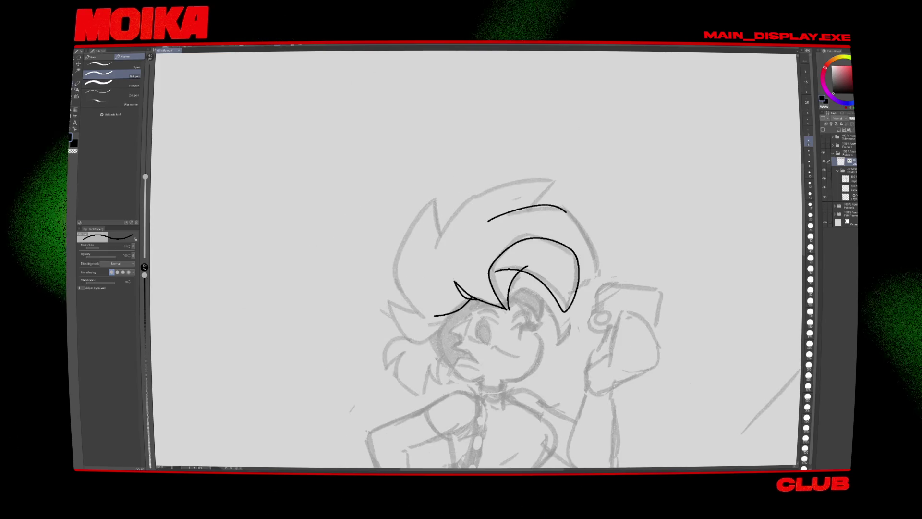
key(h)
key(ctrl+z)
drag(391, 340, 461, 223)
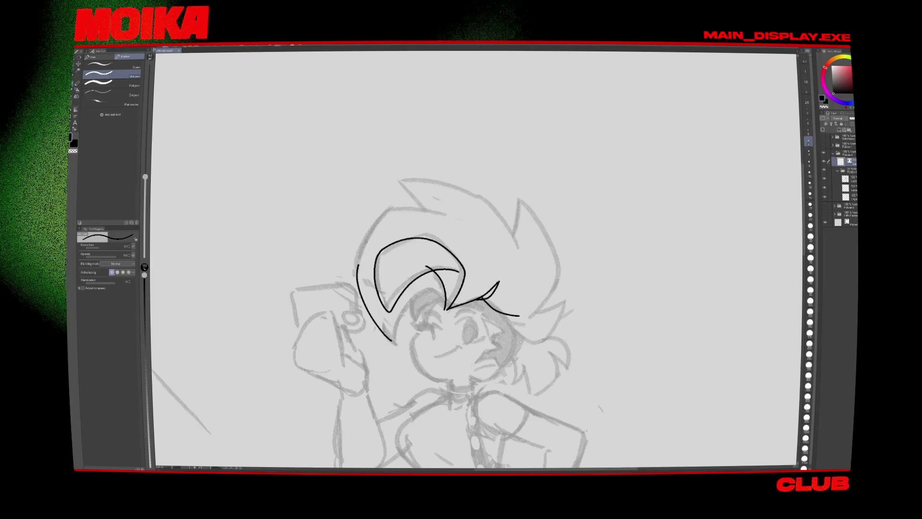
key(ctrl+z)
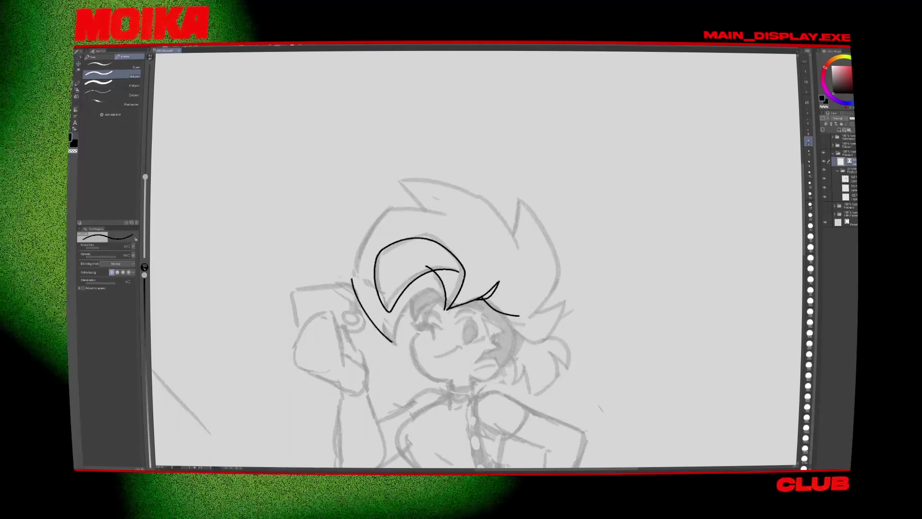
drag(392, 340, 461, 224)
key(h)
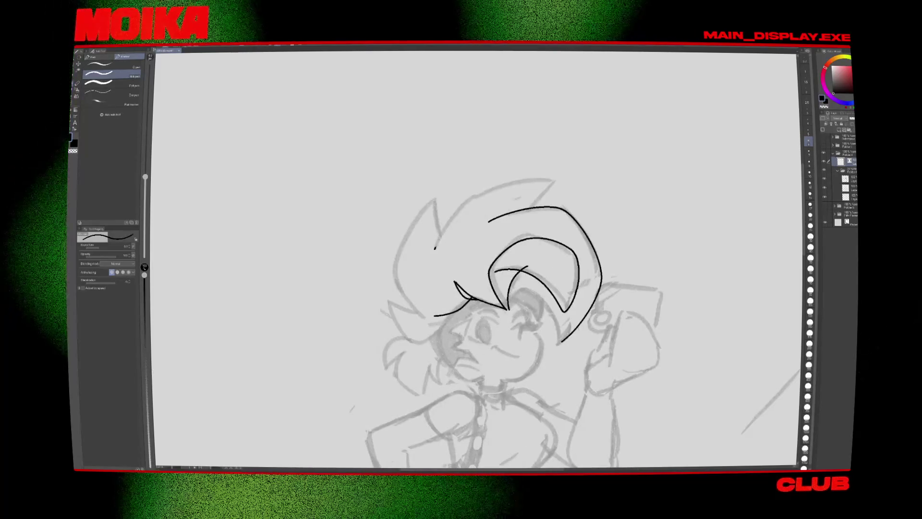
Step: Ink the zig-zag spiky hair outline around the hat
drag(551, 183, 522, 217)
drag(418, 311, 422, 314)
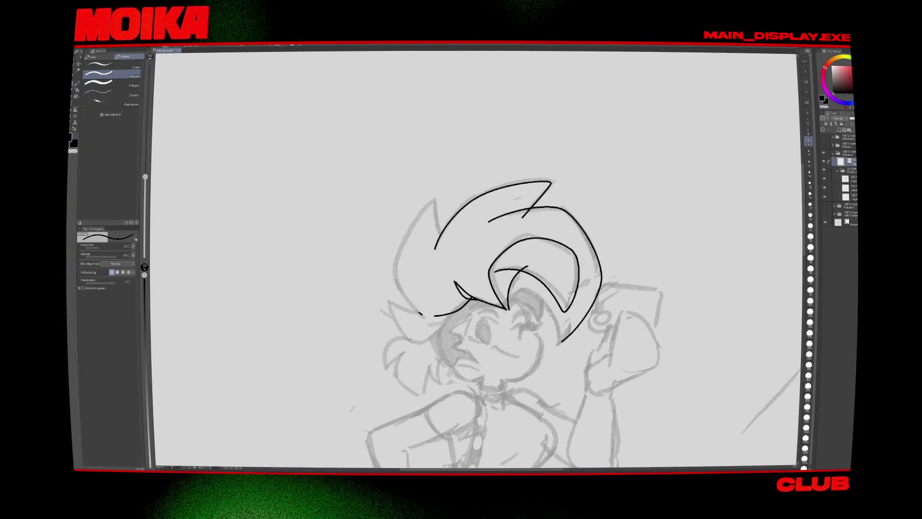
key(h)
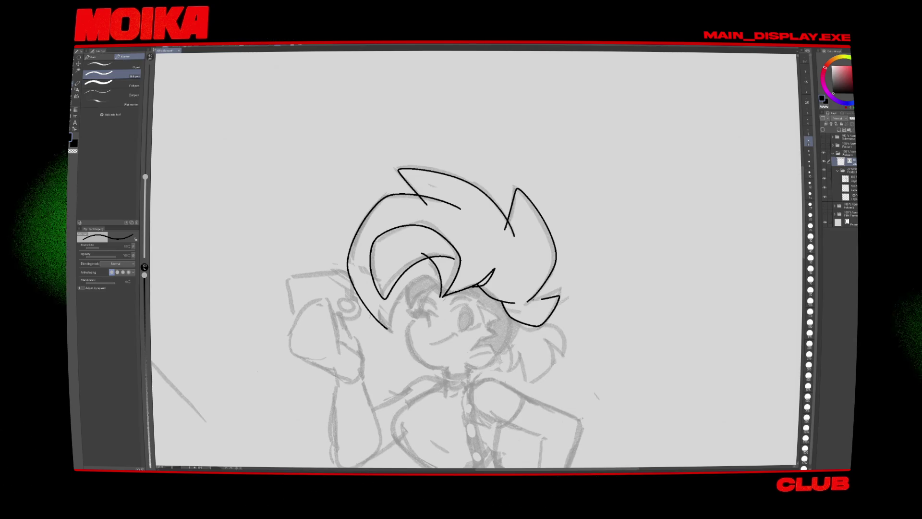
drag(452, 250, 434, 193)
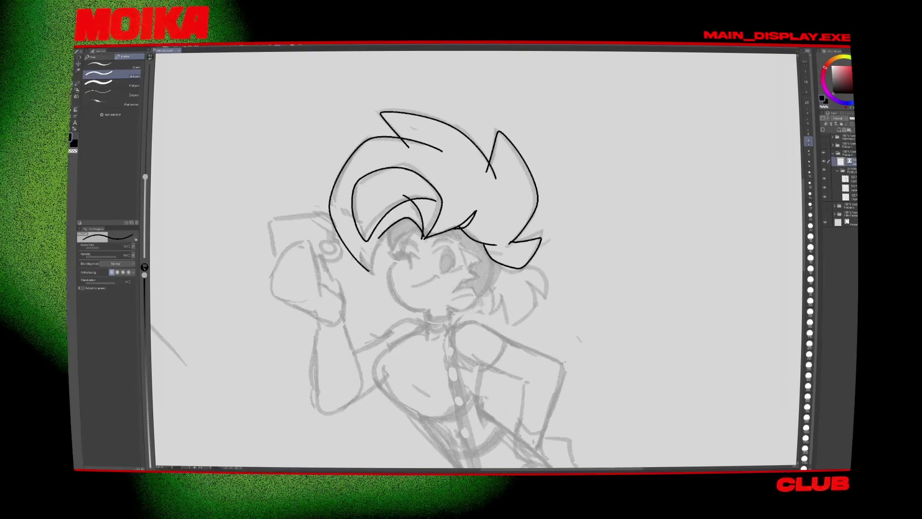
key(ctrl+z)
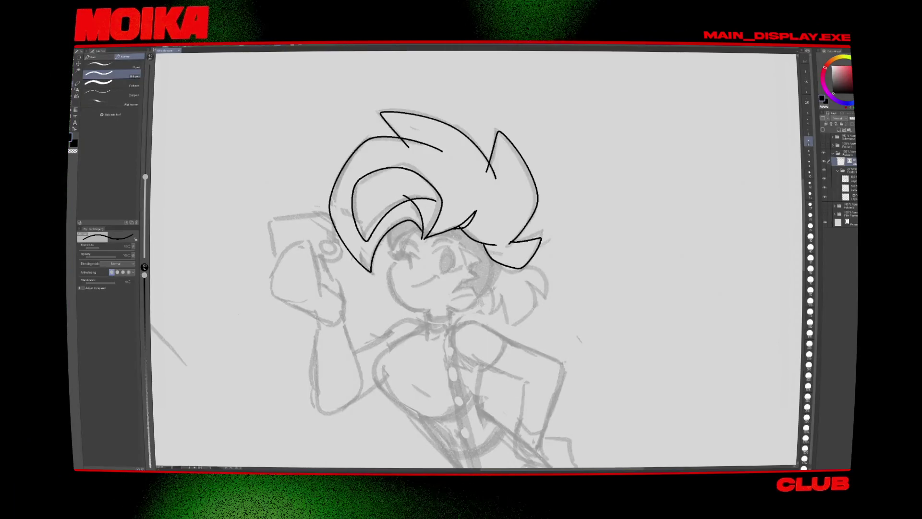
scroll(475, 259, down, 1)
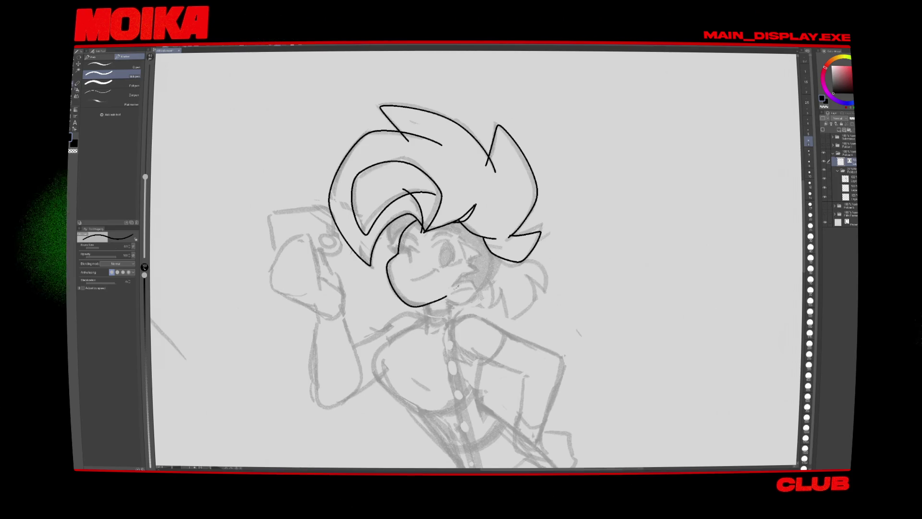
Step: Ink the cheek line down the side of the face and rework the chin stroke
key(h)
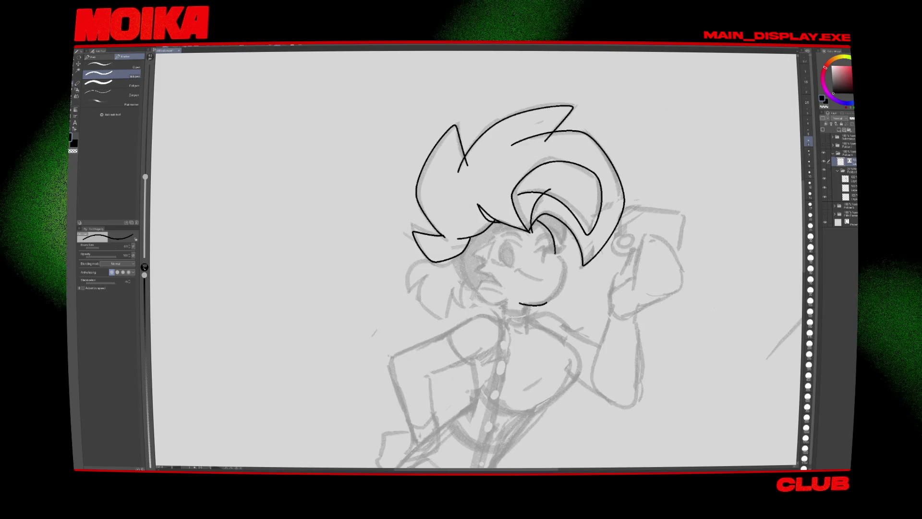
key(ctrl+z)
drag(554, 240, 558, 293)
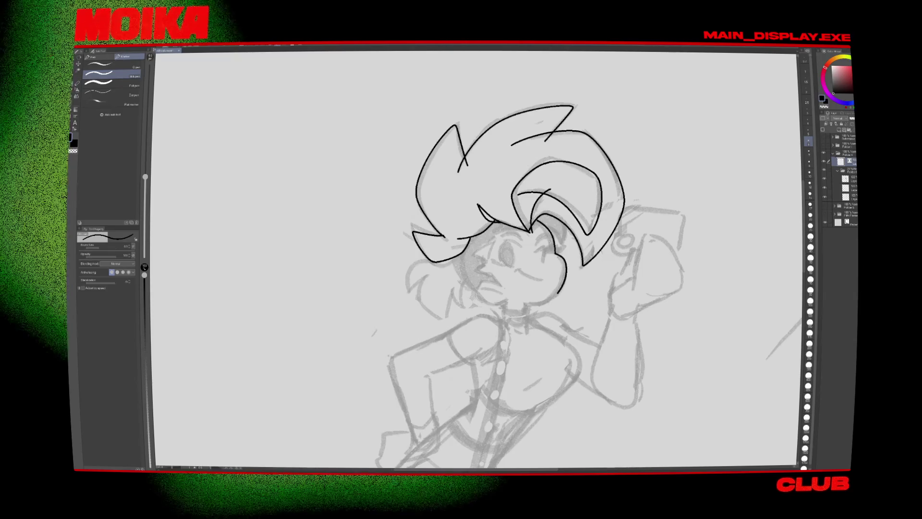
key(h)
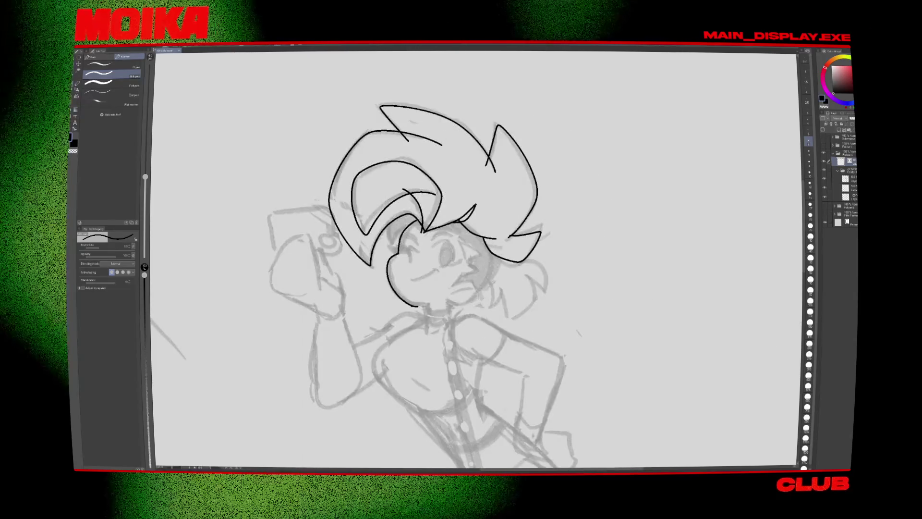
drag(413, 306, 435, 301)
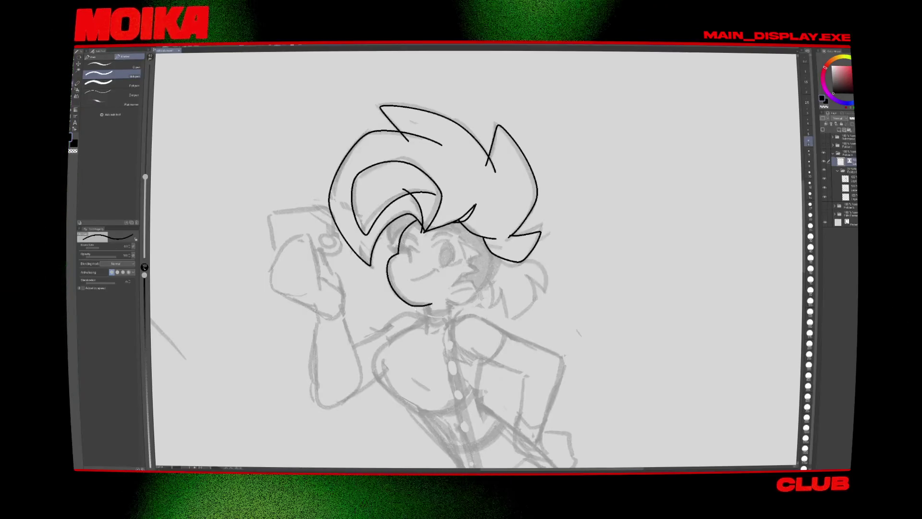
key(ctrl+z)
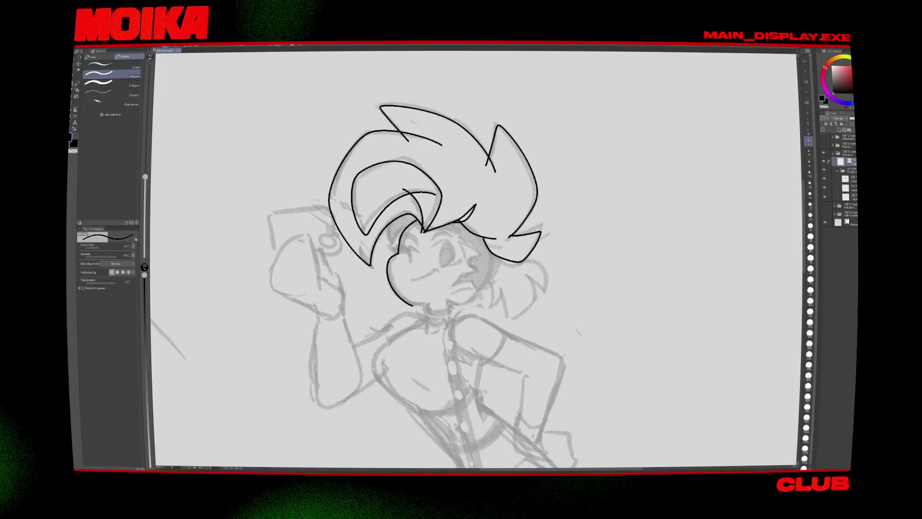
Step: Switch to the browser showing the Halloween costume group photo
key(alt+Tab)
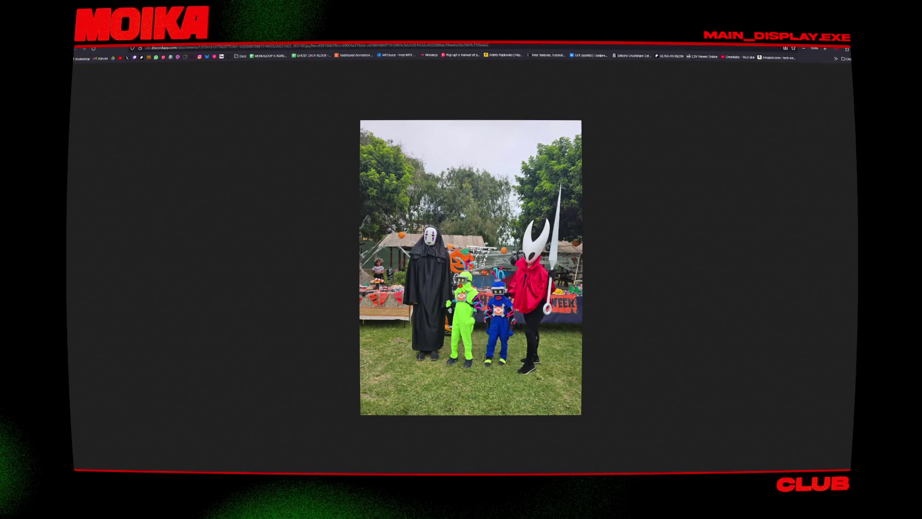
key(ctrl+Tab)
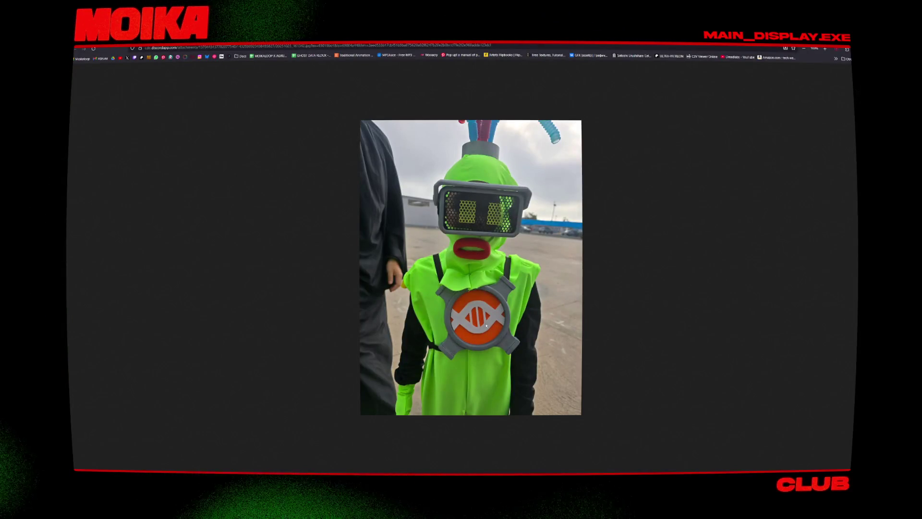
key(ctrl+Tab)
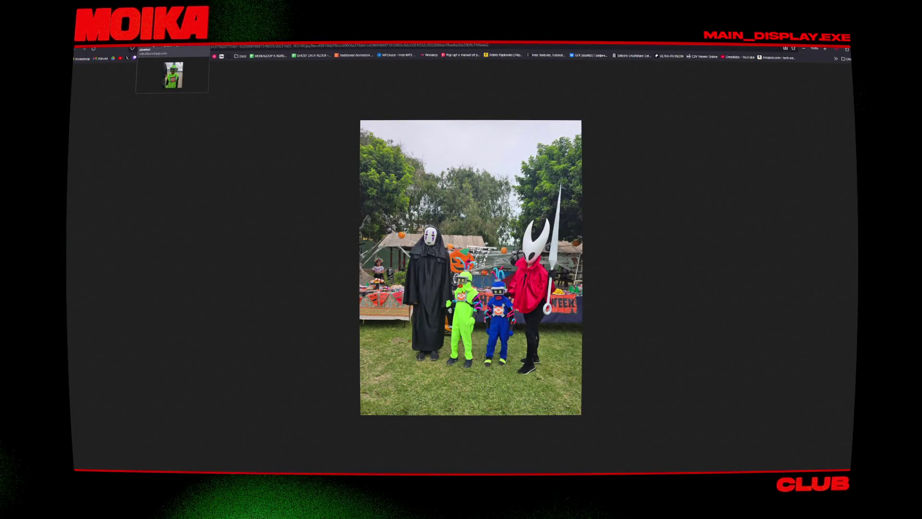
click(149, 48)
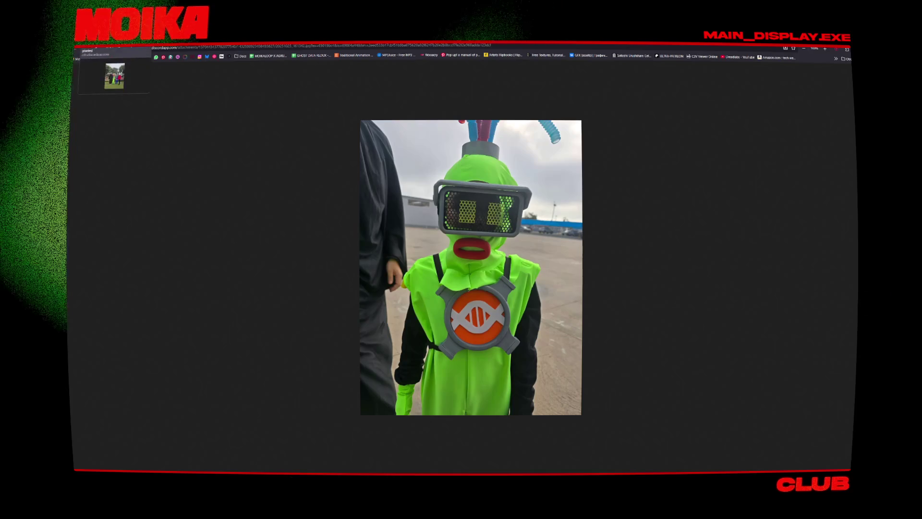
click(96, 48)
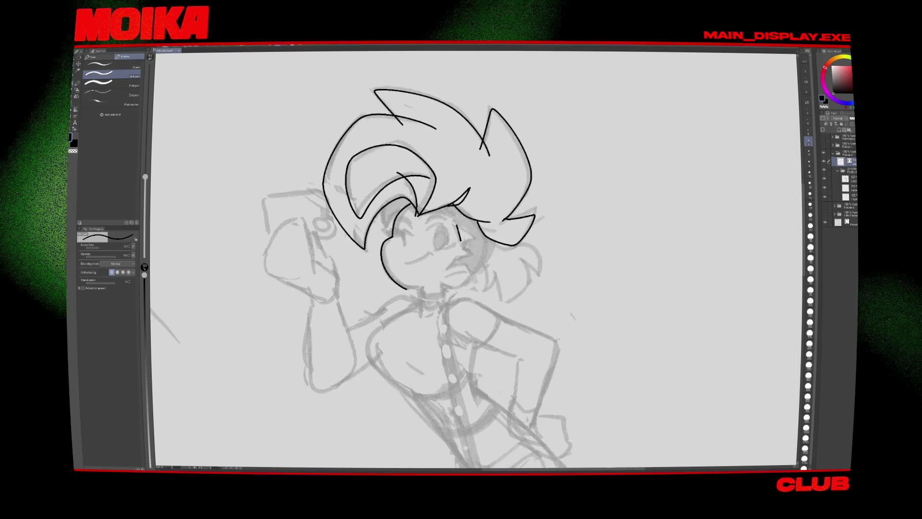
Step: Ink short strokes beside the eye, near the mouth and beside the nose, checking in mirrored view
drag(456, 226, 472, 235)
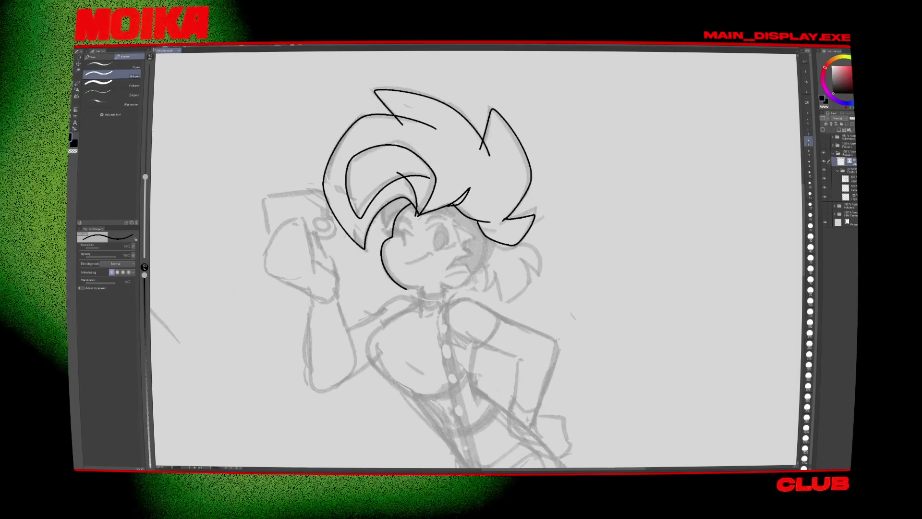
key(h)
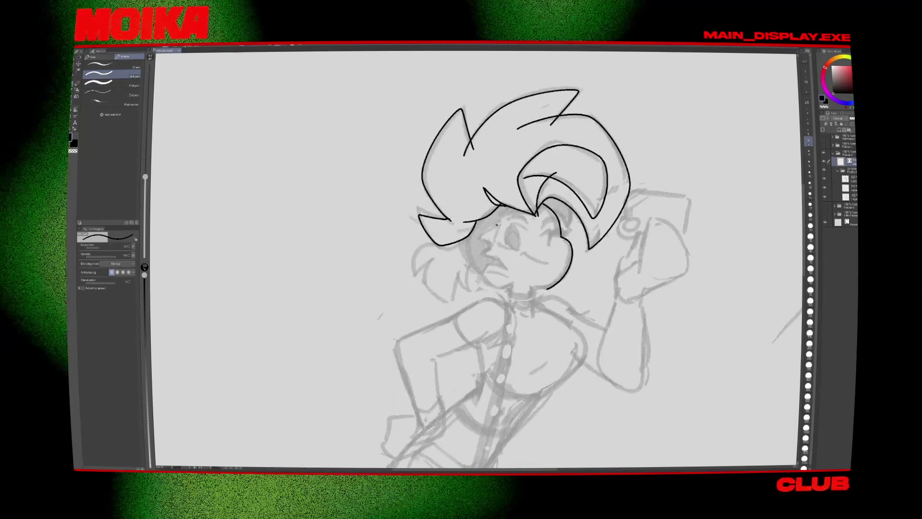
key(ctrl+z)
drag(477, 239, 497, 226)
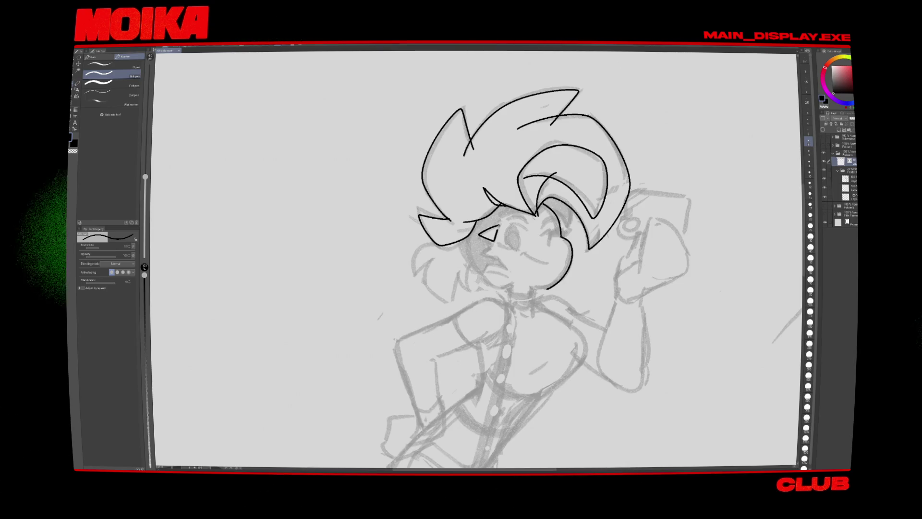
key(h)
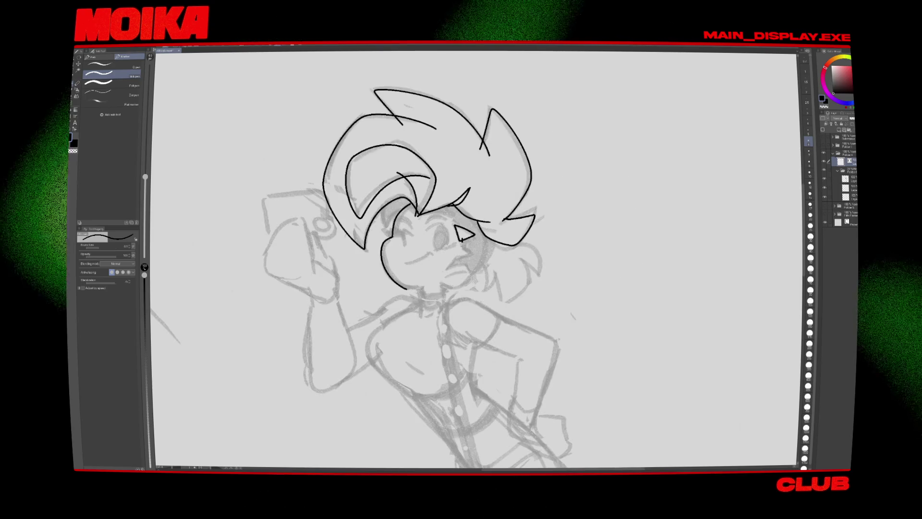
drag(454, 262, 446, 271)
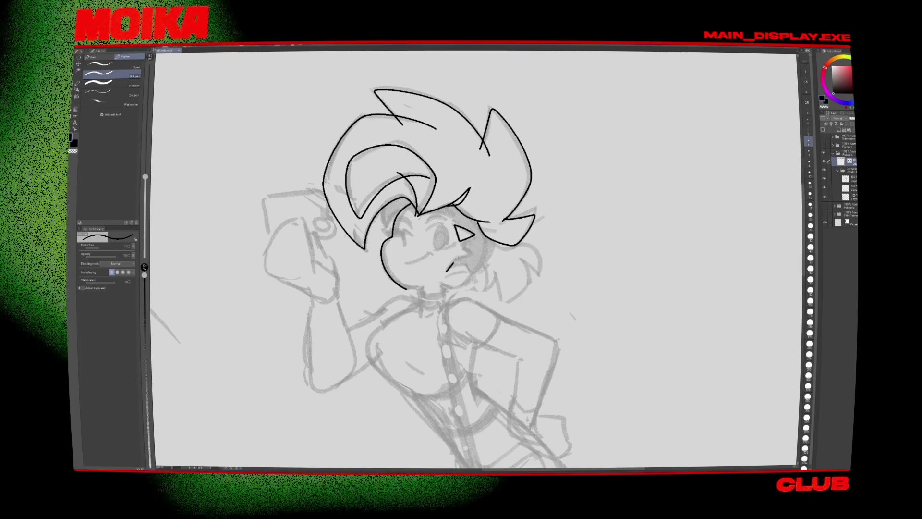
key(h)
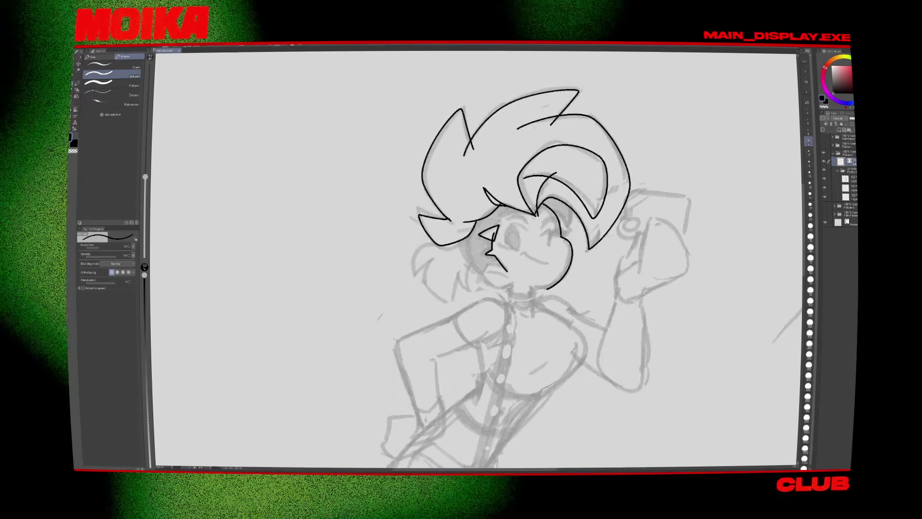
drag(495, 219, 500, 229)
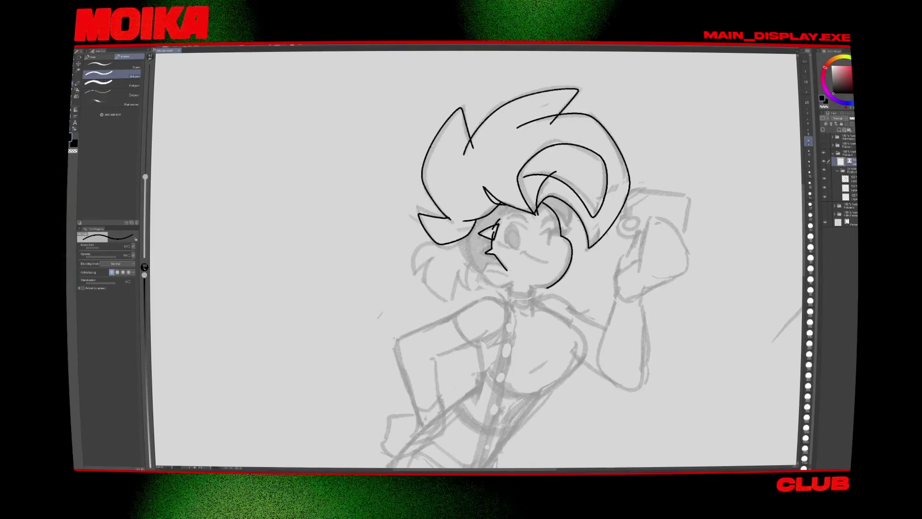
key(h)
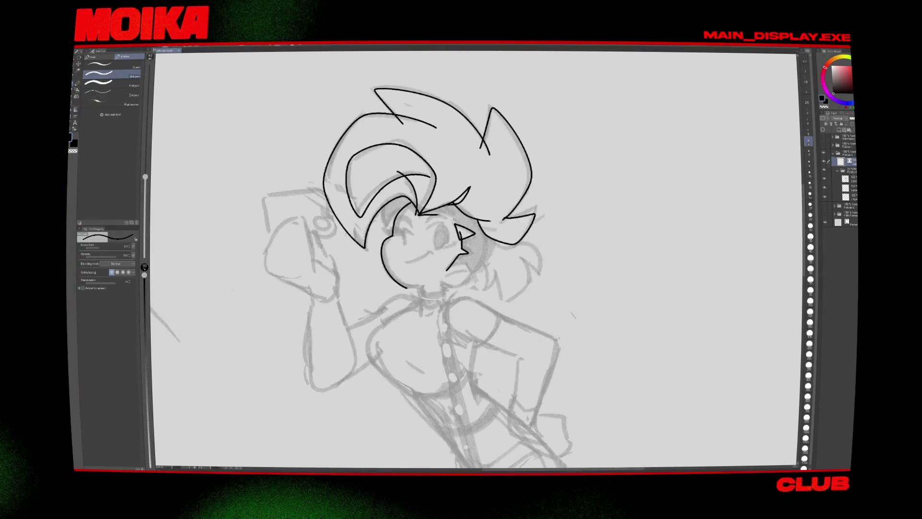
Step: Rotate the view and ink the upper-left edge of the face
key(minus)
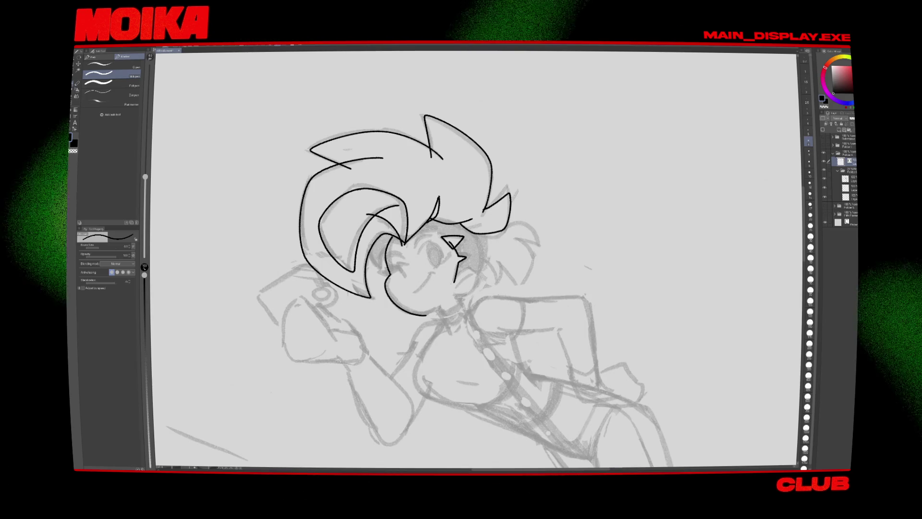
key(h)
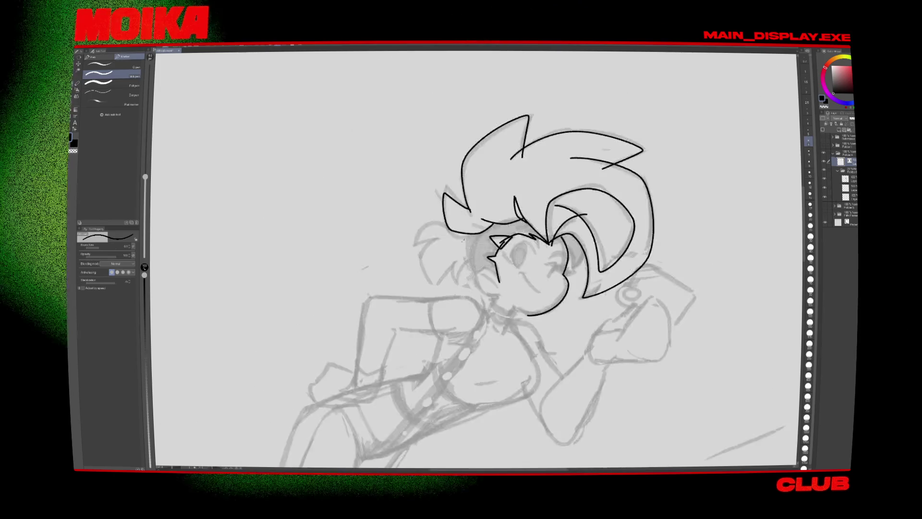
scroll(549, 221, up, 3)
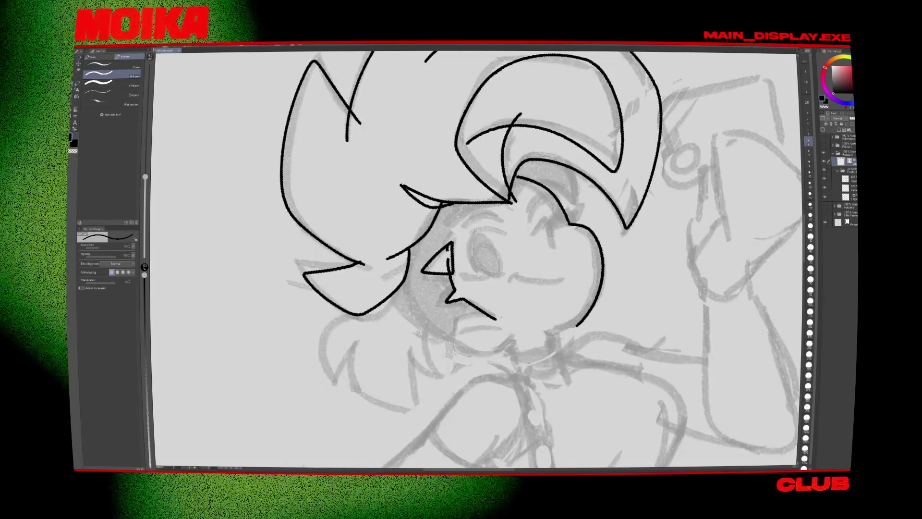
drag(482, 210, 446, 245)
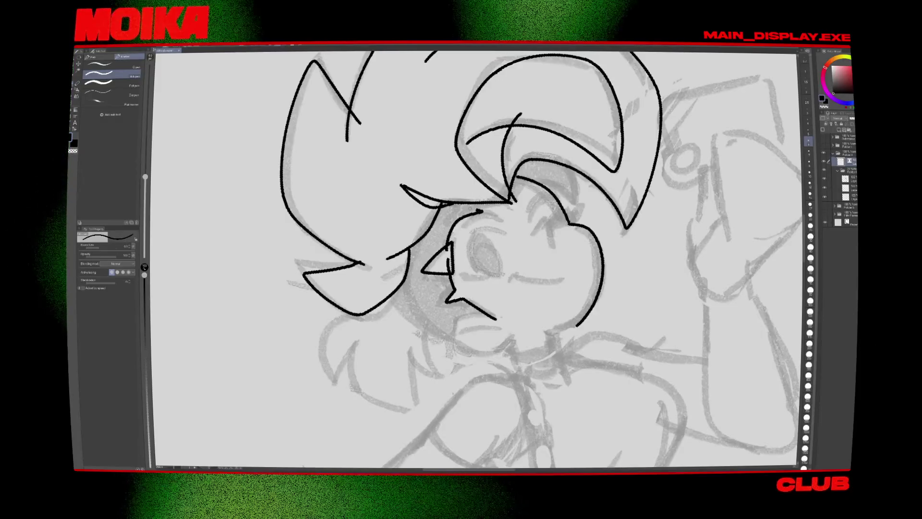
key(^)
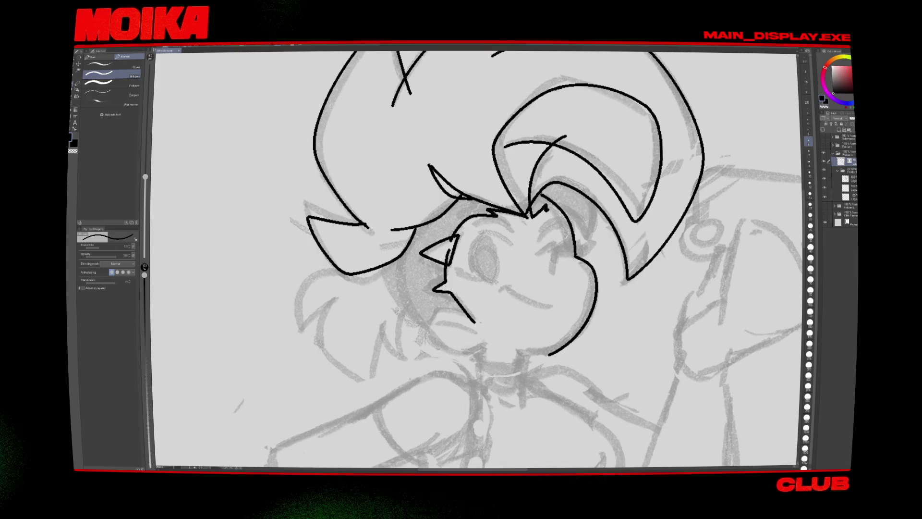
drag(584, 248, 534, 232)
Step: Switch to the Vector eraser sub-tool and enlarge it to size 13
key(e)
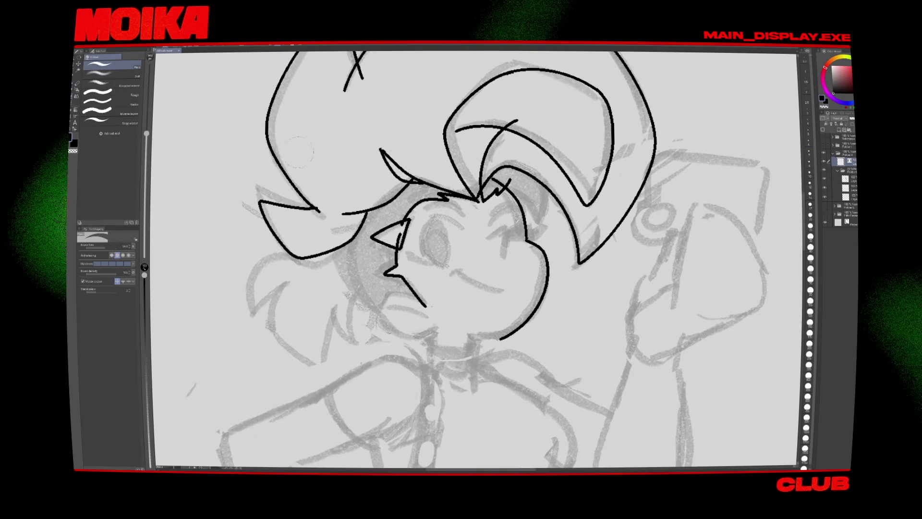
click(138, 102)
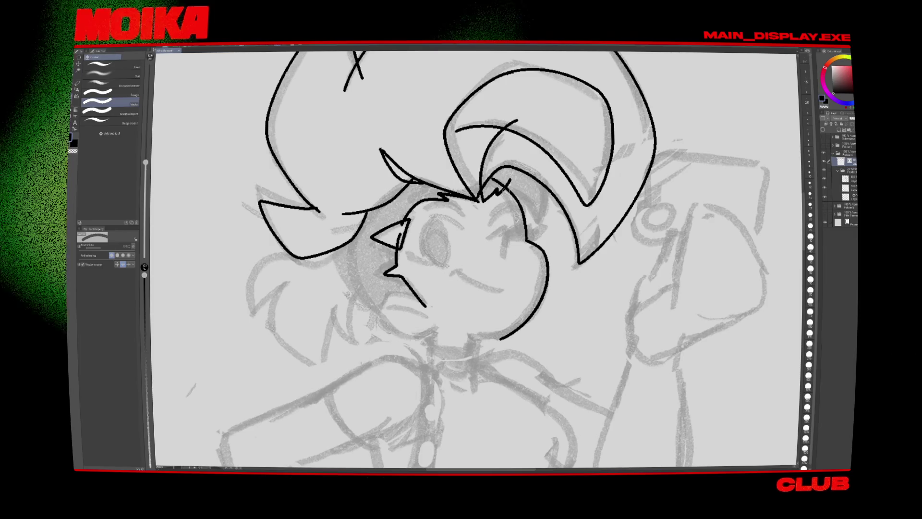
key(bracketright)
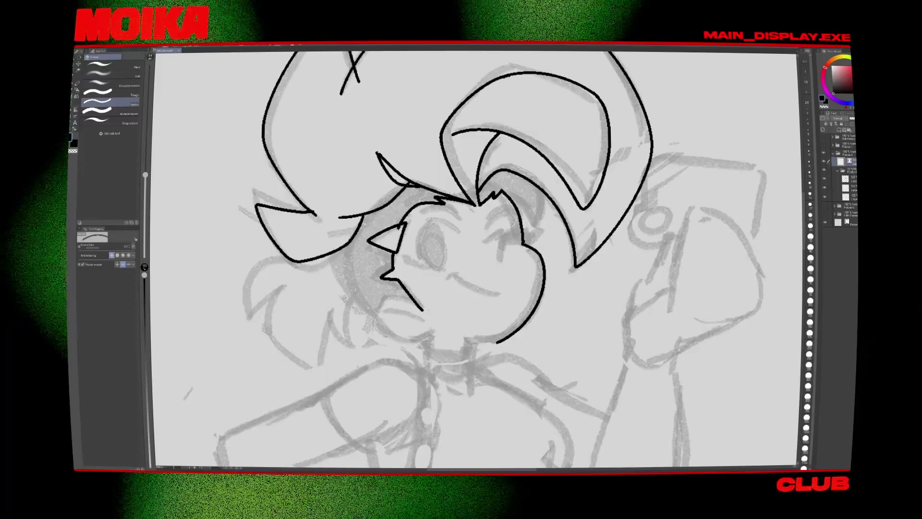
Step: Rotate the canvas near upright and draw, then undo, the chin line below the mouth
key(h)
key(p)
drag(413, 238, 359, 233)
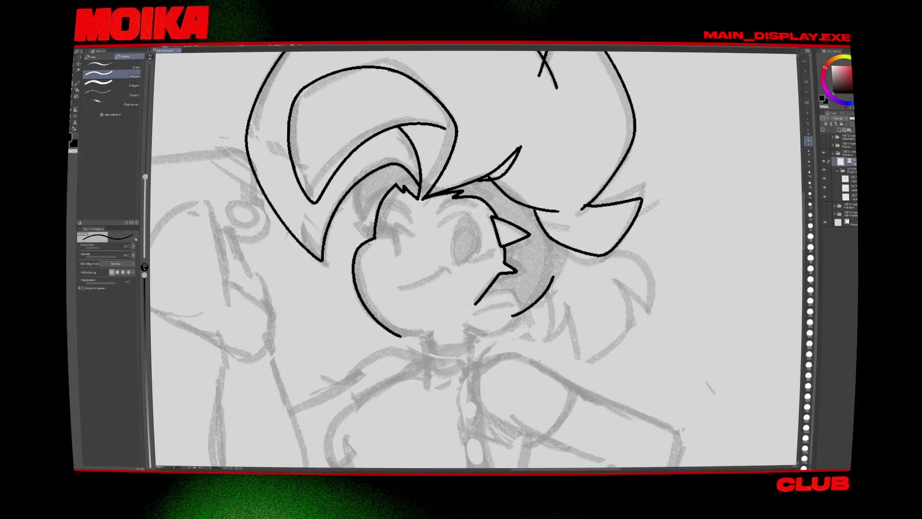
key(h)
key(asciicircum)
key(asciicircum)
key(asciicircum)
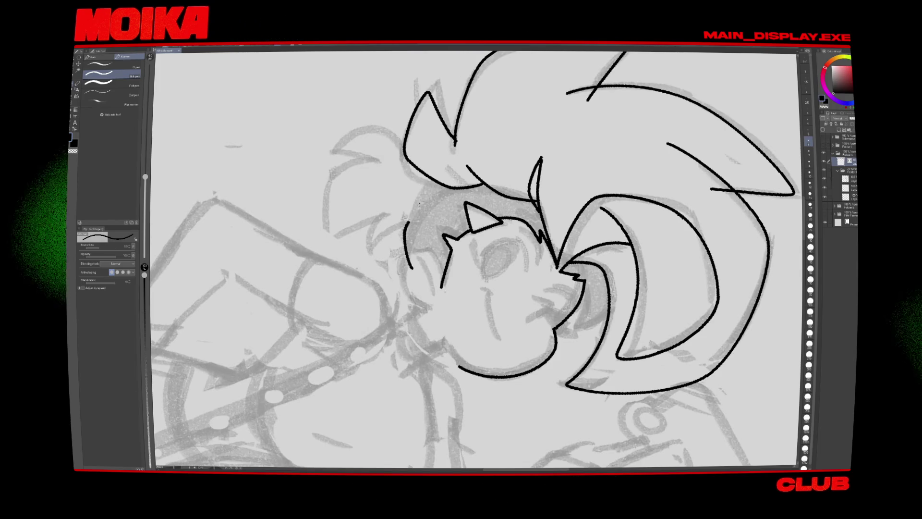
key(minus)
key(minus)
key(minus)
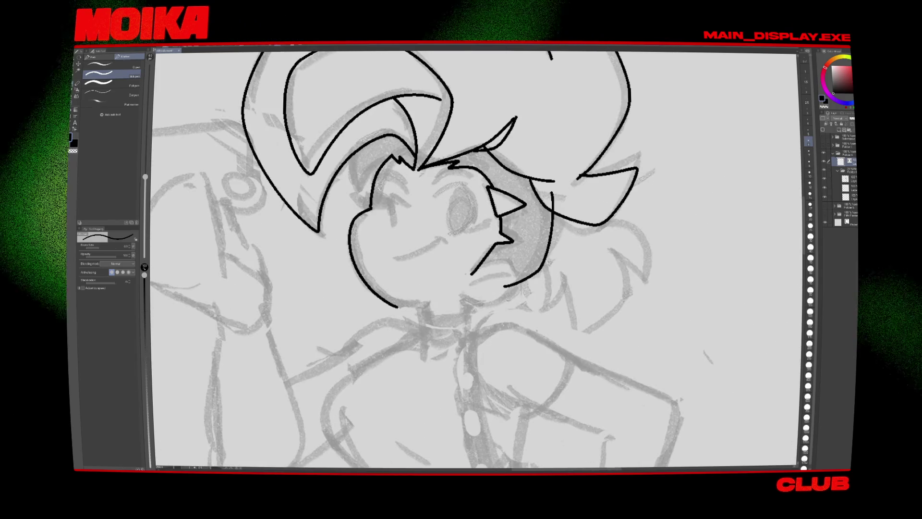
drag(516, 277, 461, 298)
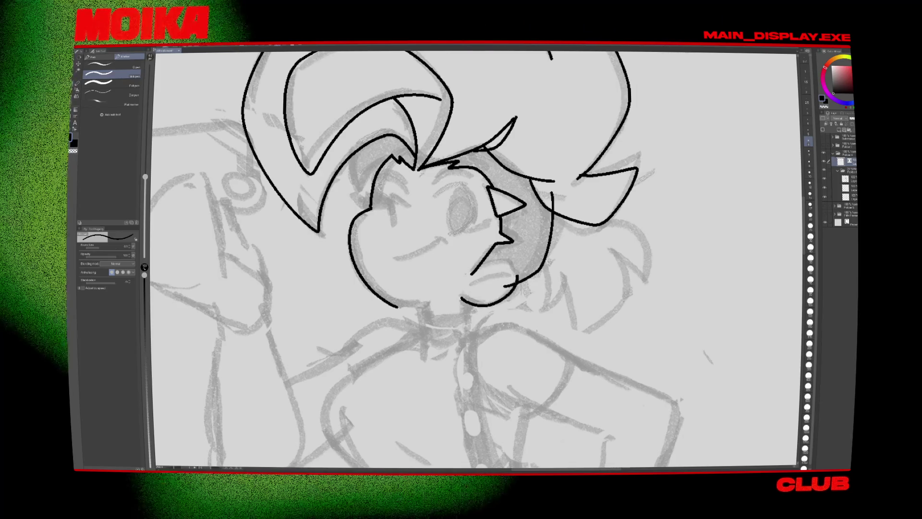
key(ctrl+z)
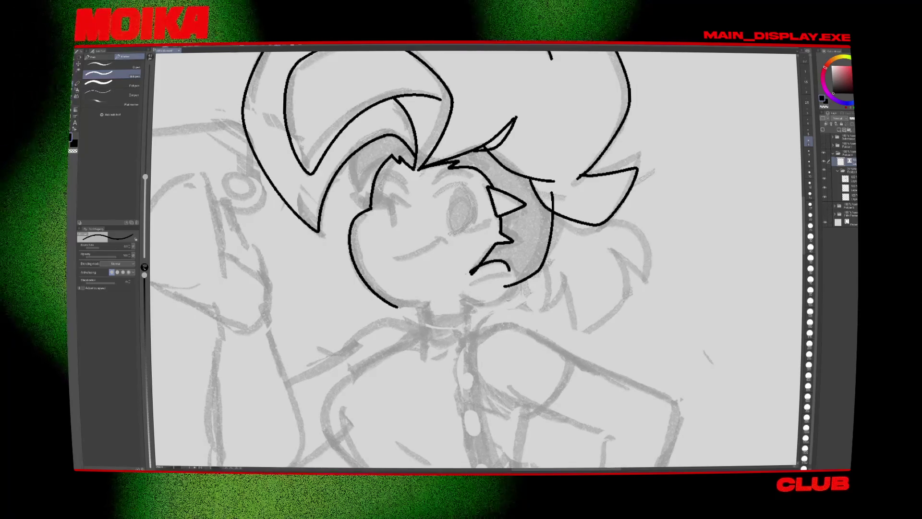
Step: Erase the stroke's lower-left end and remove the extra segment under the chin
key(e)
drag(477, 267, 471, 272)
key(p)
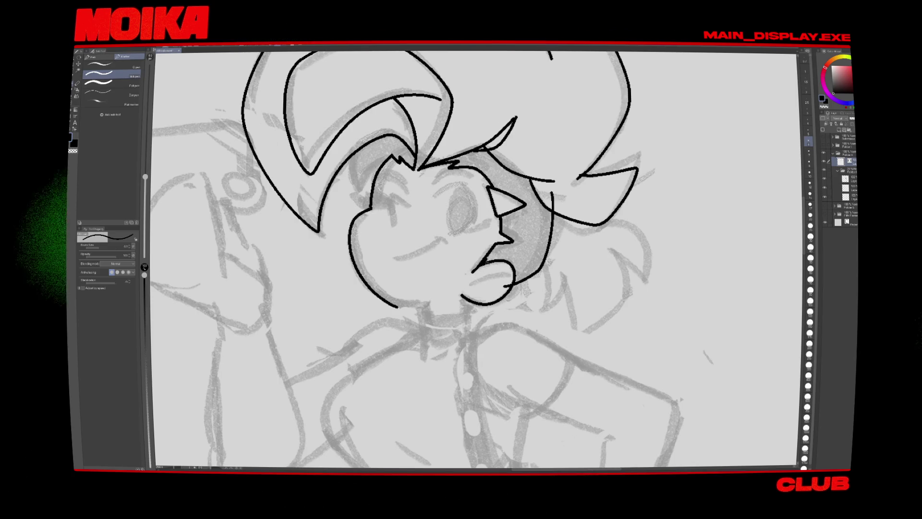
key(e)
mouse_move(480, 240)
mouse_down()
mouse_move(418, 297)
mouse_move(487, 220)
mouse_up()
key(p)
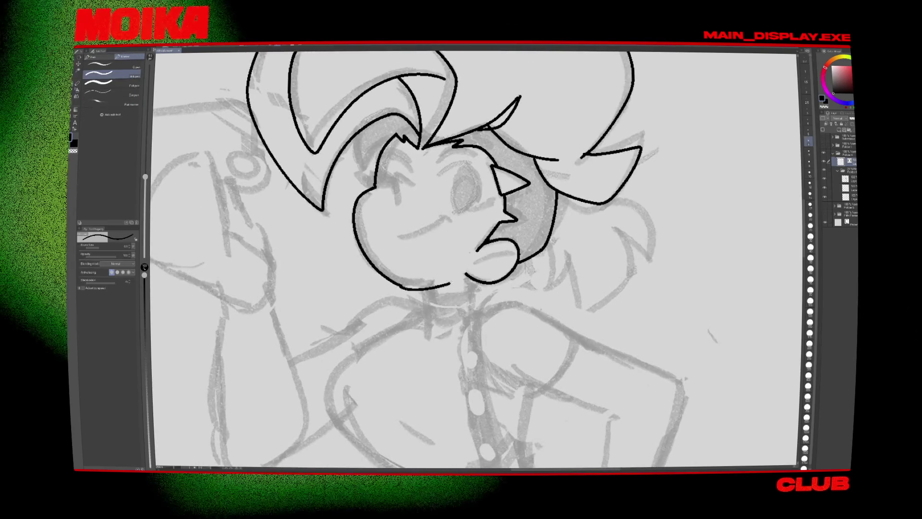
key(h)
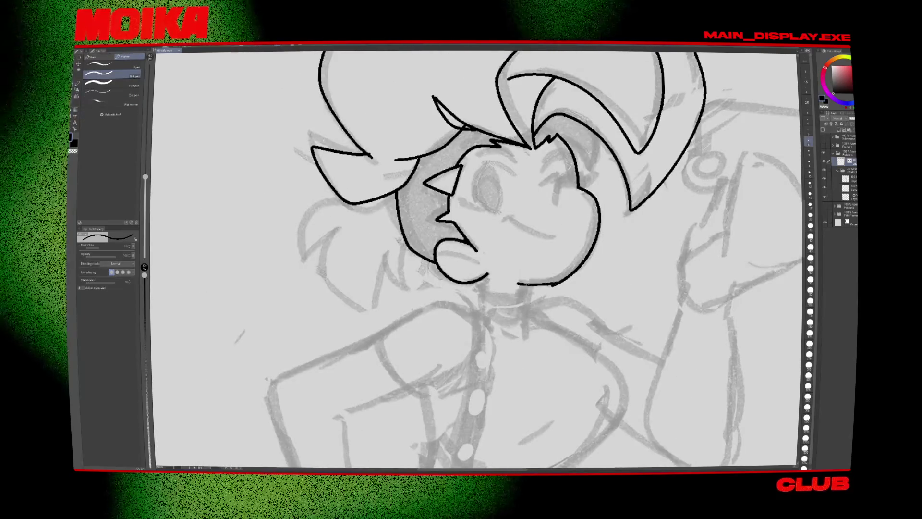
key(h)
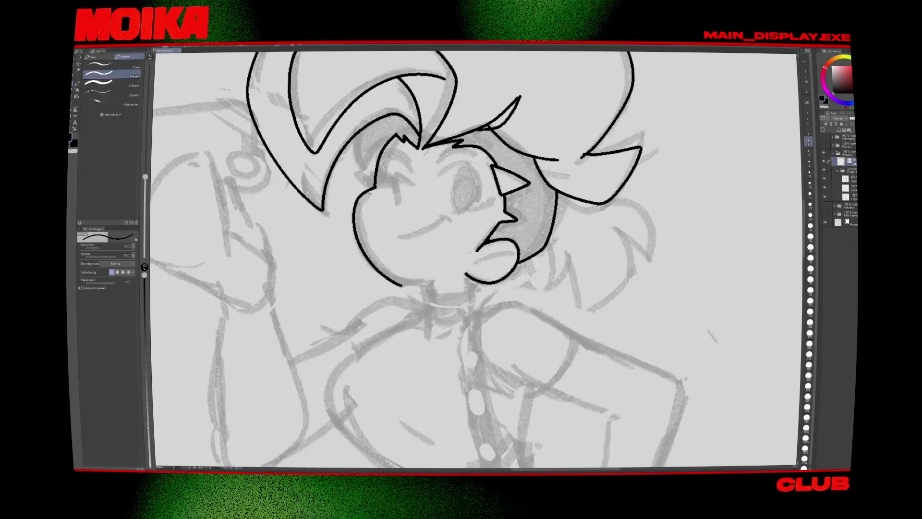
key(ctrl+z)
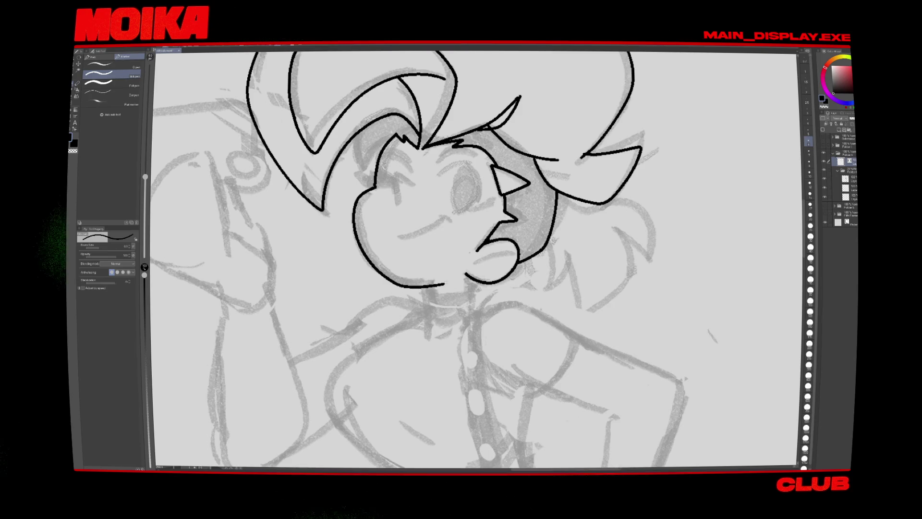
scroll(437, 259, down, 1)
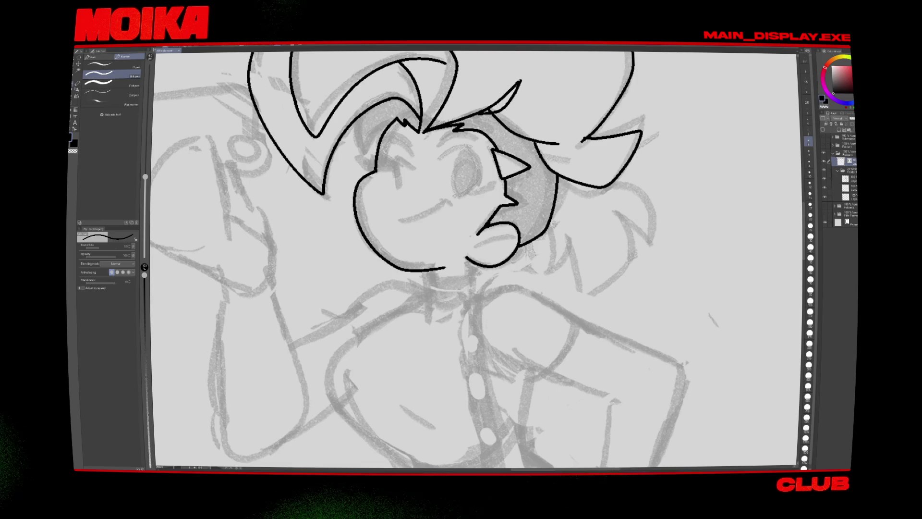
key(alt+Tab)
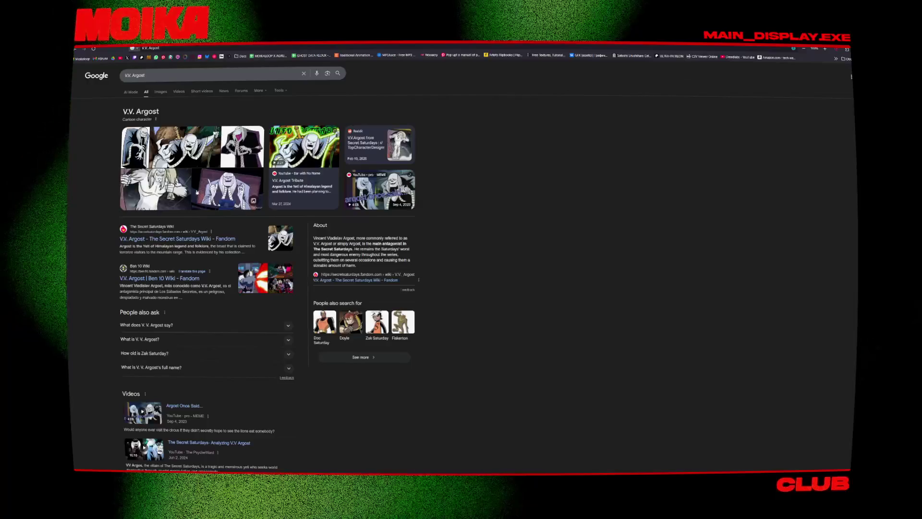
mouse_move(225, 190)
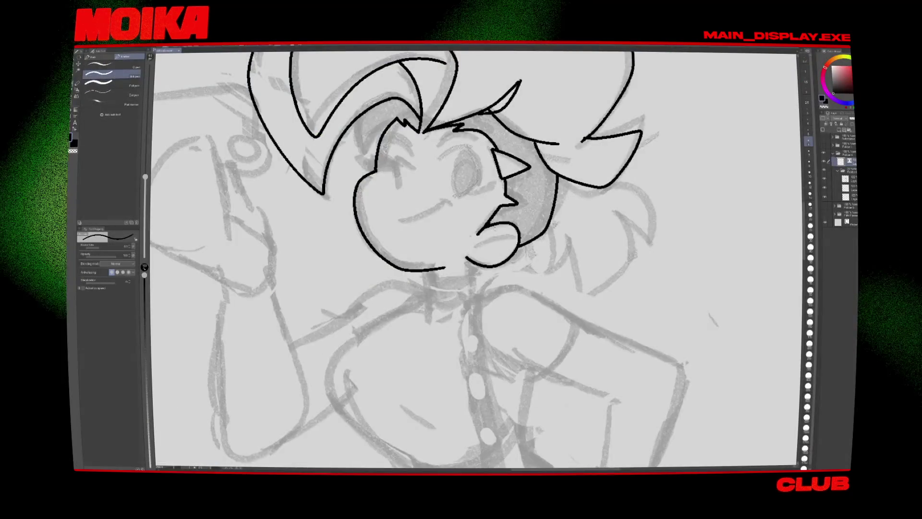
Step: Ink two neck lines below the chin, redrawing the right one slanting outward
drag(437, 273, 438, 289)
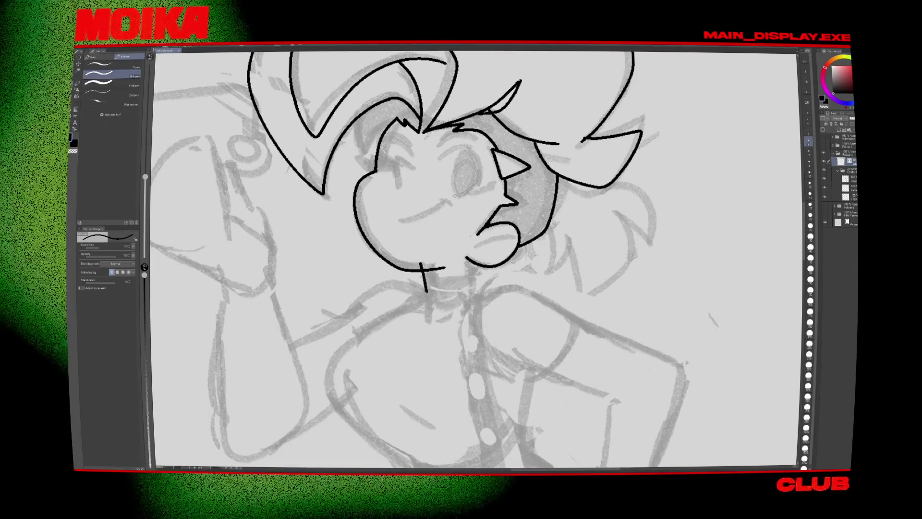
key(h)
drag(530, 262, 523, 317)
drag(484, 261, 479, 307)
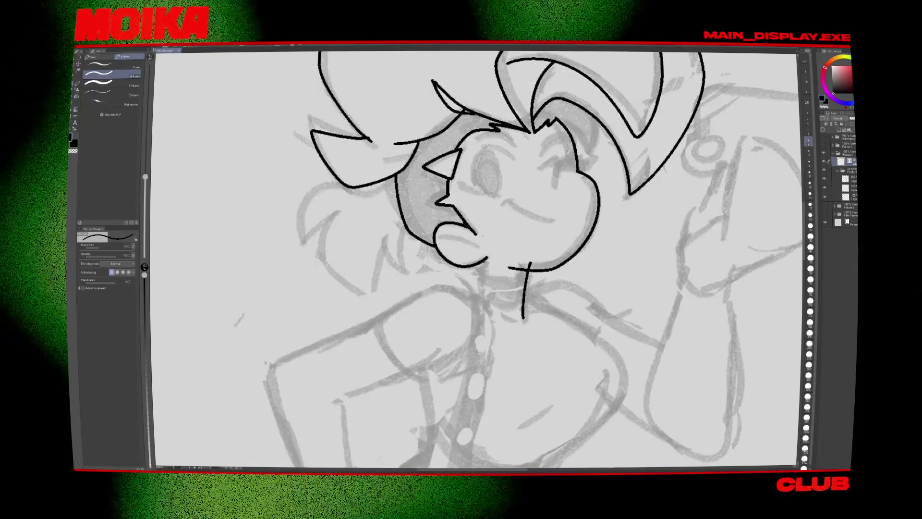
key(h)
key(ctrl+z)
drag(467, 258, 487, 317)
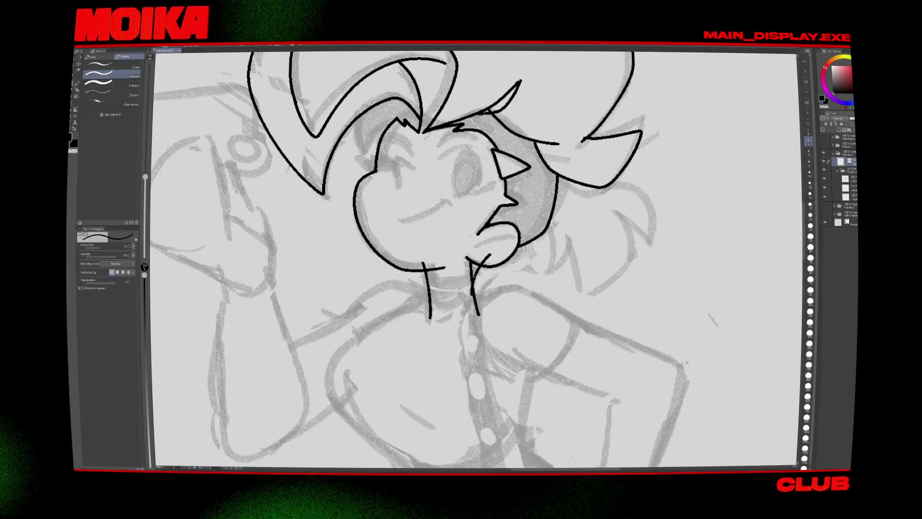
Step: Add short strokes inside the mouth and at its left end
key(e)
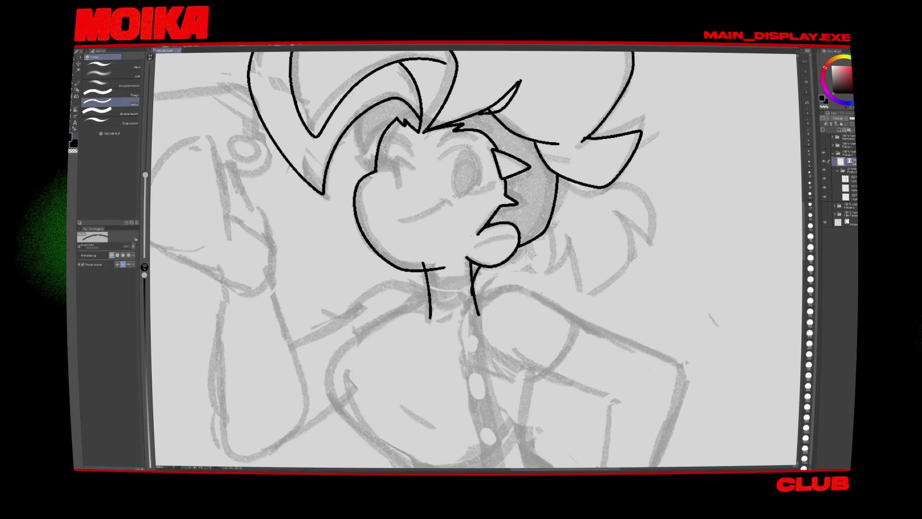
key(p)
mouse_move(477, 247)
mouse_down()
mouse_move(512, 237)
mouse_move(479, 313)
mouse_up()
drag(395, 283, 446, 261)
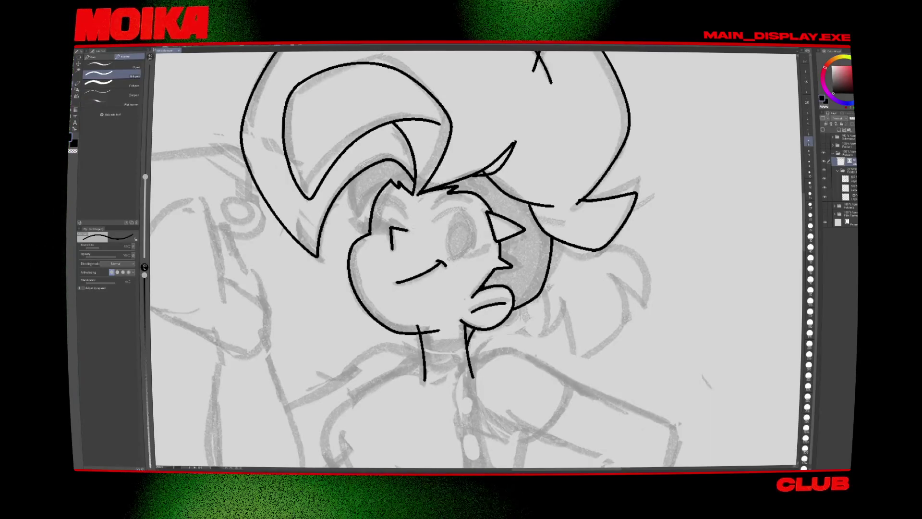
Step: Erase most of the smile stroke and reduce the pen size to 4.0
key(h)
scroll(602, 308, down, 5)
scroll(602, 308, up, 5)
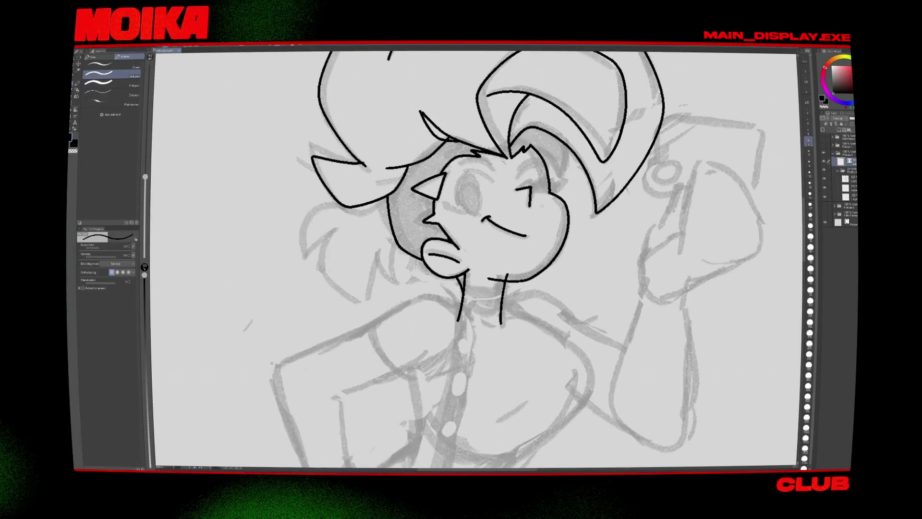
key(h)
key(e)
drag(469, 221, 438, 234)
key(p)
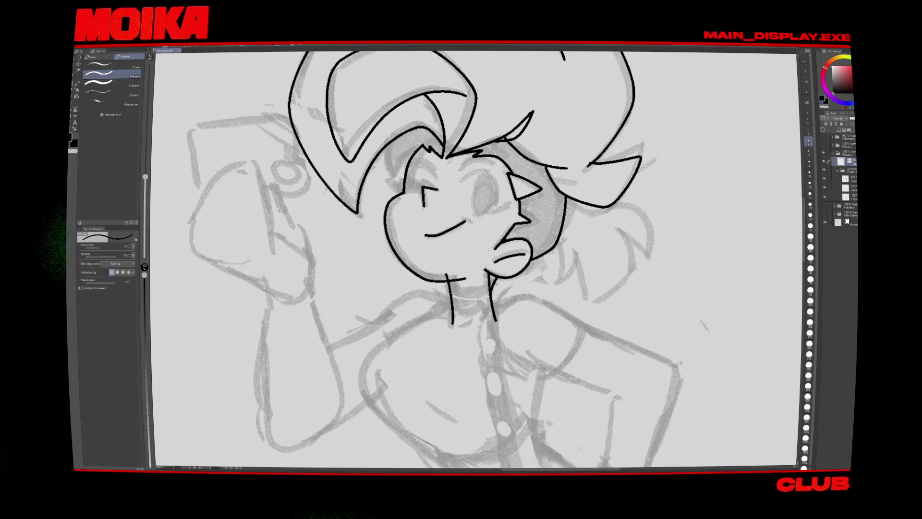
key(bracketleft)
key(bracketleft)
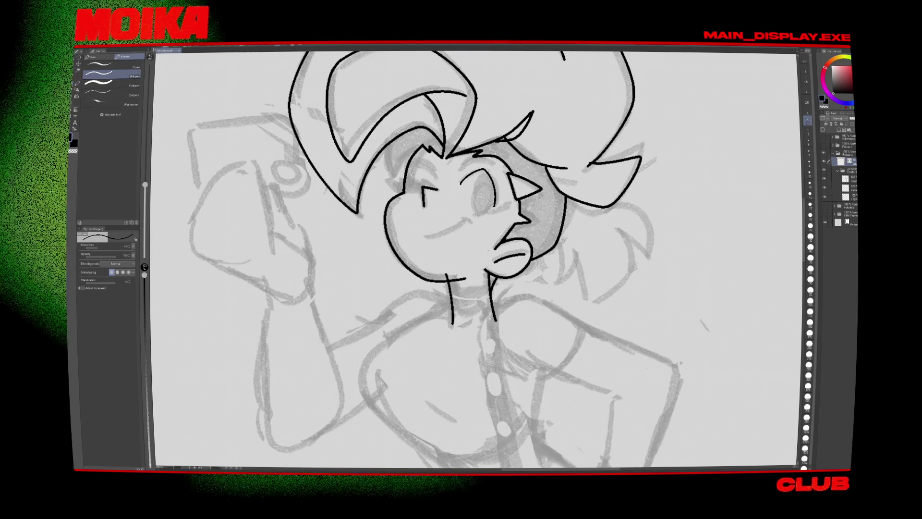
Step: Undo the stray curved stroke over the eye and check the face in mirrored view
drag(475, 260, 445, 282)
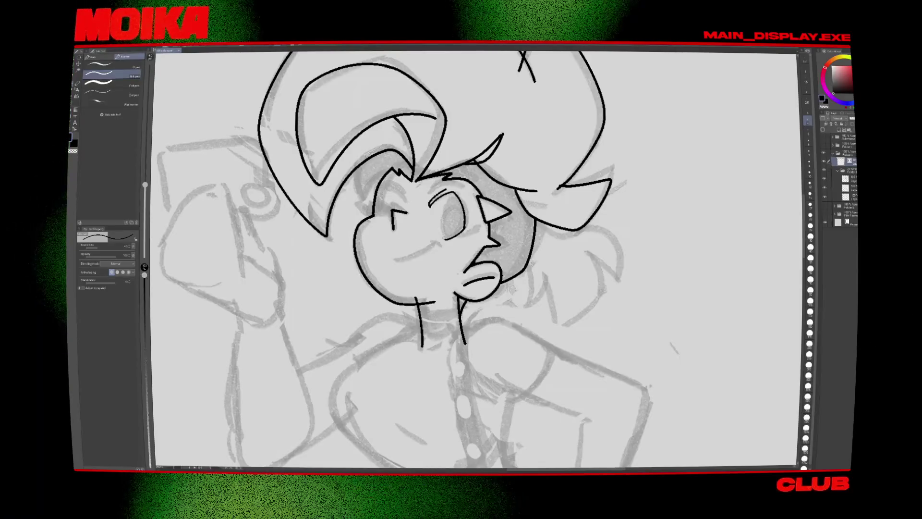
key(ctrl+z)
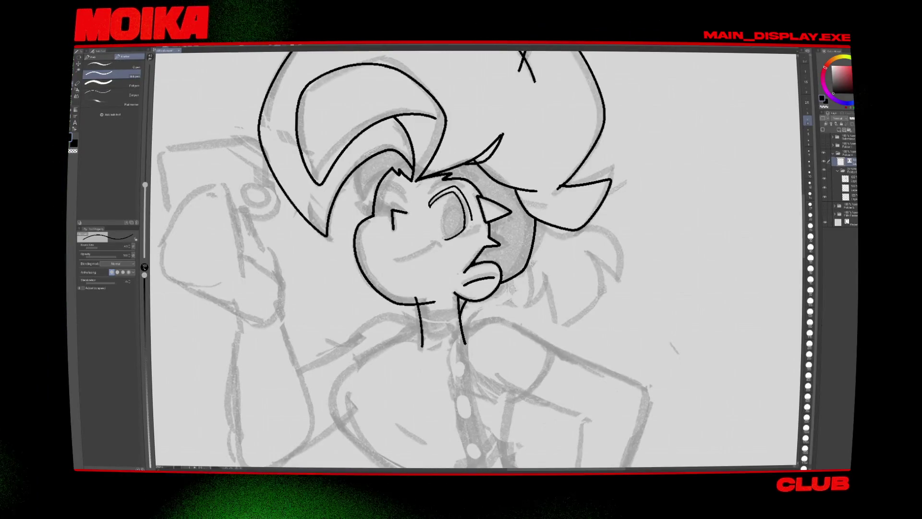
key(h)
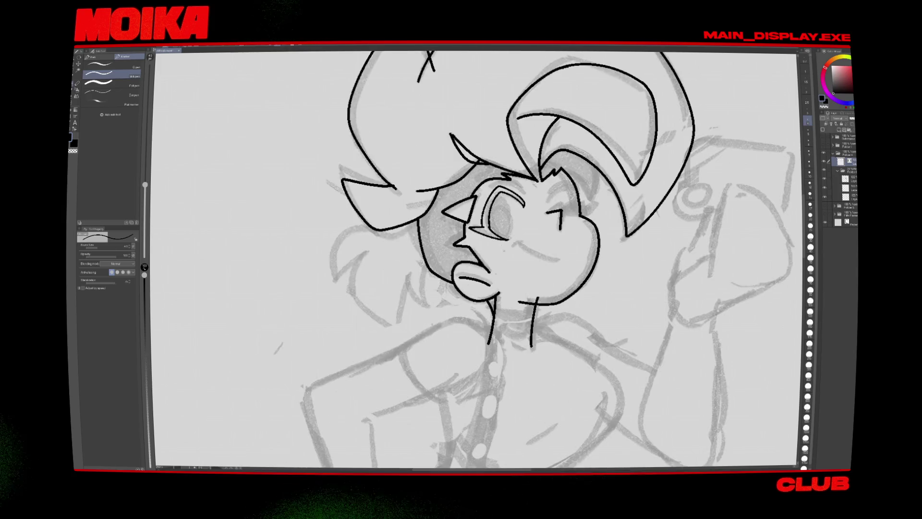
key(h)
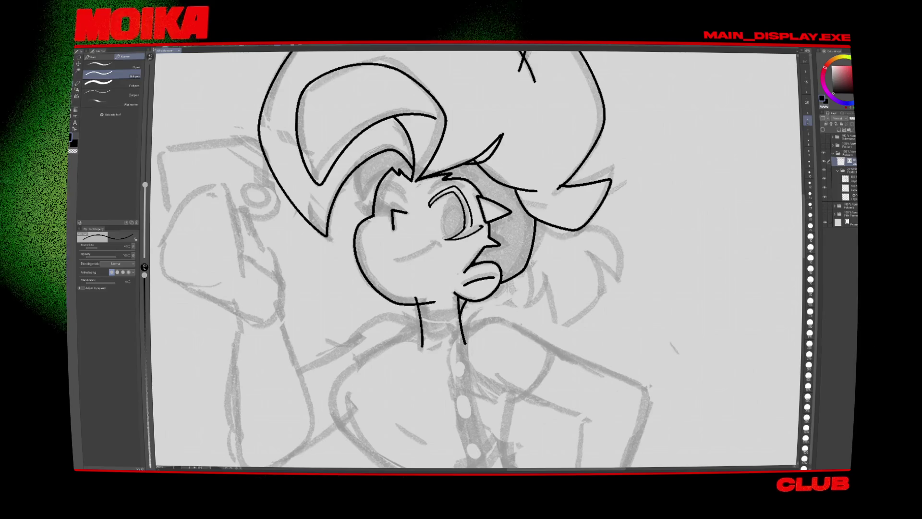
key(h)
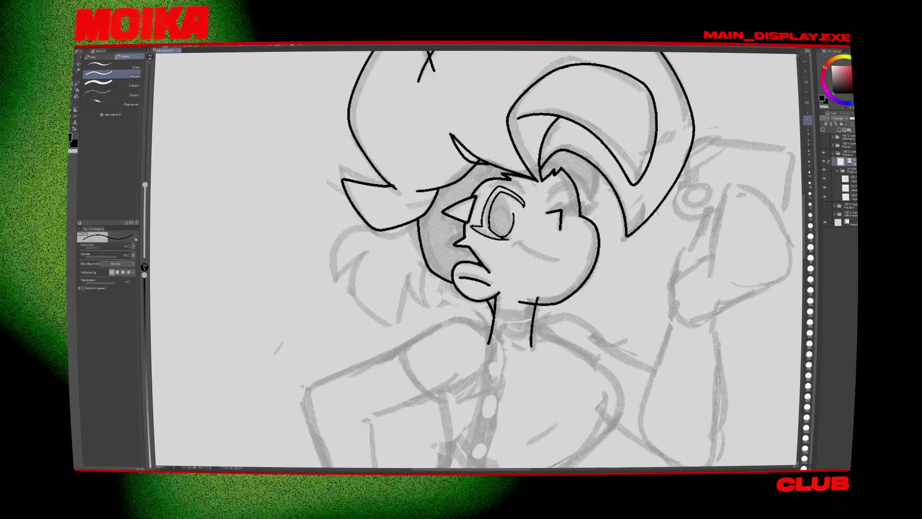
key(h)
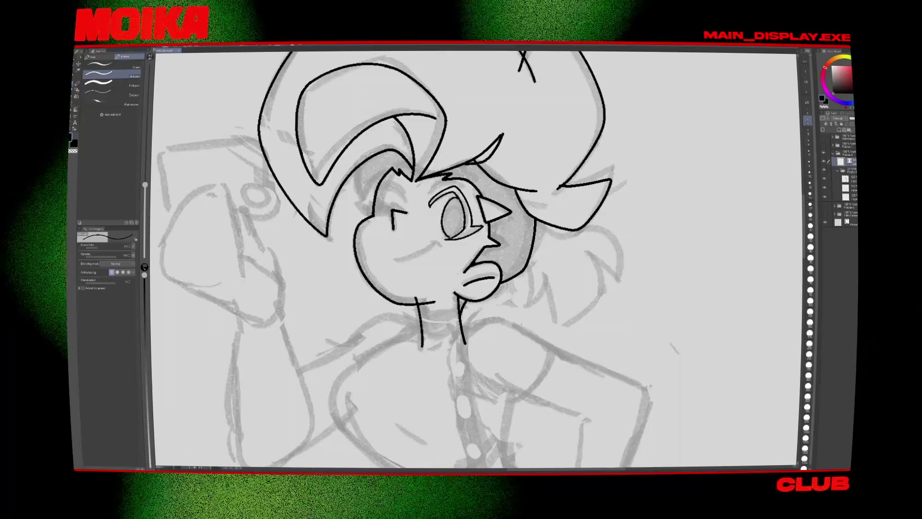
key(h)
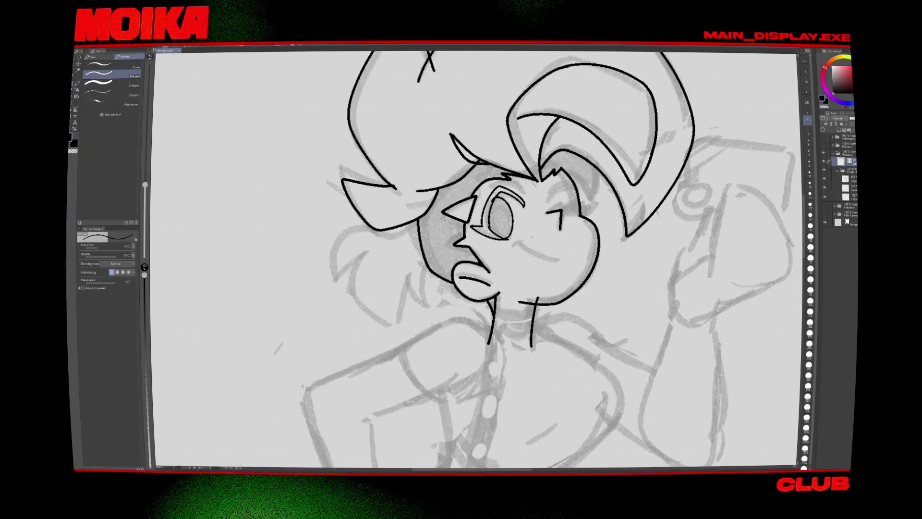
key(h)
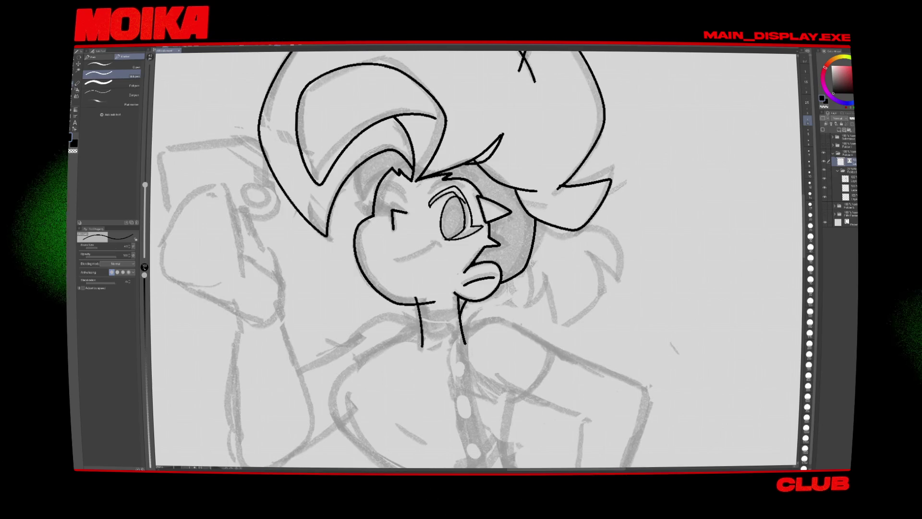
Step: Draw two short lash strokes at the eye's outer corner and adjust the brush size
key(e)
key(h)
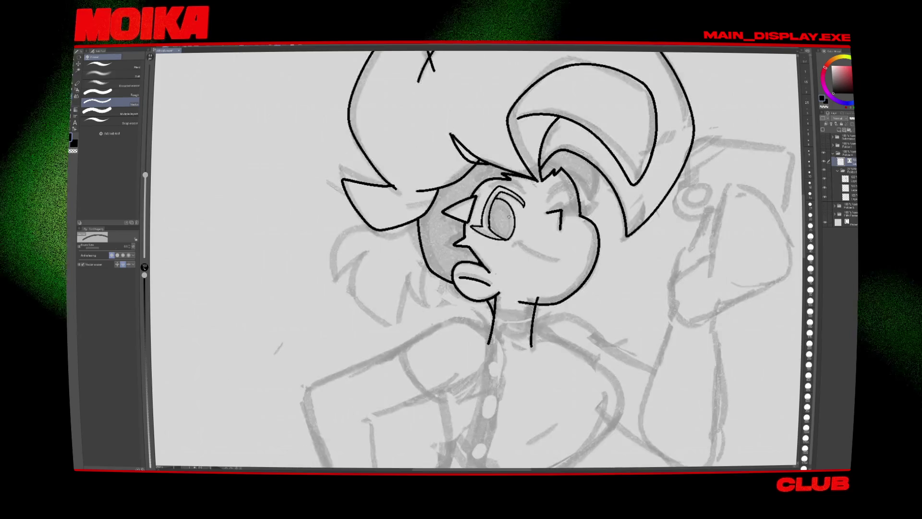
key(p)
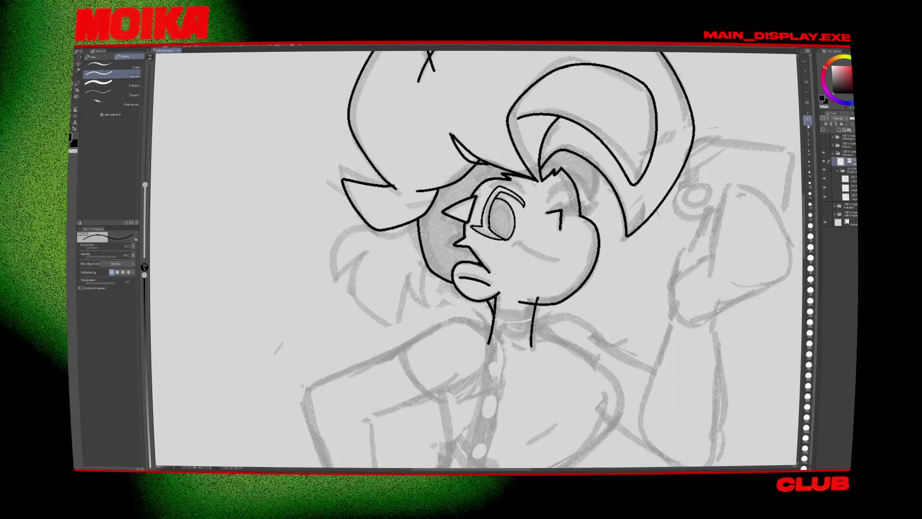
drag(574, 212, 589, 206)
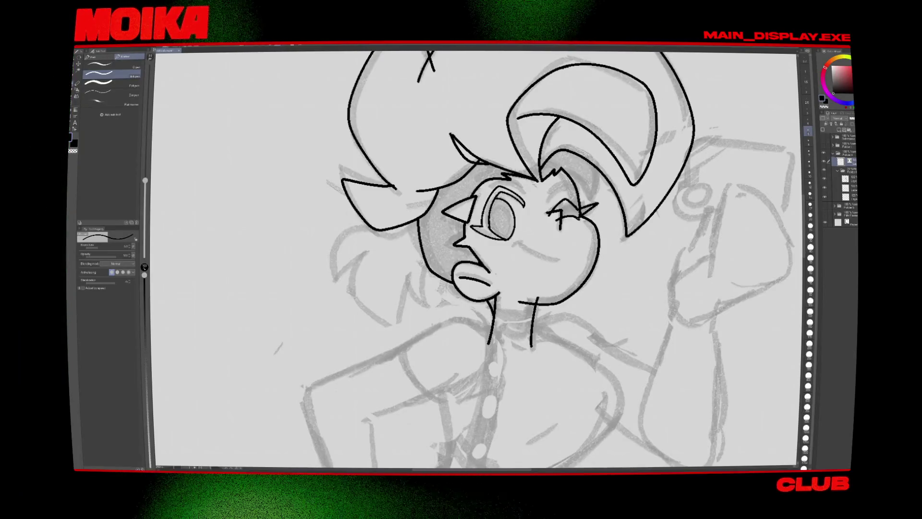
key(e)
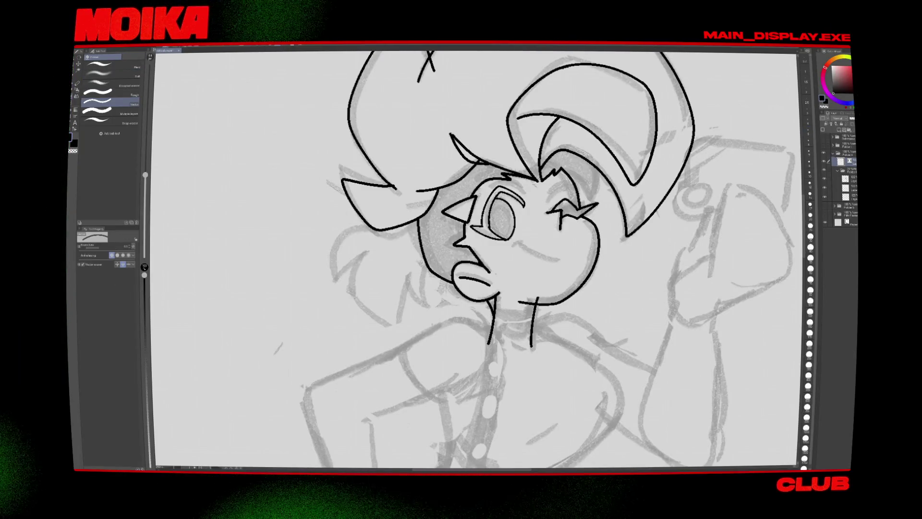
key(h)
key(h)
key(p)
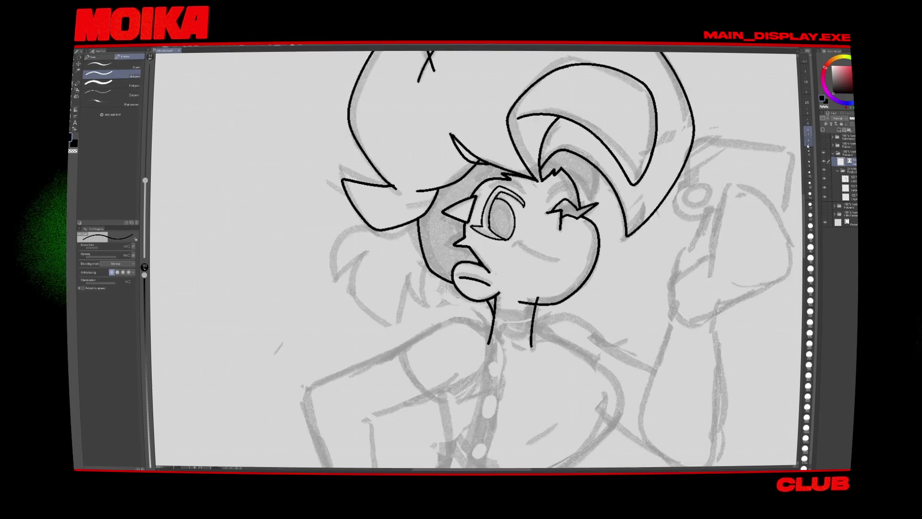
drag(608, 202, 627, 191)
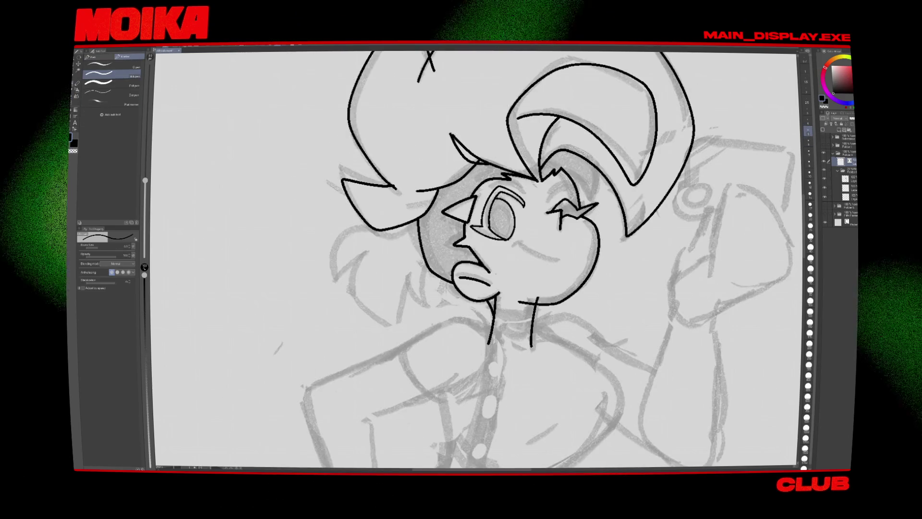
key(bracketright)
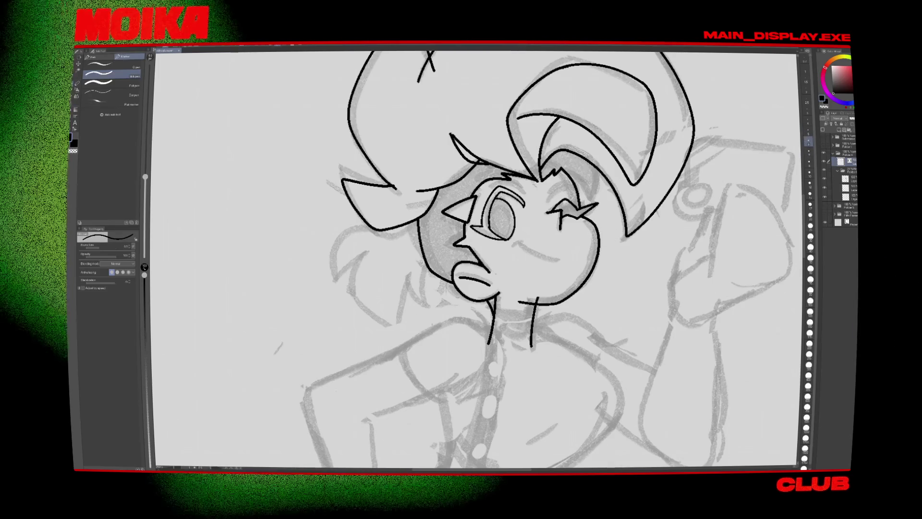
Step: Add a lash at the eye's upper-left edge and erase the stray bit under the chin
key(h)
drag(427, 198, 447, 184)
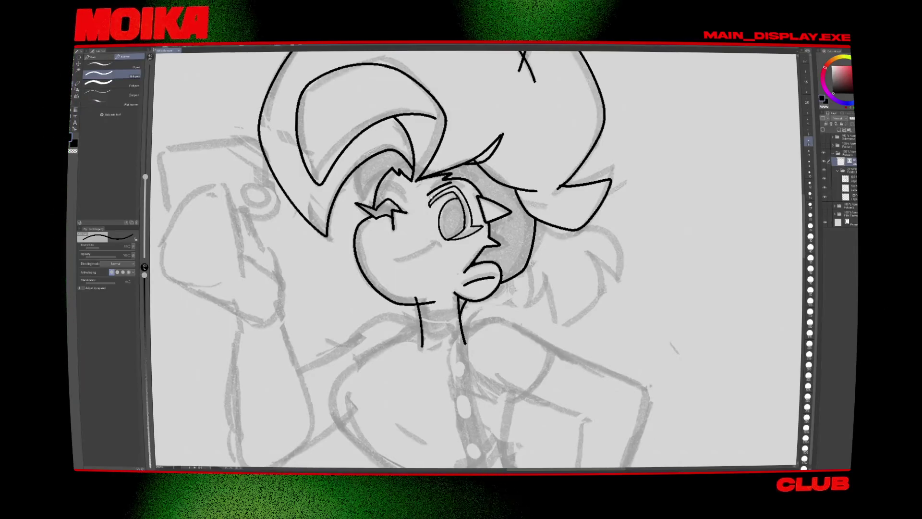
key(h)
key(h)
key(e)
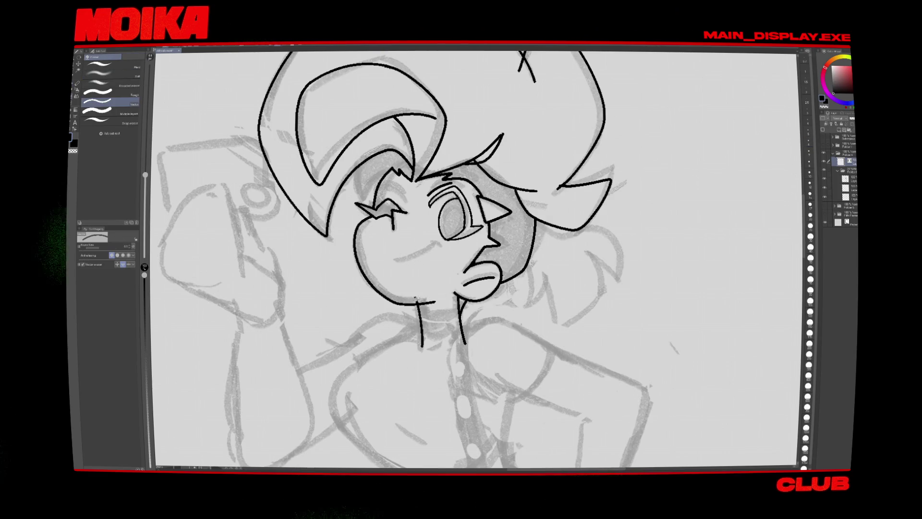
drag(415, 297, 419, 302)
key(p)
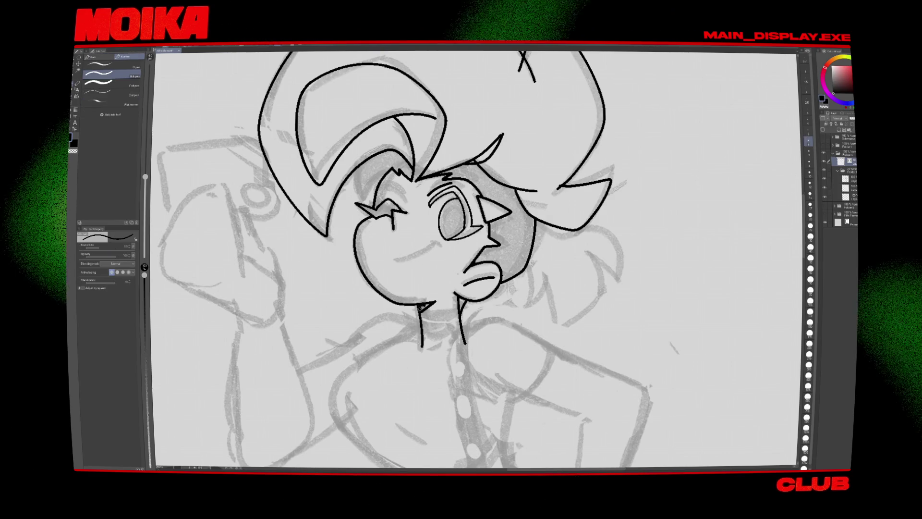
Step: Zoom, rotate and mirror the view to inspect the inked head, ending back on the pen
key(ctrl+minus)
key(ctrl+minus)
key(ctrl+minus)
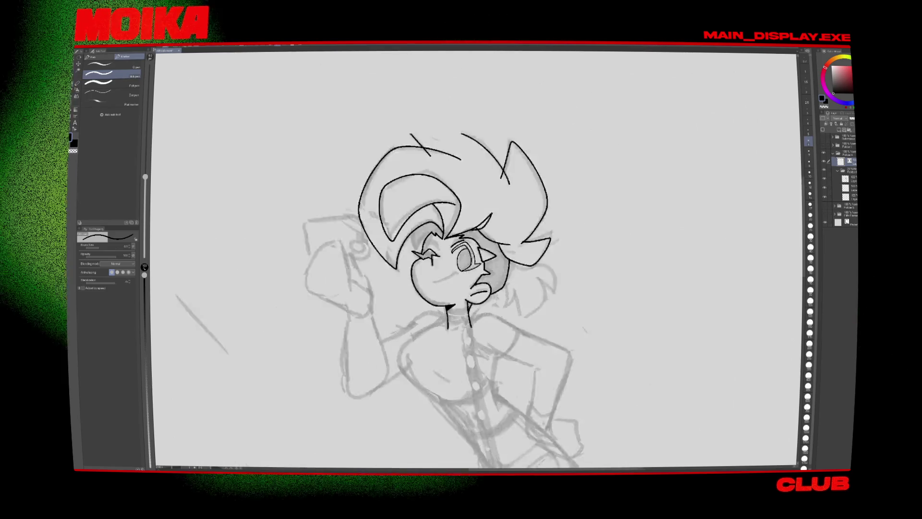
key(ctrl+plus)
key(ctrl+minus)
key(minus)
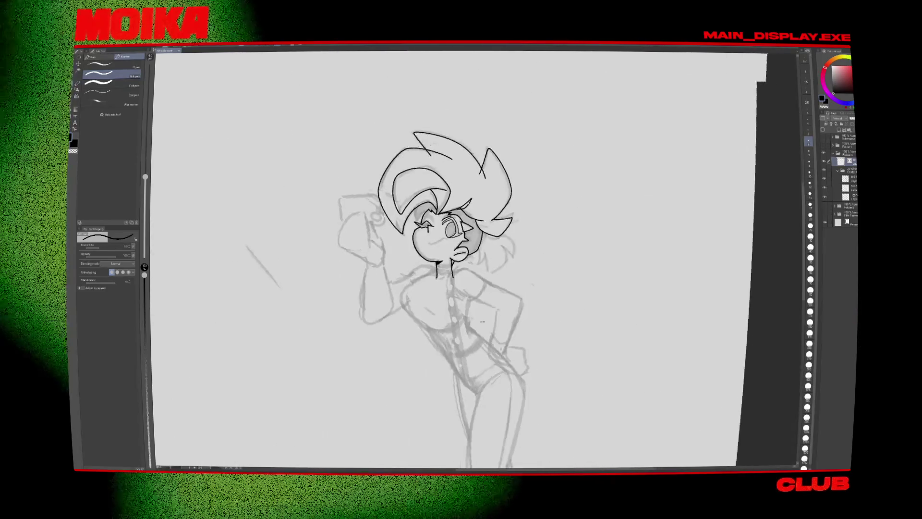
key(ctrl+plus)
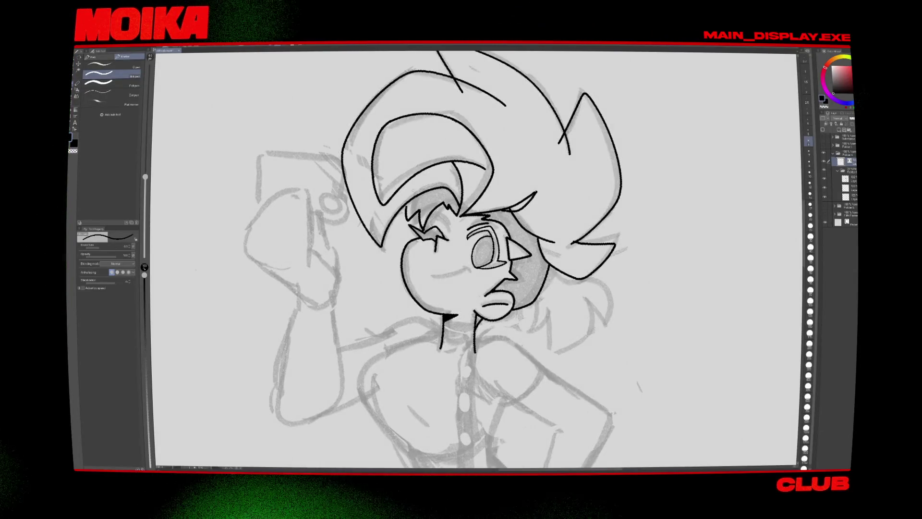
key(e)
key(ctrl+minus)
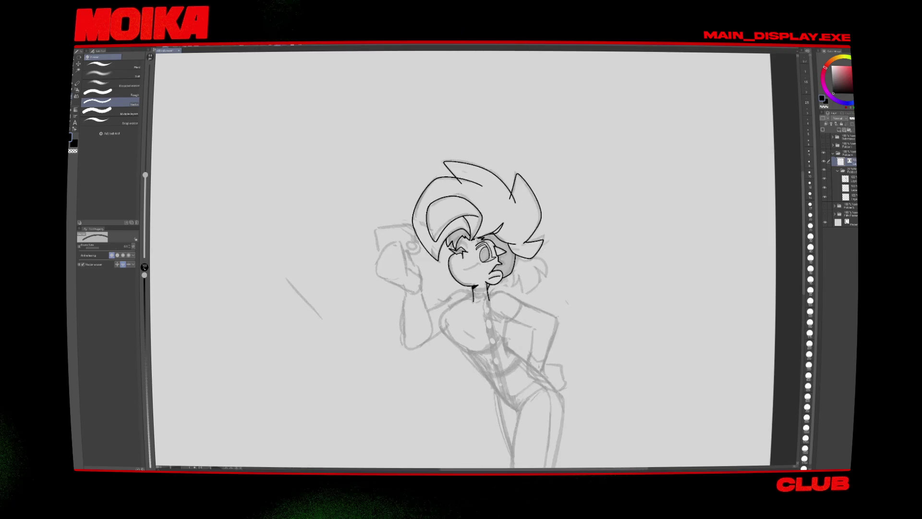
key(ctrl+plus)
key(h)
key(p)
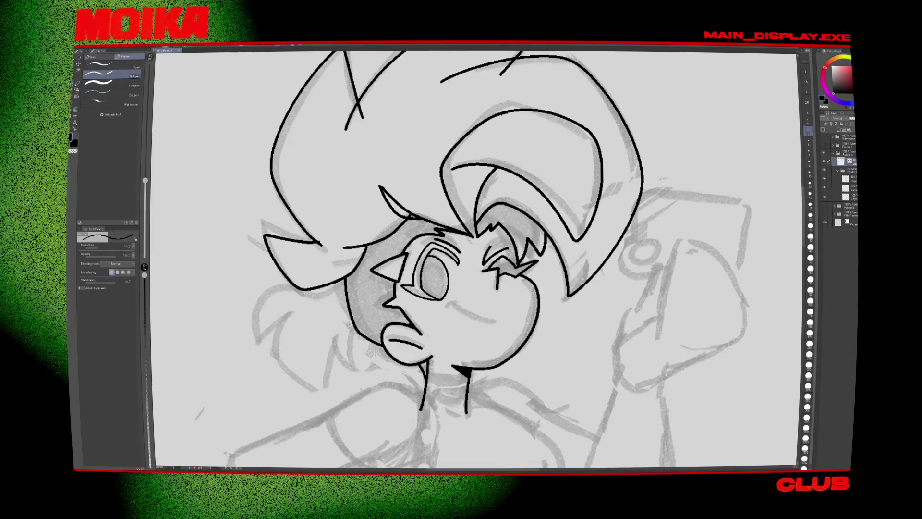
scroll(514, 265, down, 5)
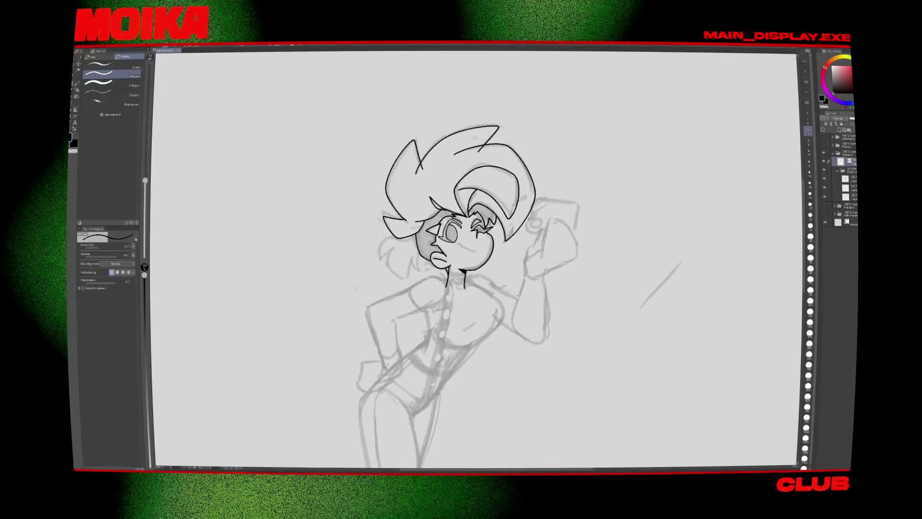
scroll(412, 245, up, 5)
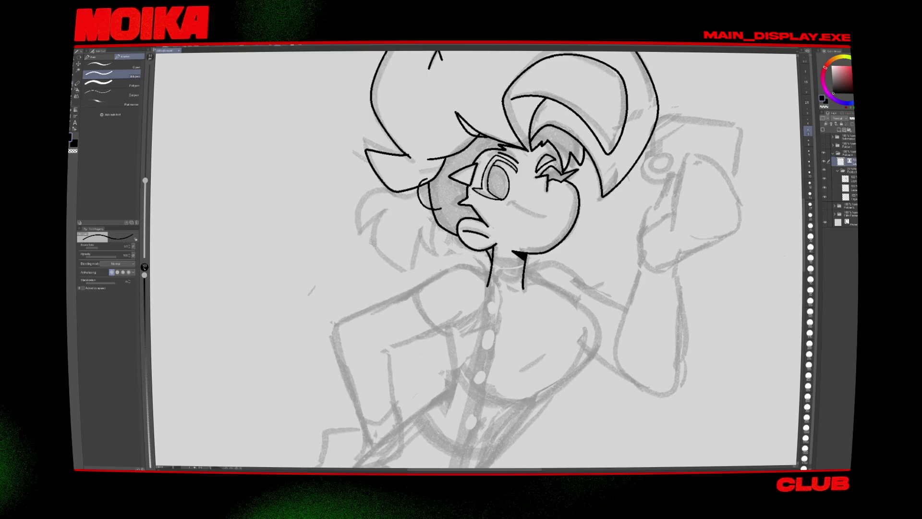
Step: Ink a curved strand with spiky ends on the lower left hair
mouse_move(399, 183)
mouse_down()
mouse_move(366, 229)
mouse_move(418, 265)
mouse_up()
drag(420, 230, 434, 249)
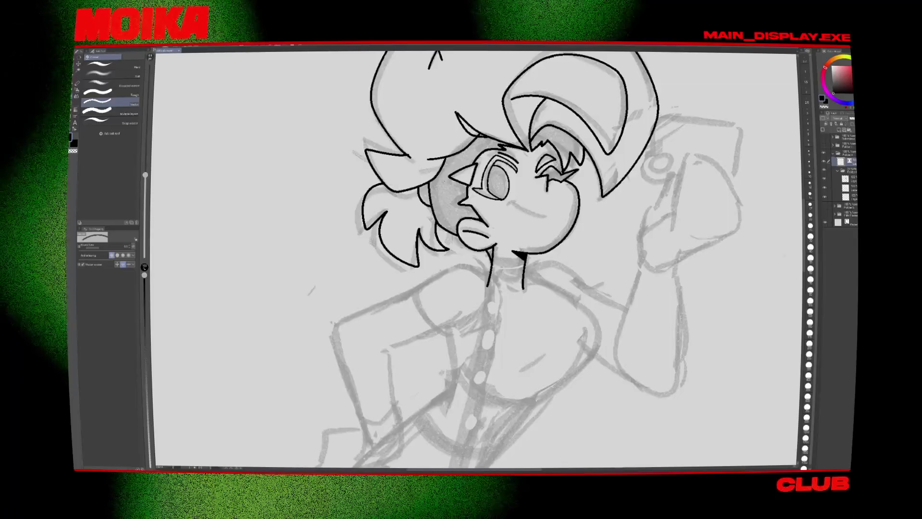
key(e)
scroll(514, 240, down, 5)
key(p)
scroll(553, 219, up, 5)
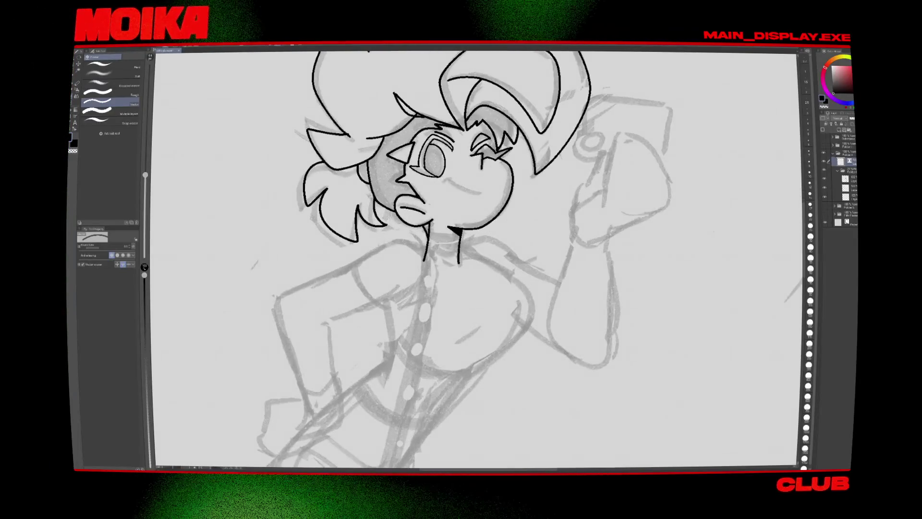
Step: Ink the curve along the right side of the torso and extend the line under the chest
mouse_move(553, 217)
mouse_down()
mouse_move(494, 255)
mouse_move(526, 166)
mouse_up()
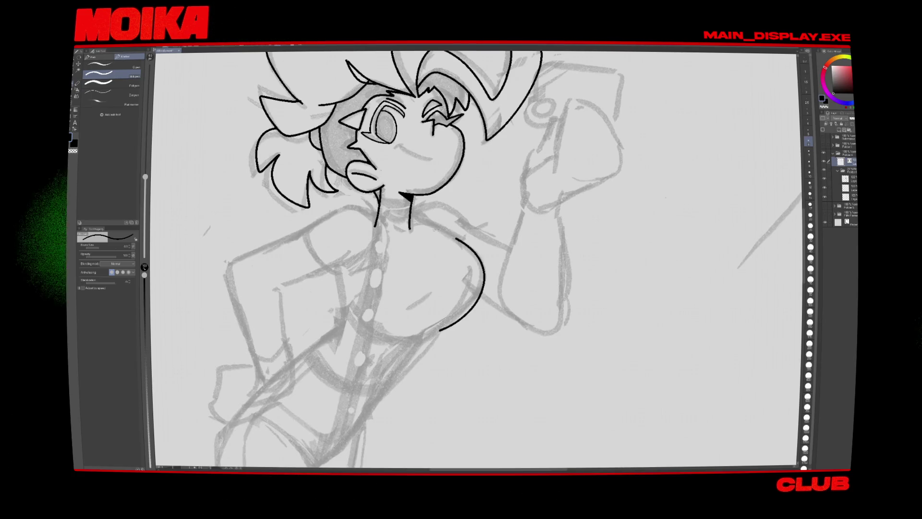
key(ctrl+z)
drag(432, 229, 434, 328)
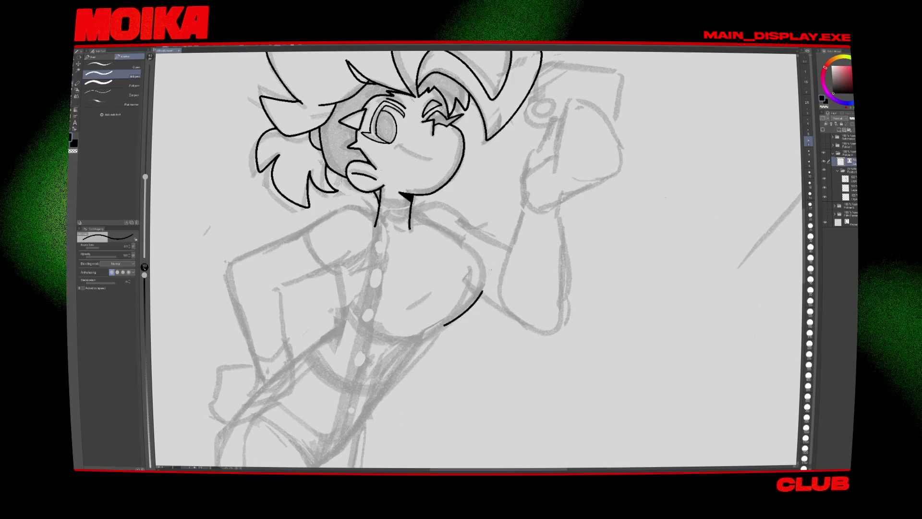
scroll(489, 270, down, 5)
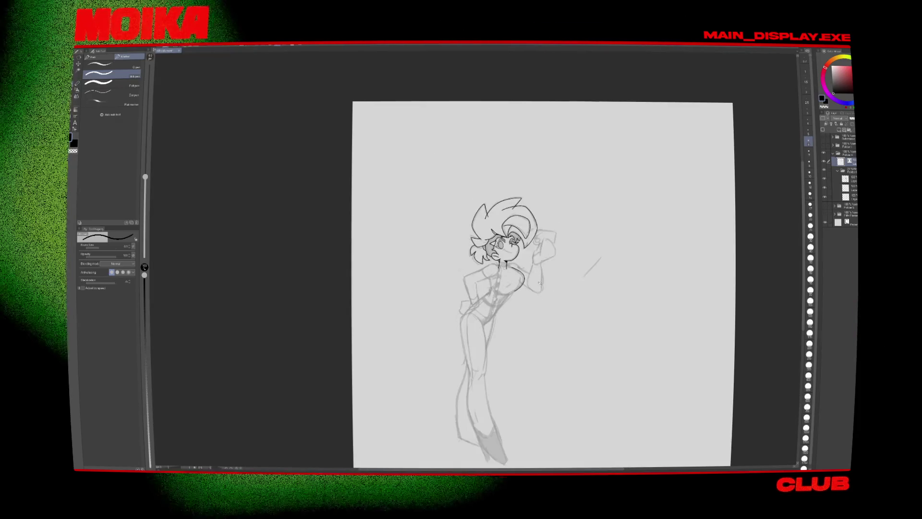
scroll(540, 282, up, 5)
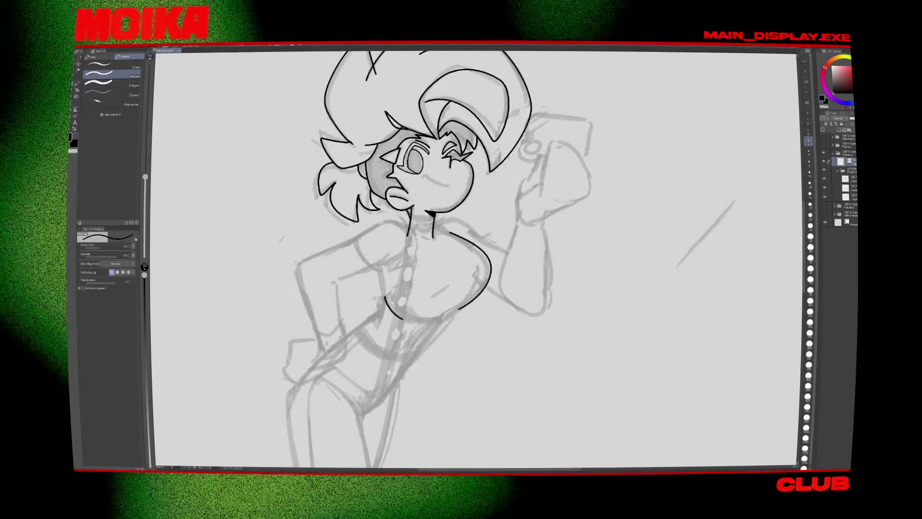
drag(403, 318, 430, 322)
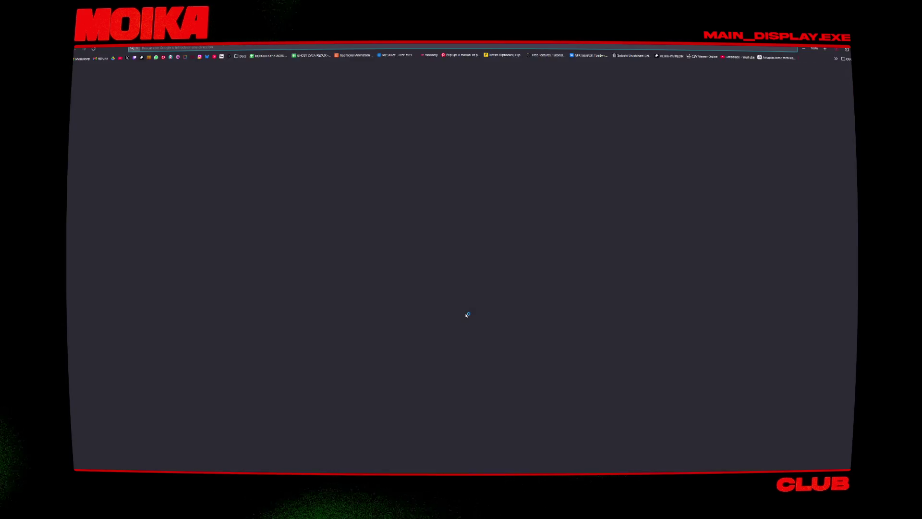
Step: Search Google Images for 'fifth element leeloo' and copy the full-body Leeloo image
text(fff)
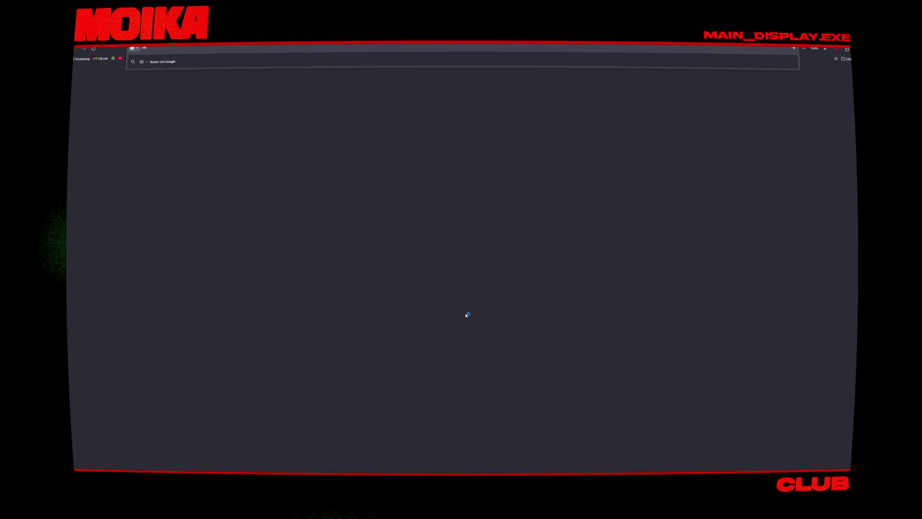
text(leelo)
key(Return)
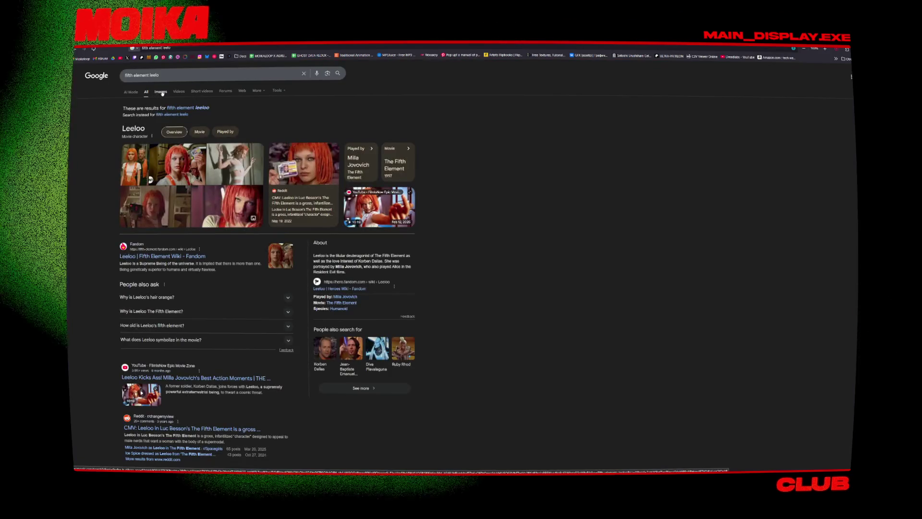
click(160, 91)
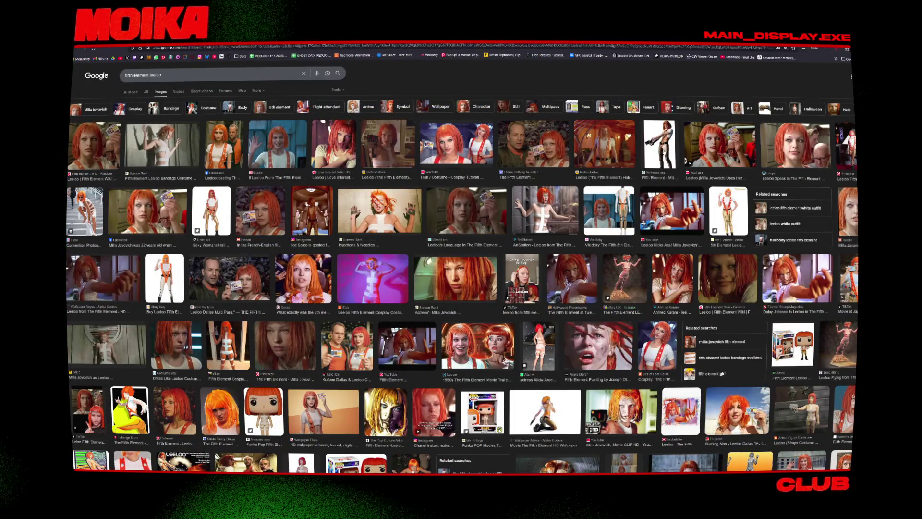
click(665, 153)
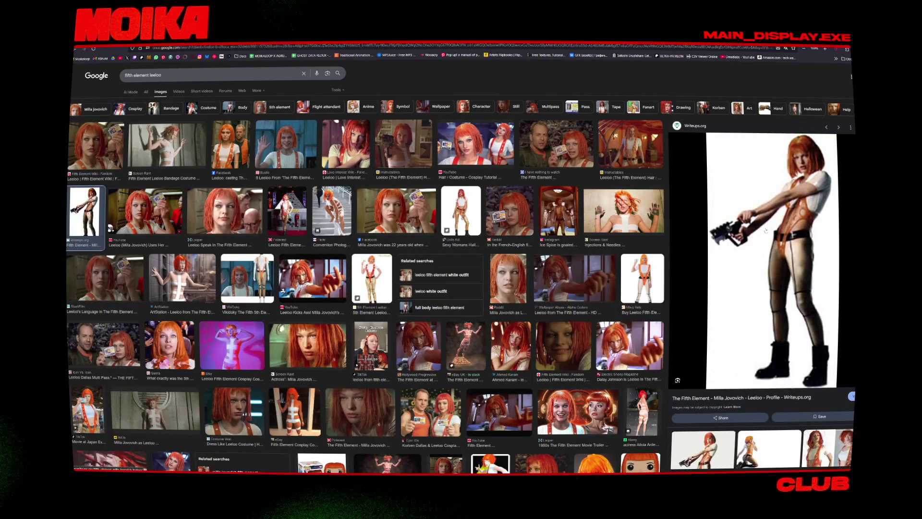
right_click(767, 231)
click(780, 320)
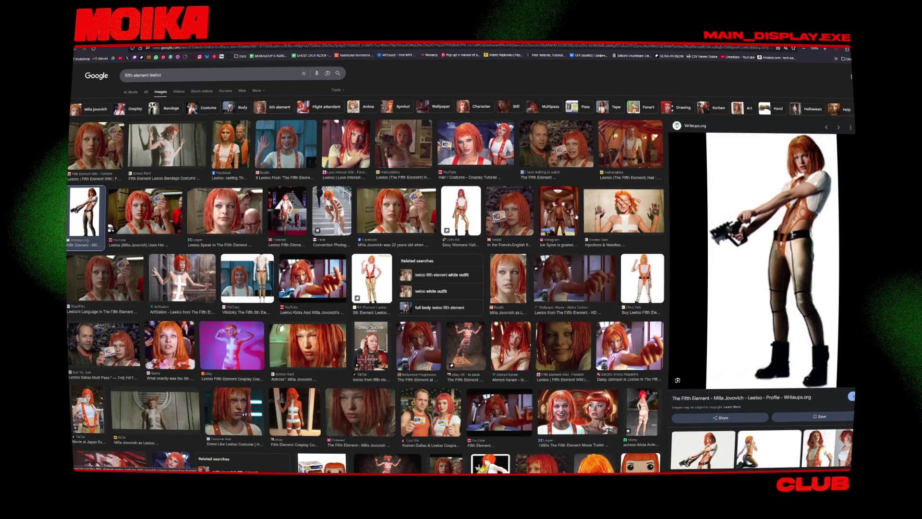
click(651, 177)
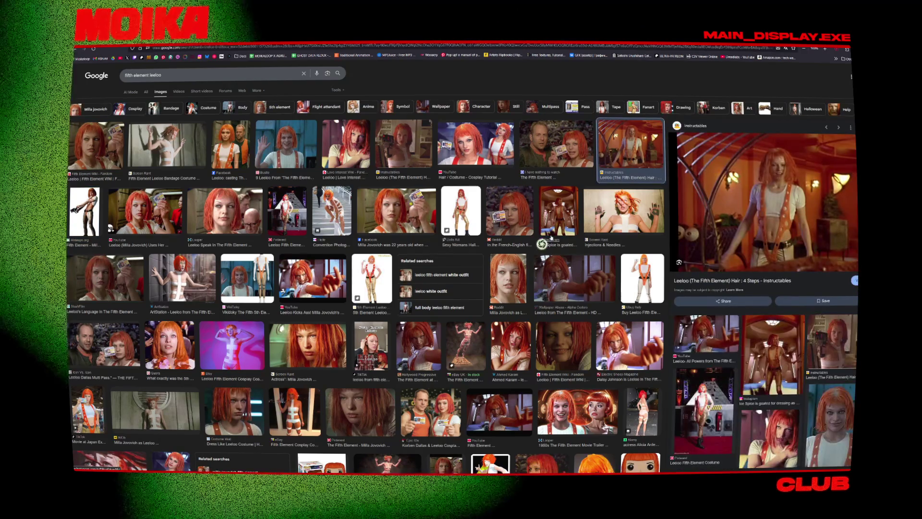
Step: Add 'sketchfab' to the query and open The Fifth Element PS1: Leeloo model page
click(144, 75)
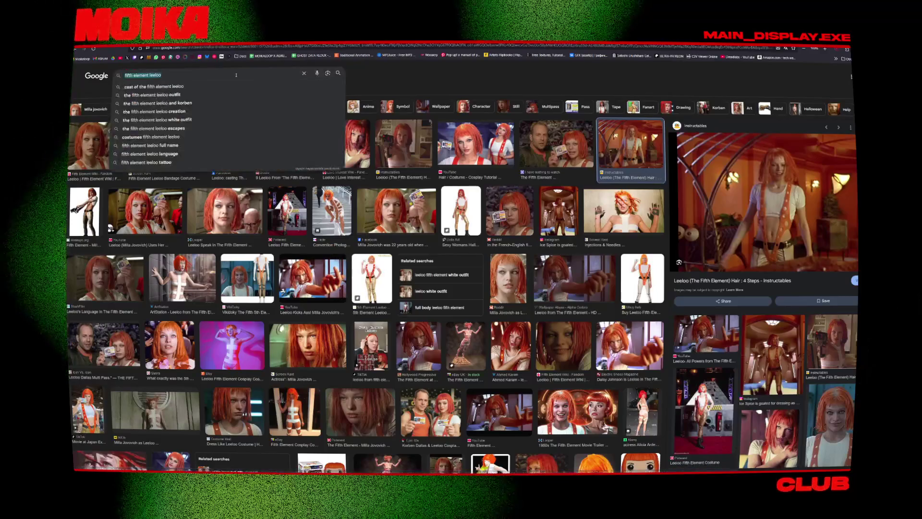
click(127, 122)
text(sket)
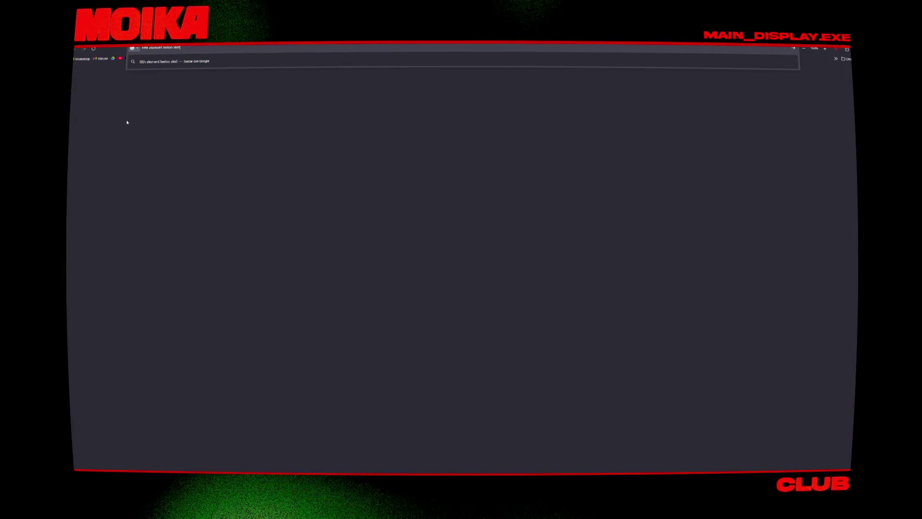
text(b)
key(Return)
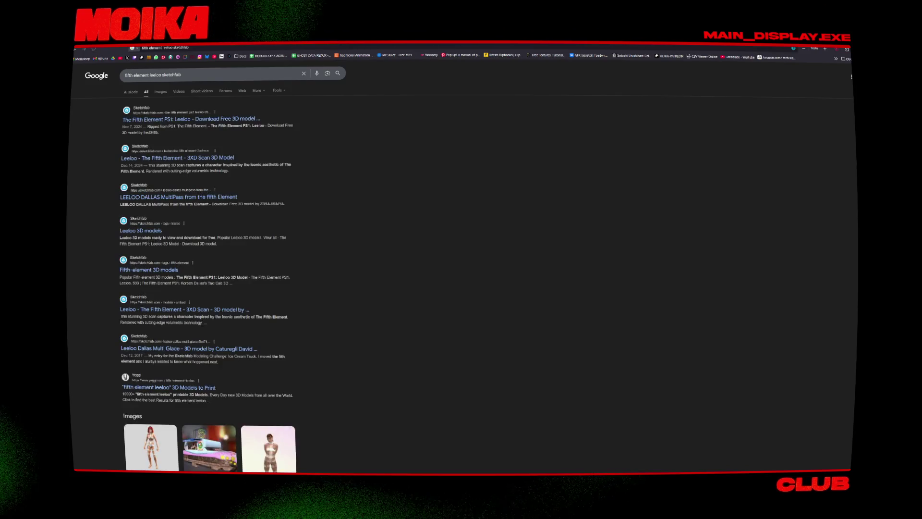
click(152, 120)
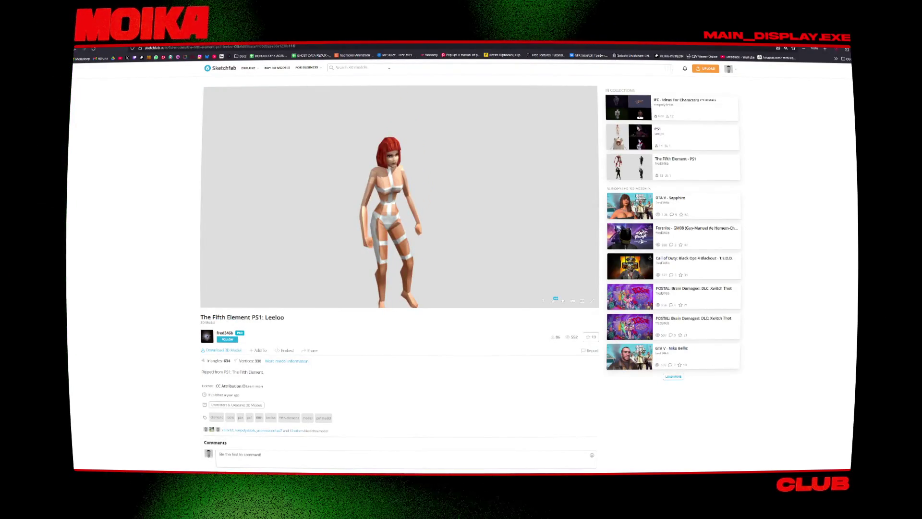
Step: Search Sketchfab for 'fifth element leeloo', open Court-Circuit characters and select the artist's credited name
click(389, 69)
text(i)
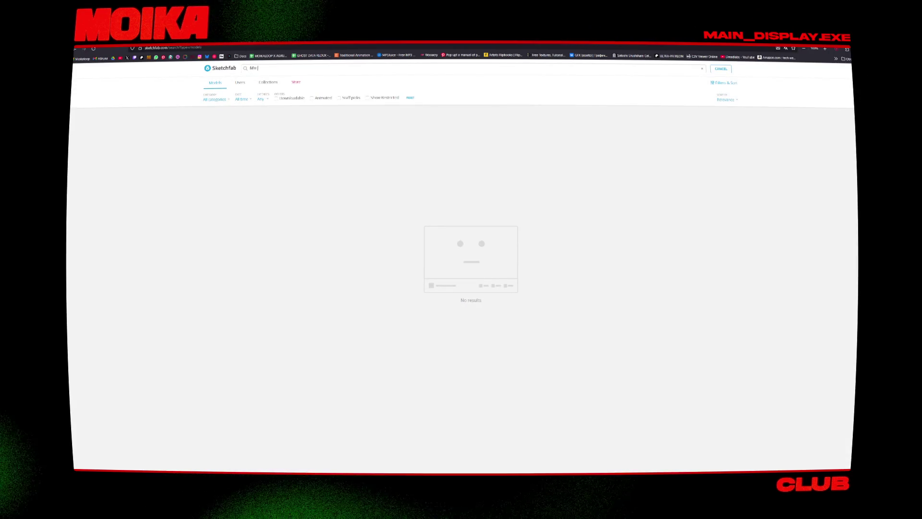
text(fth)
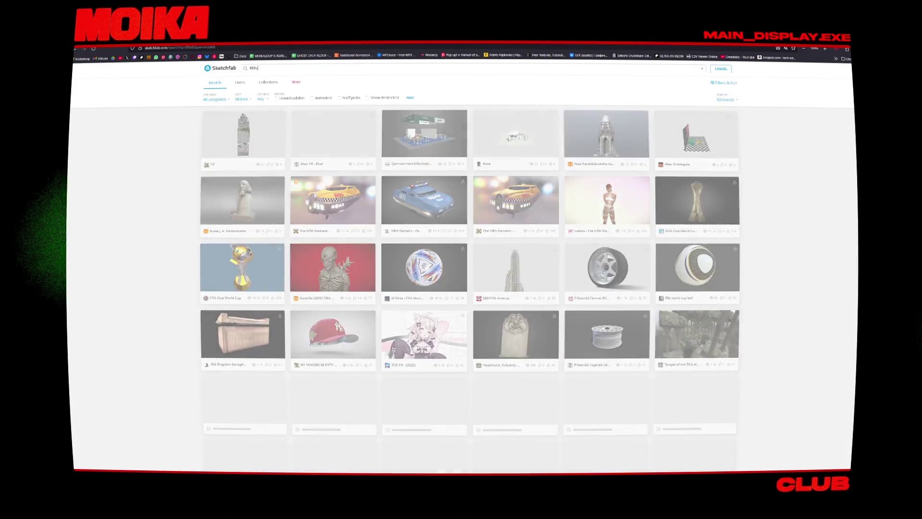
text( element leel)
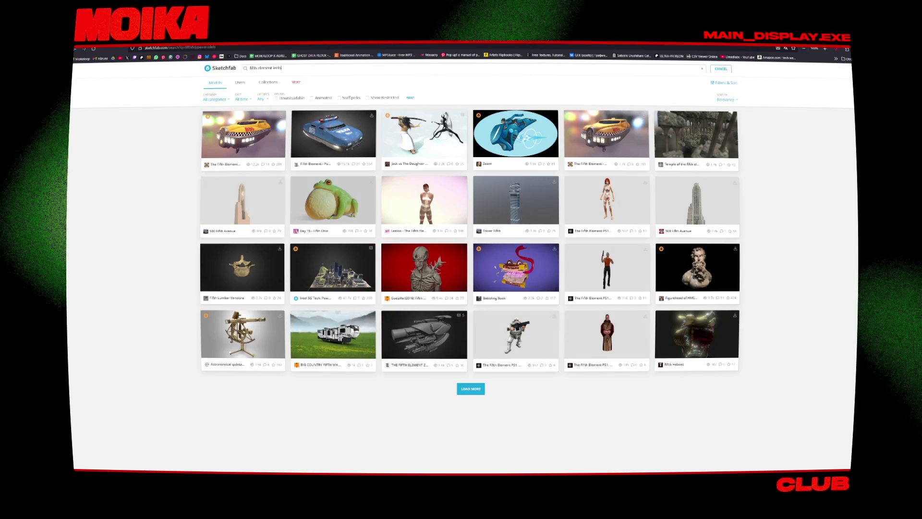
text(oo)
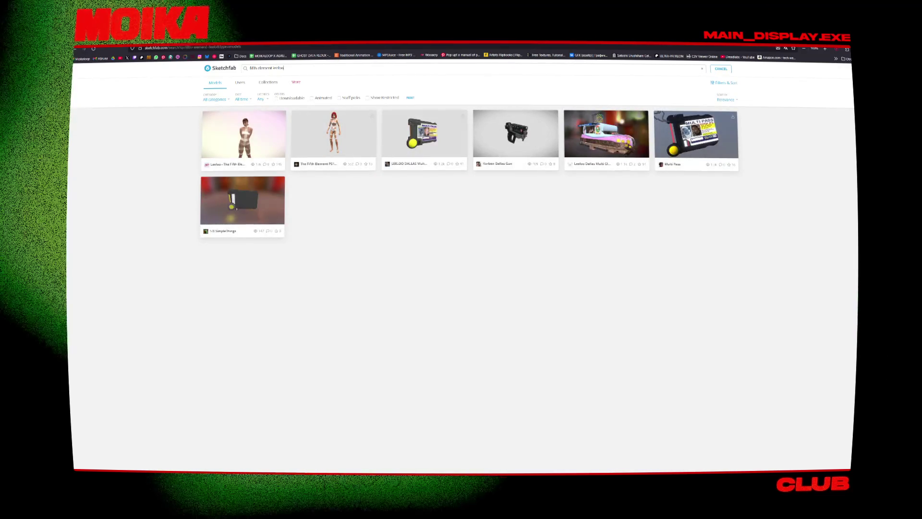
key(ctrl+a)
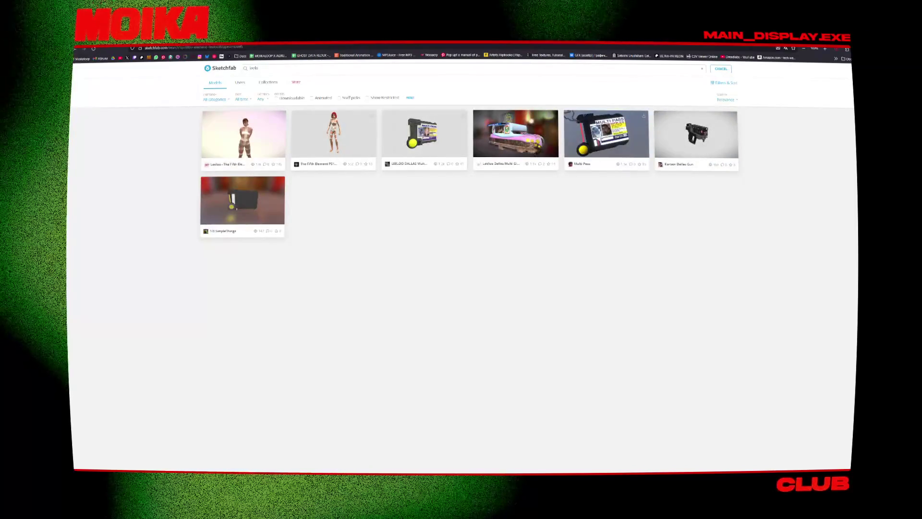
text(loo)
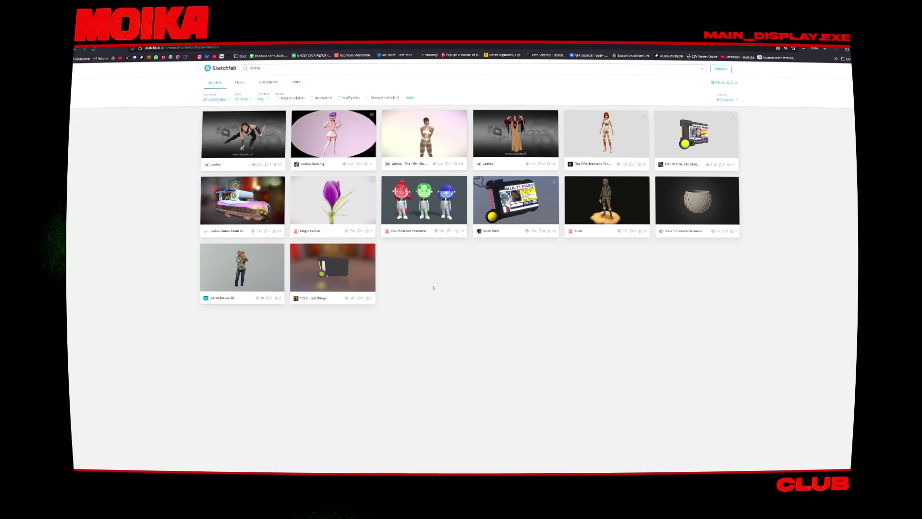
click(391, 194)
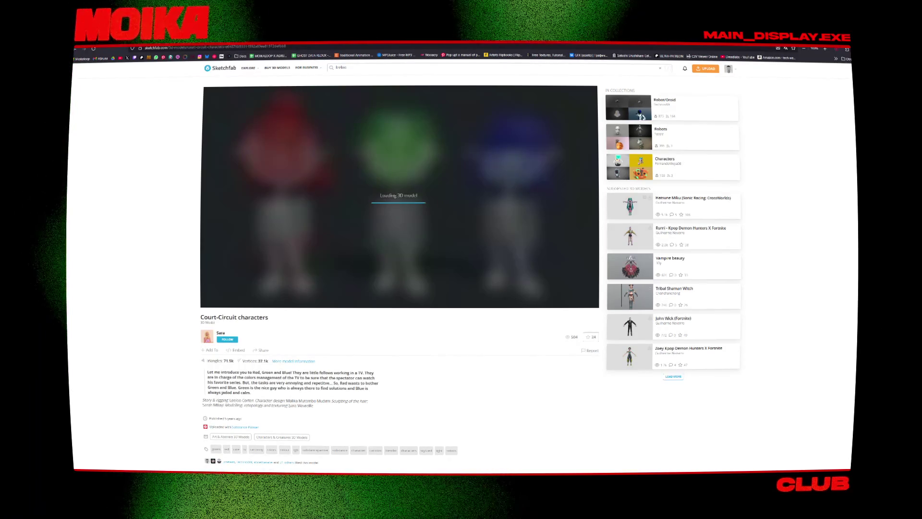
drag(286, 400, 330, 401)
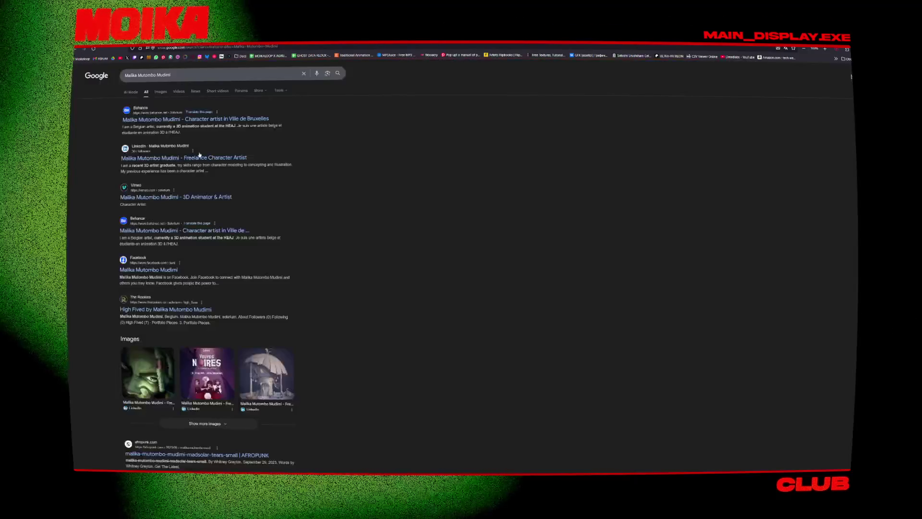
Step: Open the artist's Behance result, then preview the VikiDoky costume and Leeloo hair tutorial images
click(181, 119)
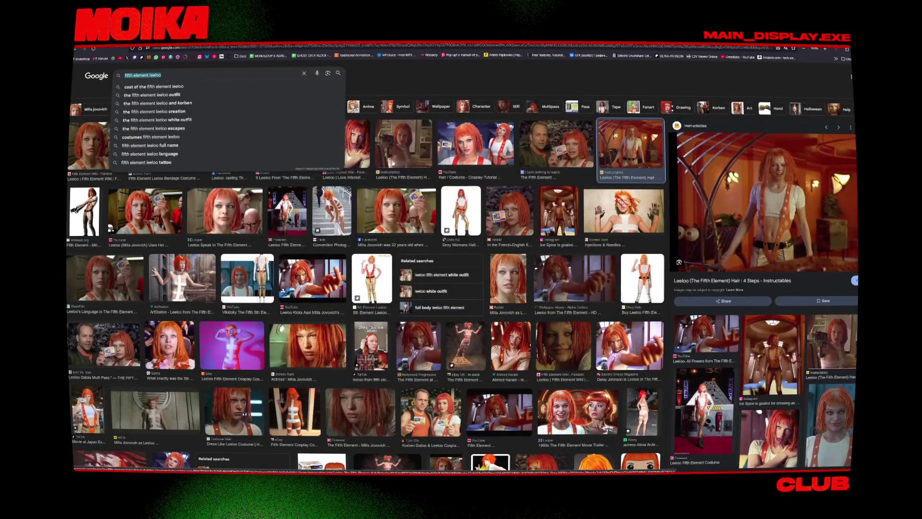
click(394, 325)
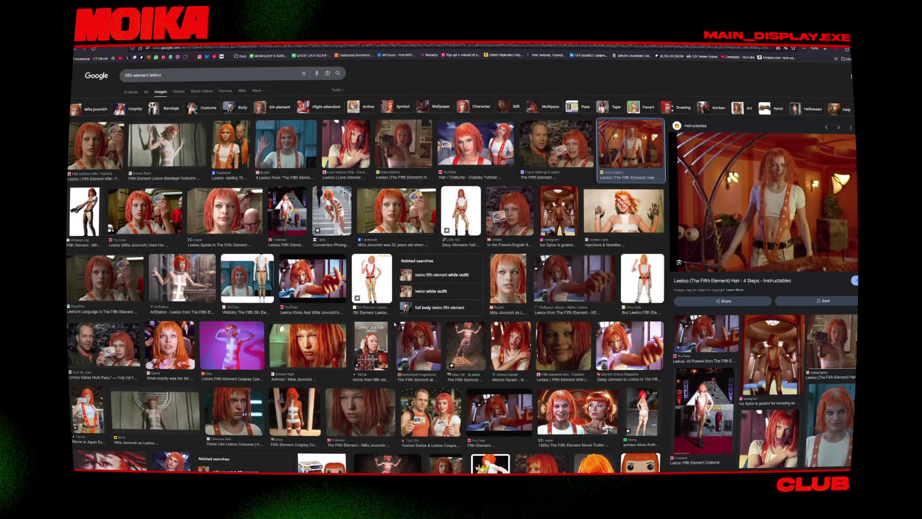
click(249, 277)
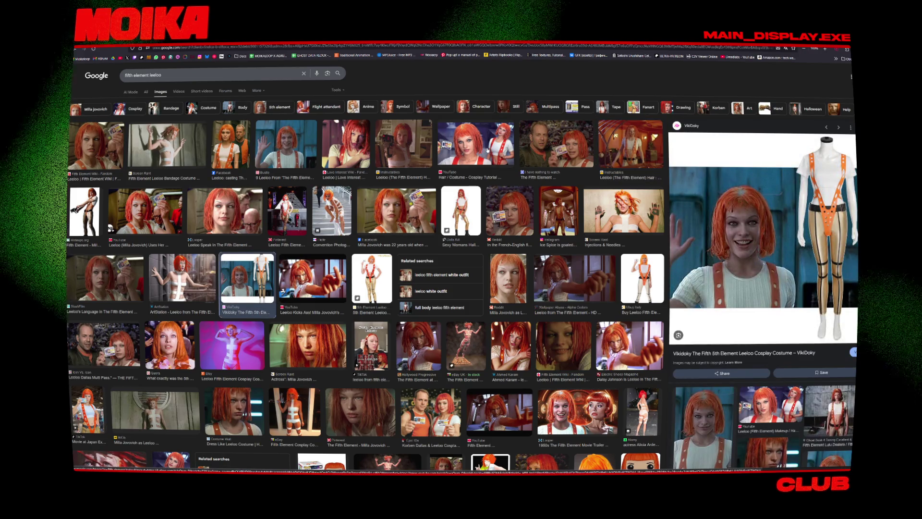
click(475, 144)
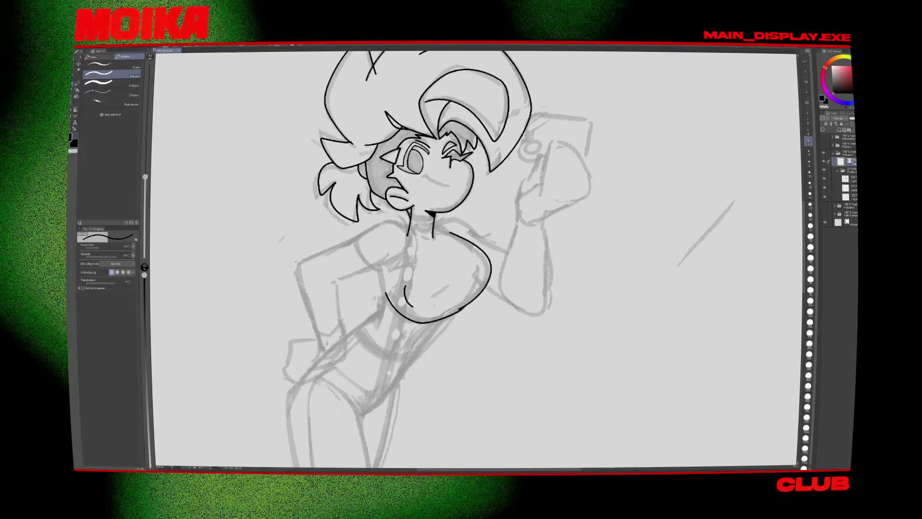
Step: Redo the curve closing the bottom of the chest, flipping the canvas to check it
drag(461, 260, 454, 257)
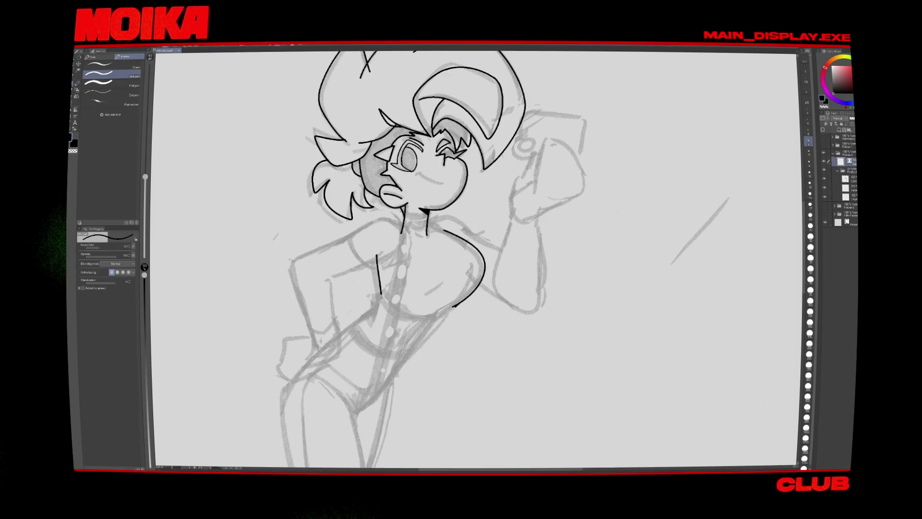
key(ctrl+z)
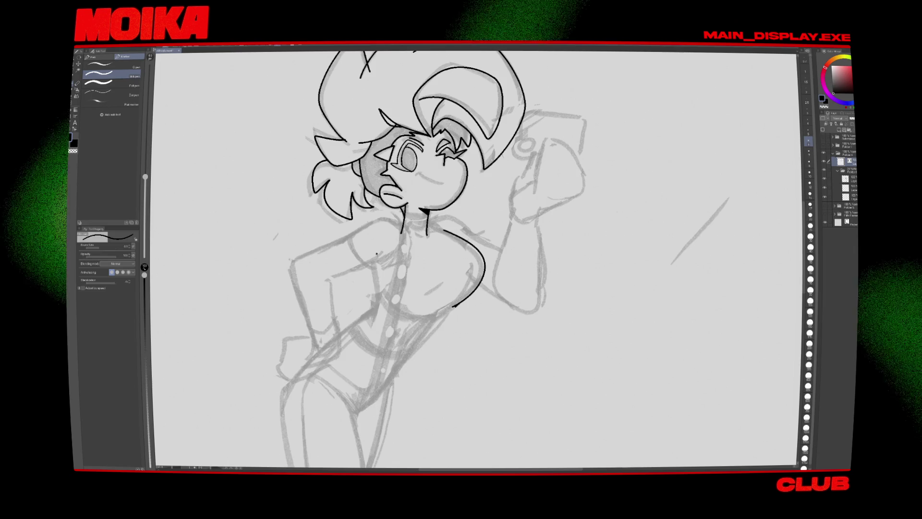
drag(382, 300, 454, 305)
key(e)
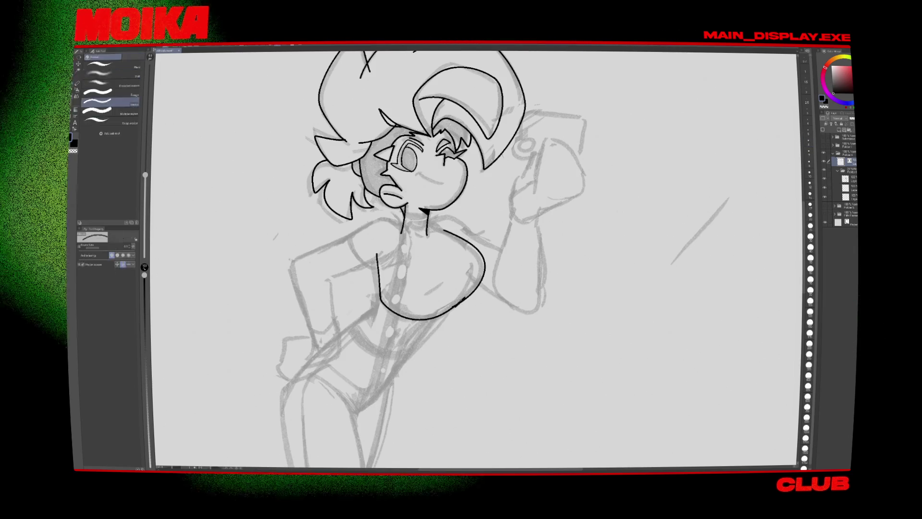
key(p)
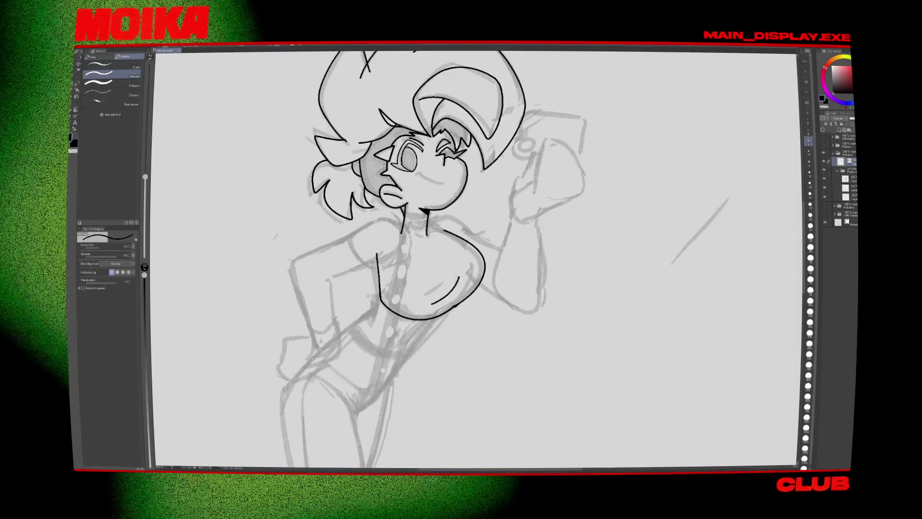
key(h)
key(h)
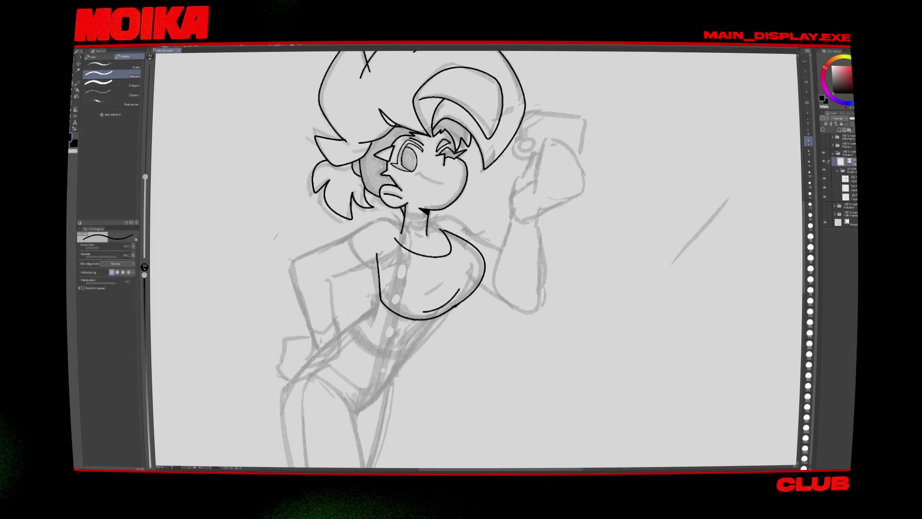
key(h)
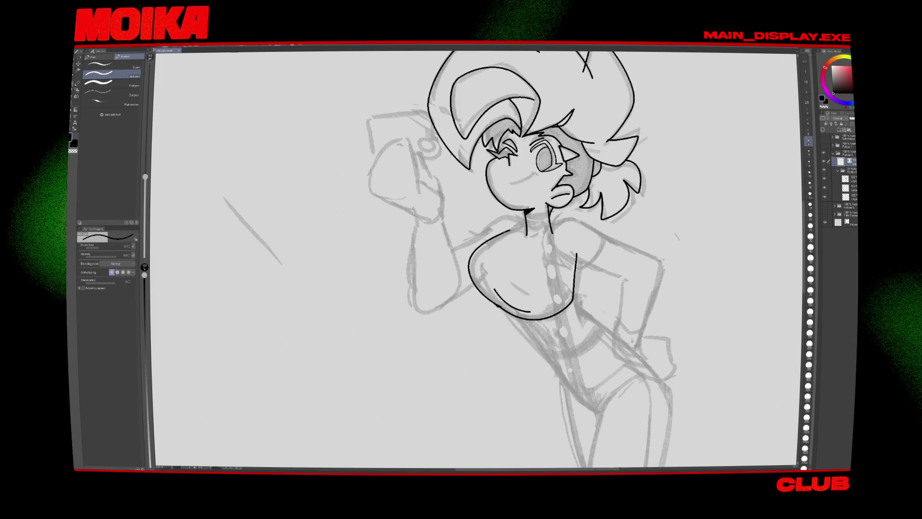
key(ctrl+z)
key(h)
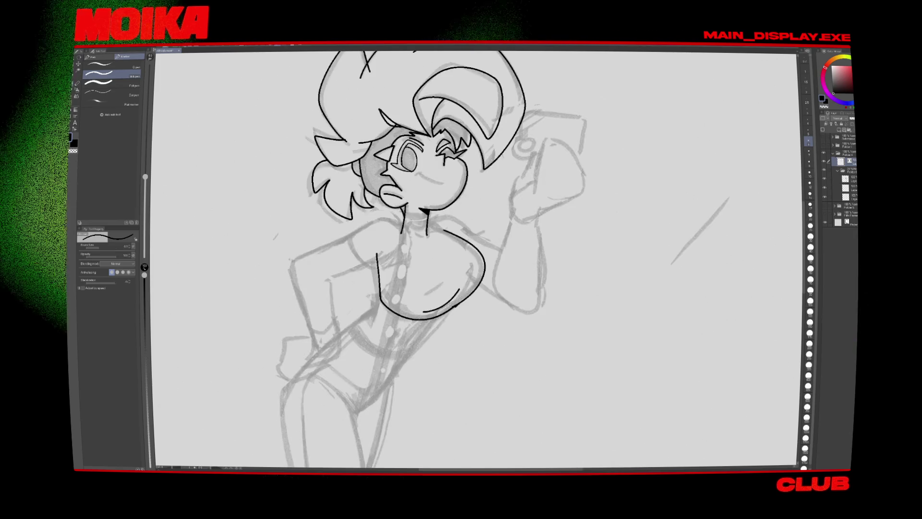
Step: Ink the neck and shoulder strokes, the shoulder edge into the chest, and the jawline neck
drag(435, 219, 449, 237)
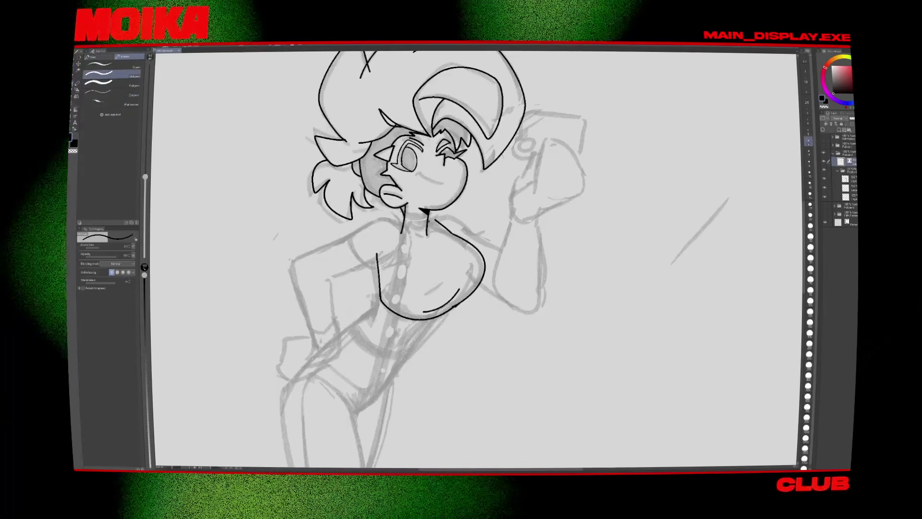
drag(422, 224, 437, 219)
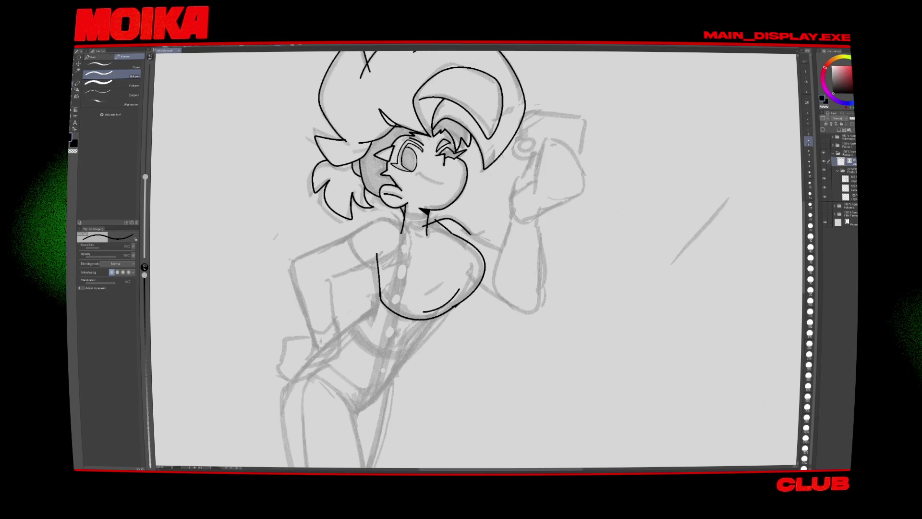
drag(468, 234, 473, 259)
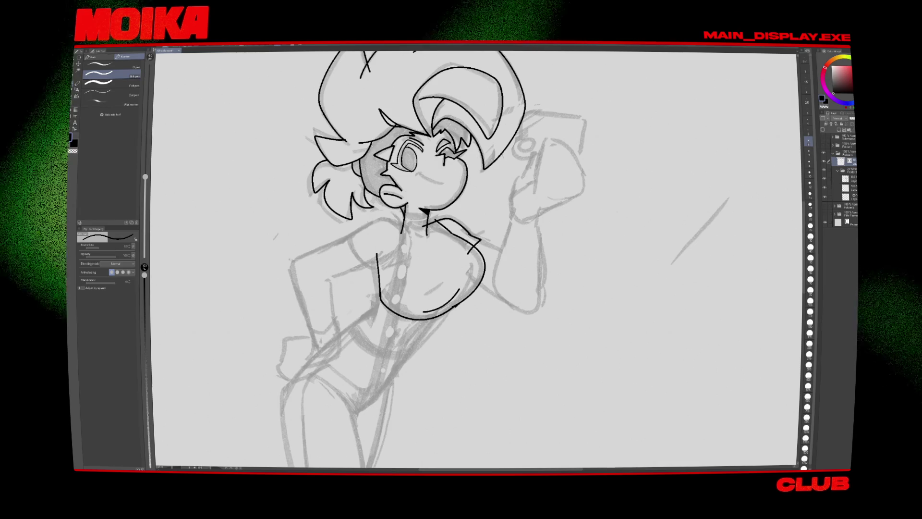
key(e)
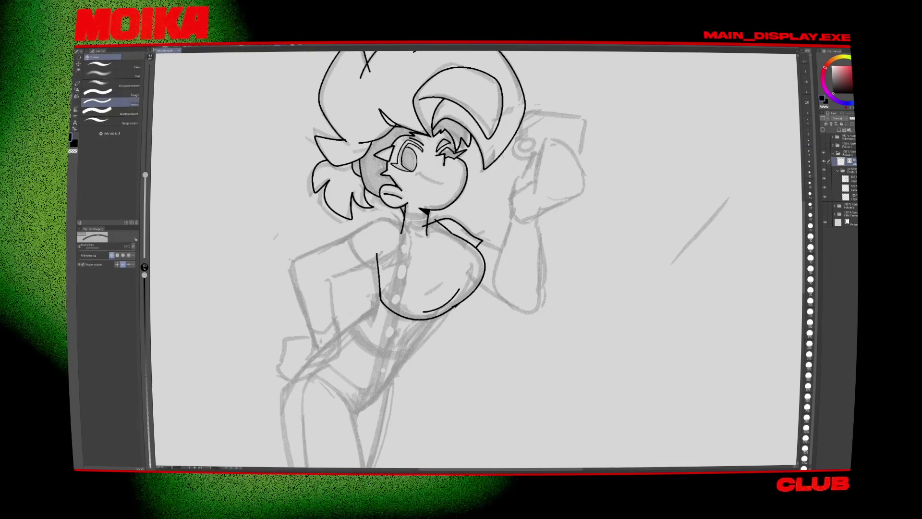
key(h)
key(p)
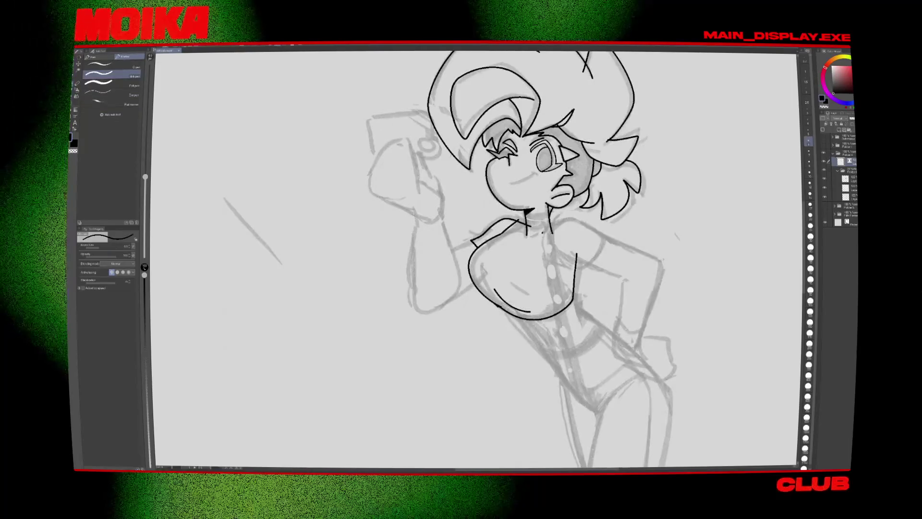
drag(543, 233, 576, 220)
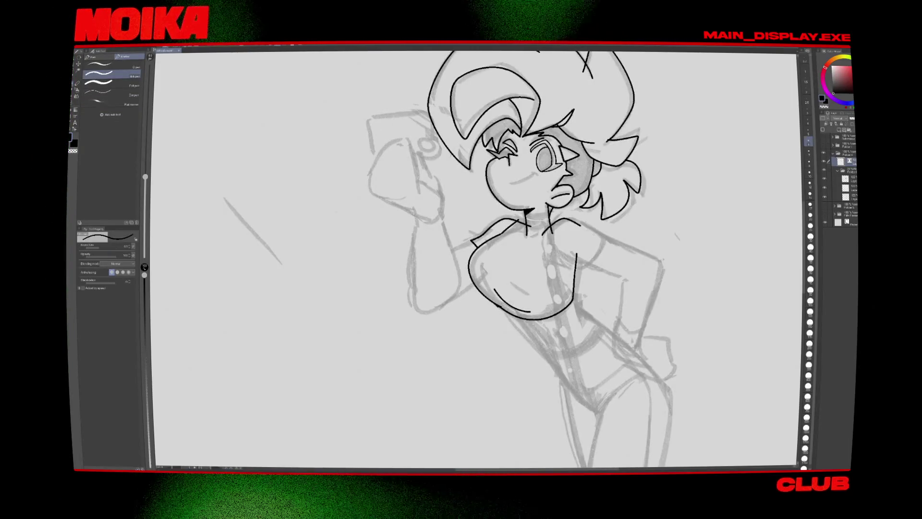
key(h)
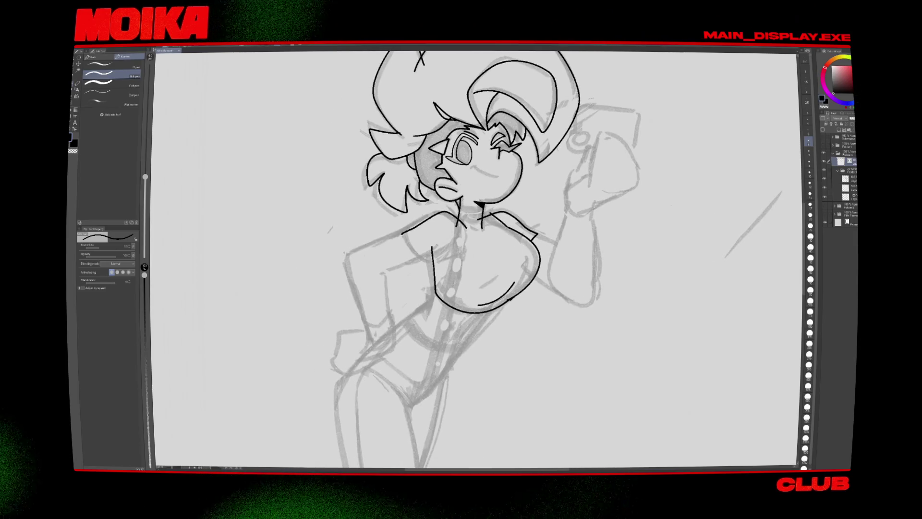
Step: Replace the lower chest stroke with a new left chest curve and a shorter curve beneath
key(ctrl+z)
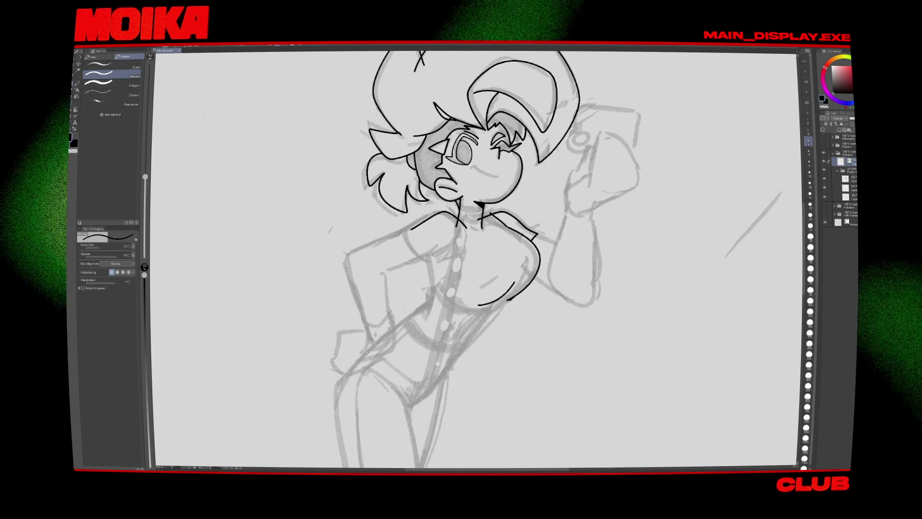
drag(432, 245, 478, 310)
drag(475, 259, 468, 230)
drag(502, 271, 461, 312)
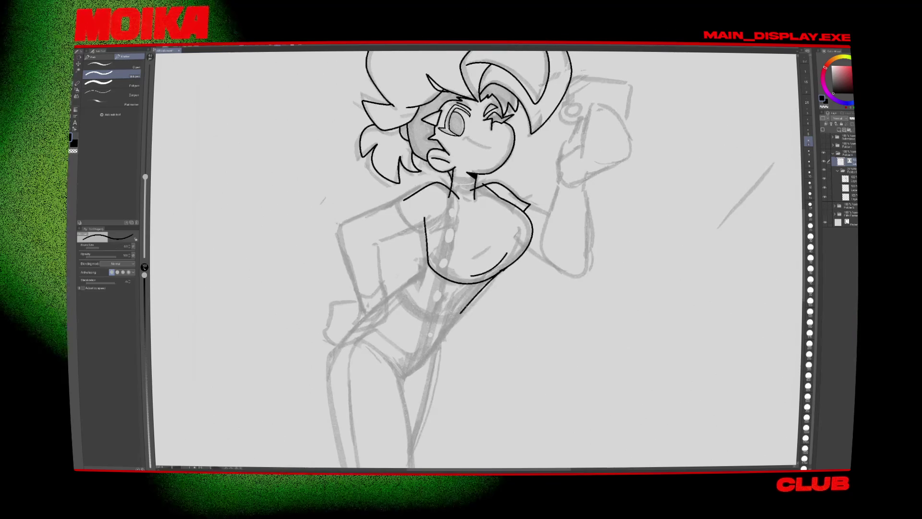
key(ctrl+z)
drag(493, 282, 458, 310)
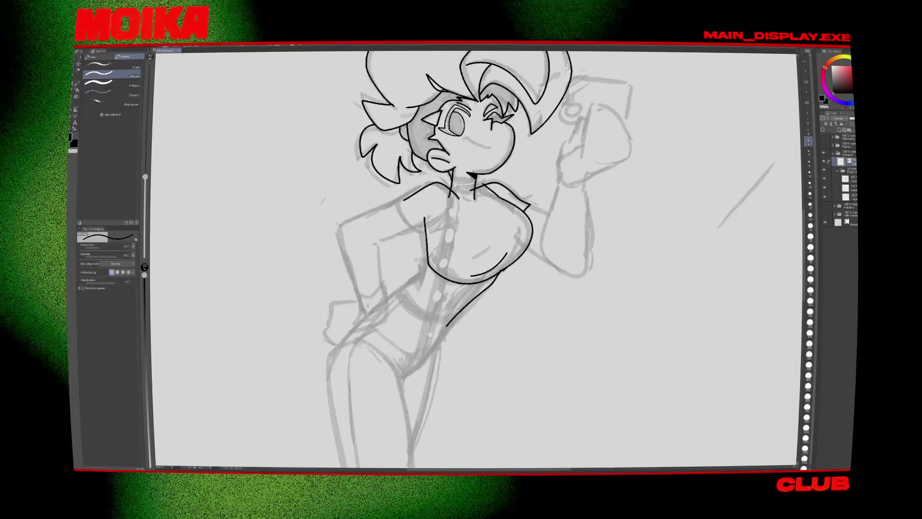
key(h)
key(h)
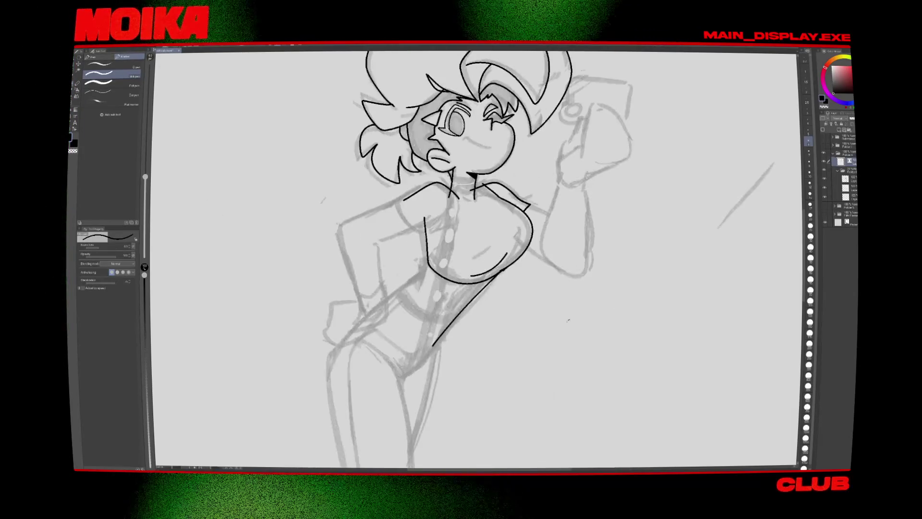
key(e)
mouse_move(496, 273)
mouse_down()
mouse_move(453, 288)
mouse_move(467, 198)
mouse_up()
Step: Ink the hip contour from the waist down the thigh and check it mirrored
key(p)
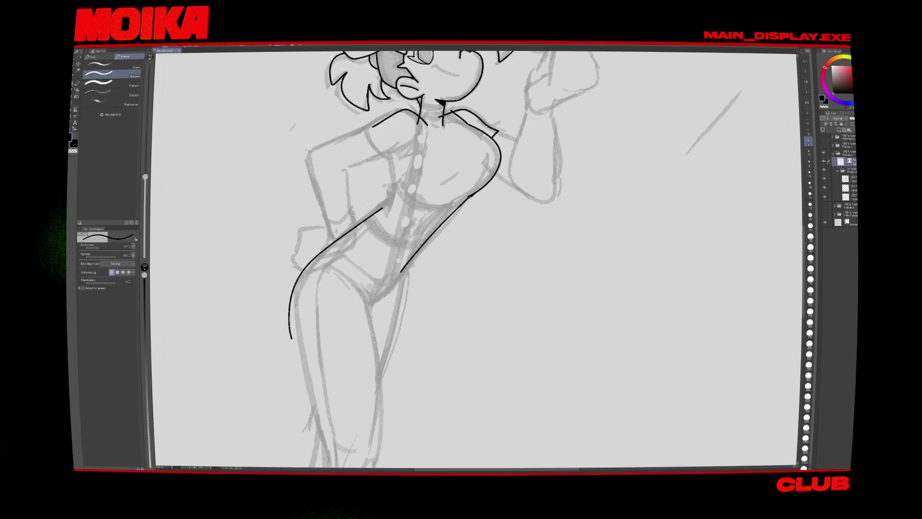
drag(303, 359, 304, 365)
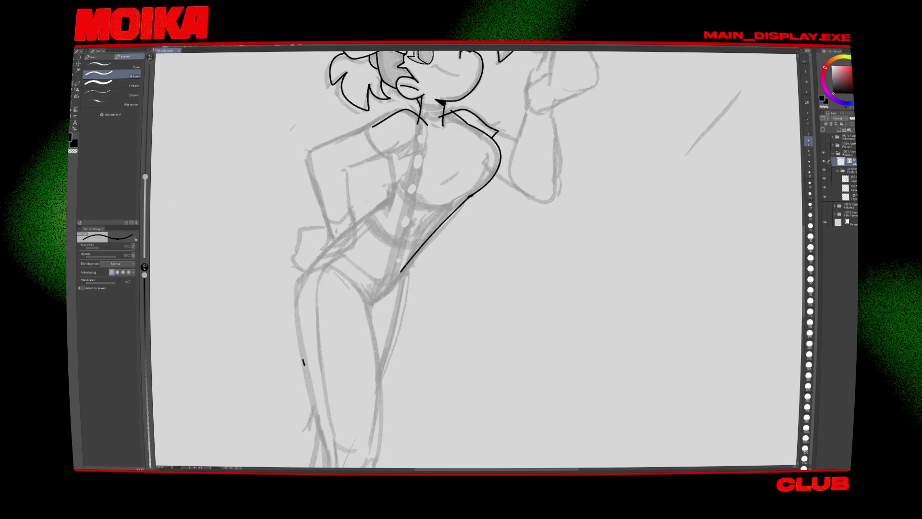
mouse_move(380, 210)
mouse_down()
mouse_move(317, 259)
mouse_move(297, 293)
mouse_up()
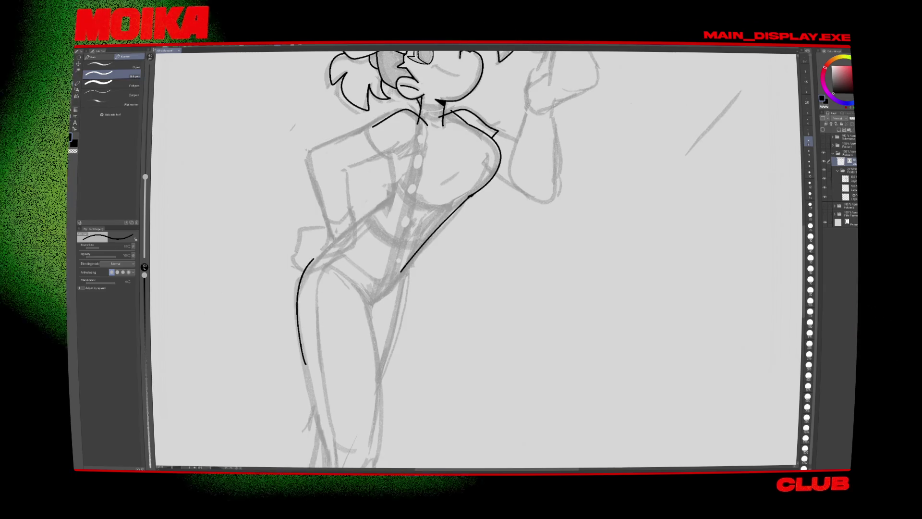
key(h)
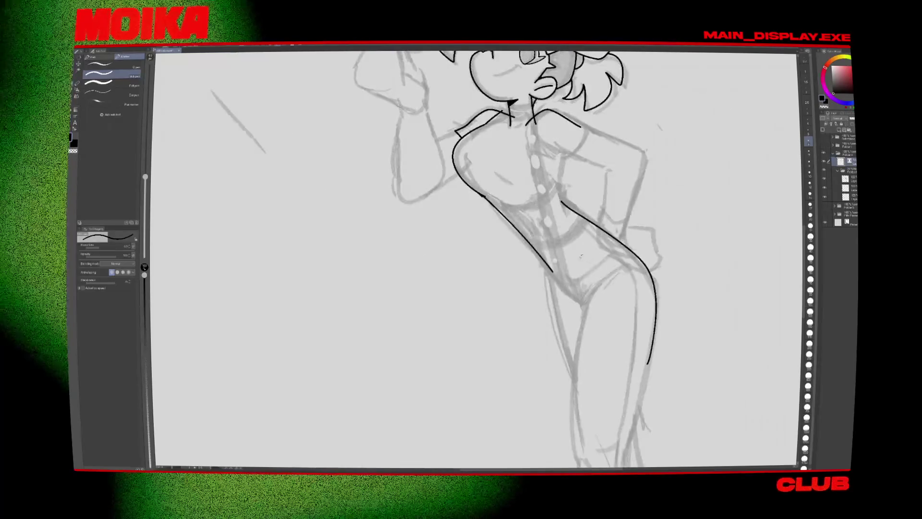
key(h)
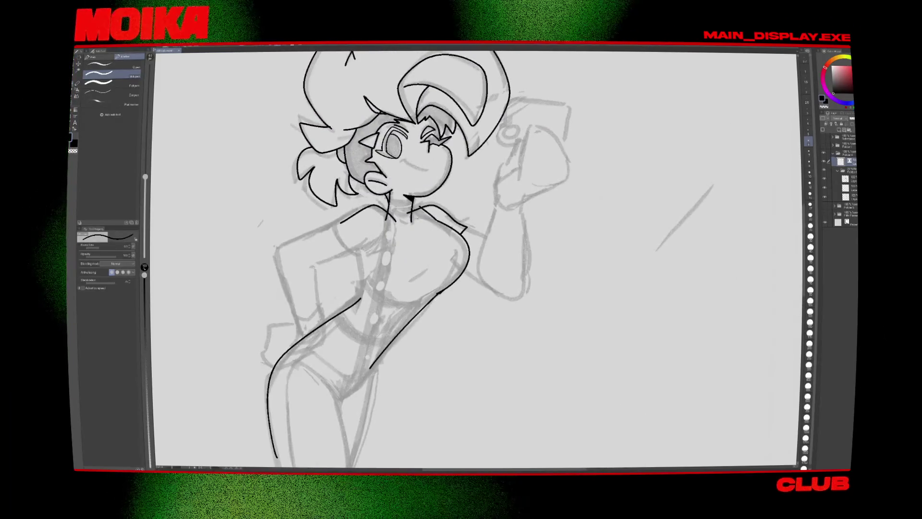
Step: Recheck the hip line with several canvas flips, then discard a stray torso stroke
key(e)
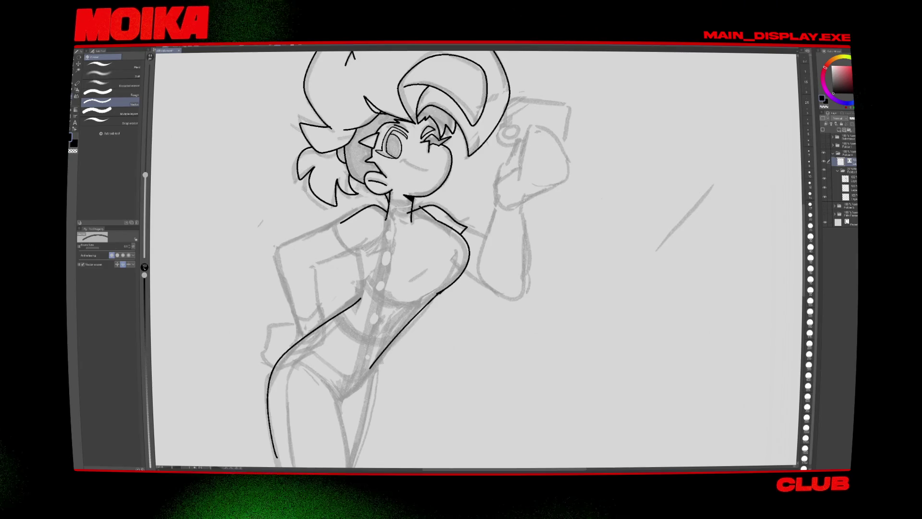
key(p)
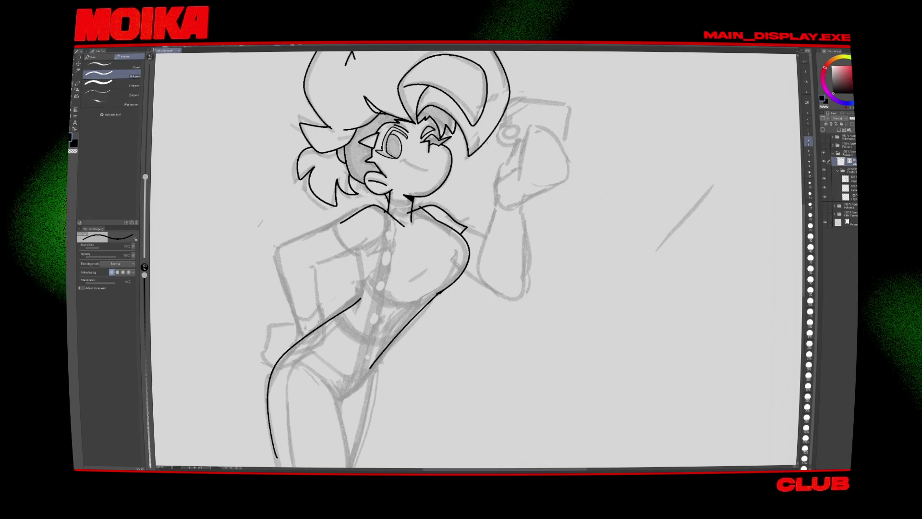
key(h)
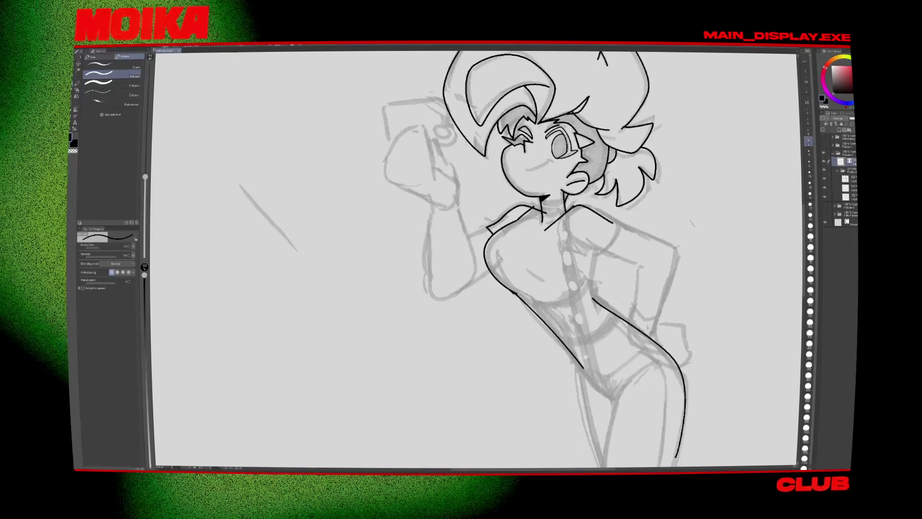
key(h)
key(e)
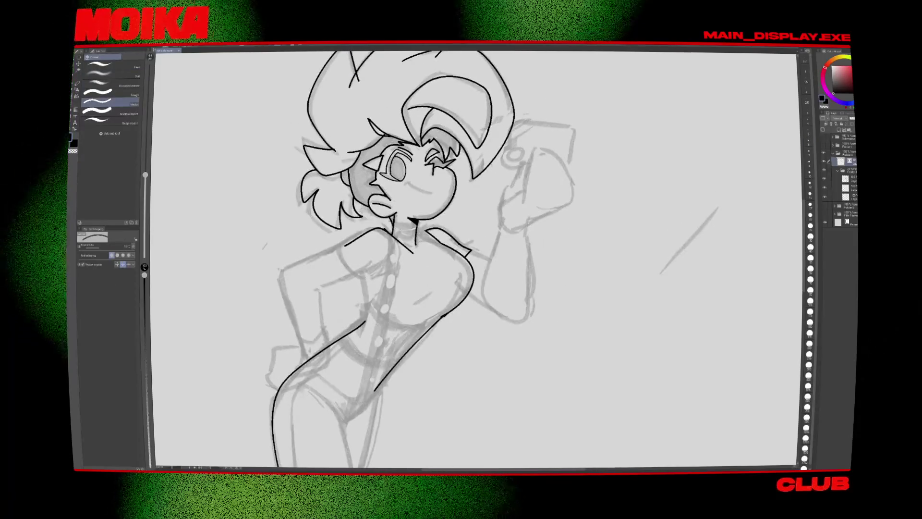
key(p)
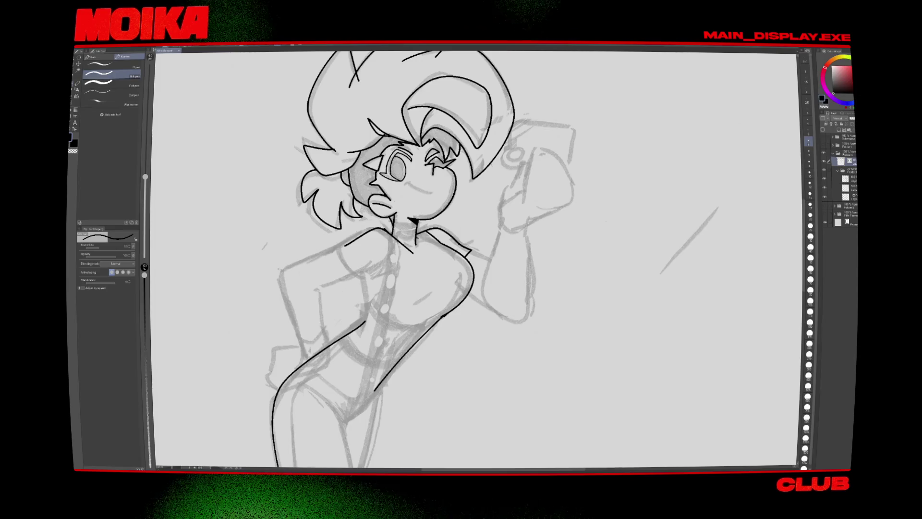
key(h)
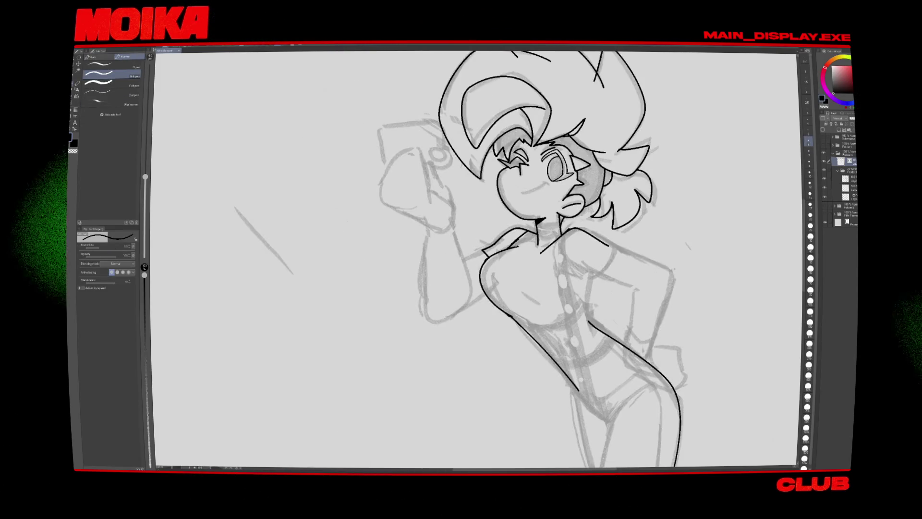
key(e)
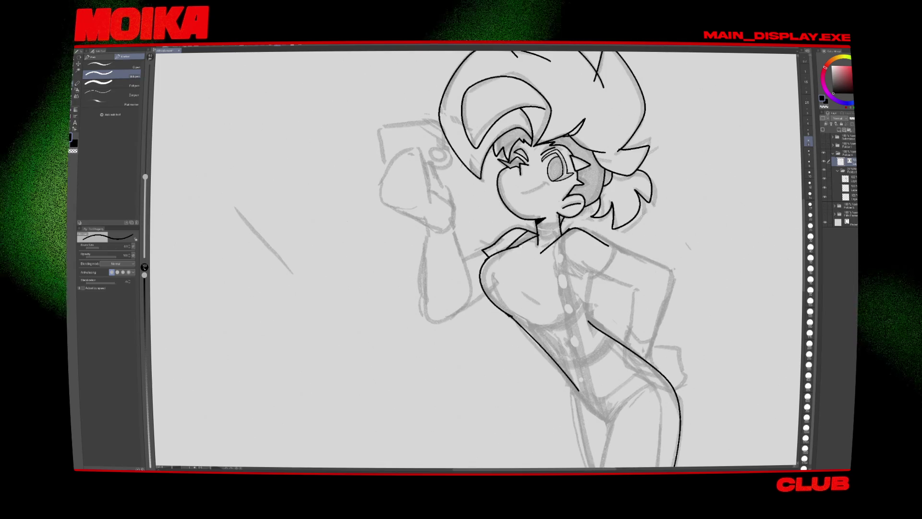
key(h)
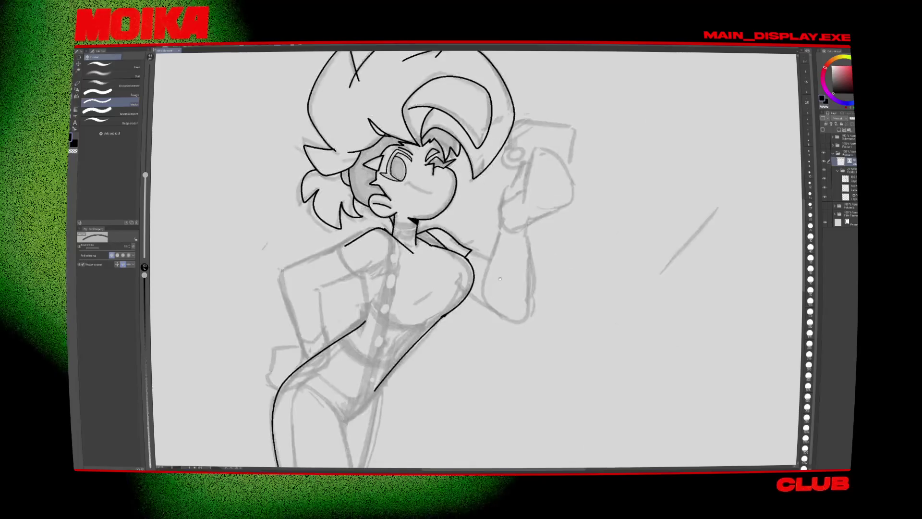
key(p)
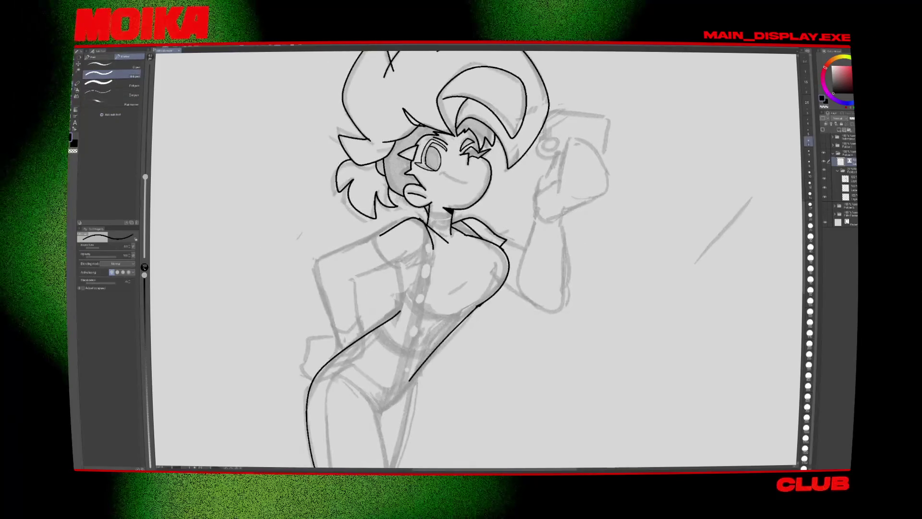
drag(433, 242, 388, 349)
key(ctrl+z)
scroll(475, 259, down, 2)
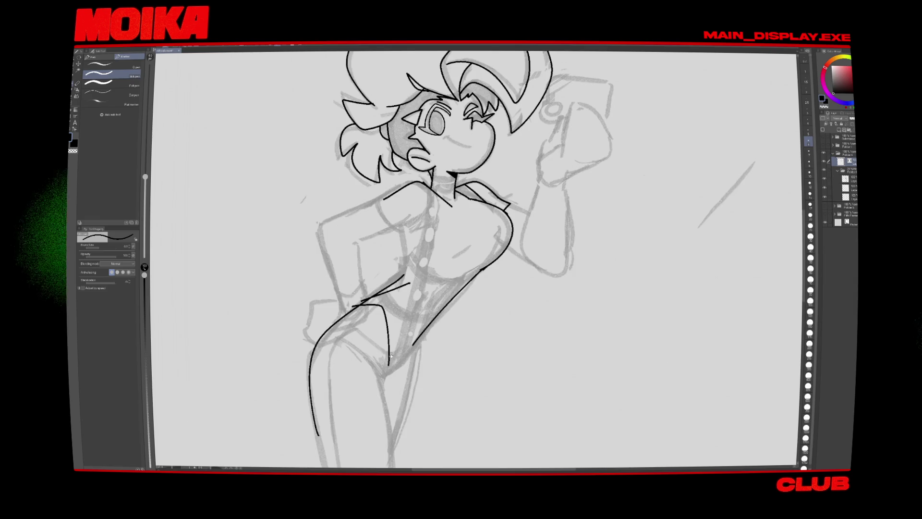
Step: Ink the leotard's leg opening across the hip, redrawing overlong strokes until it fits
scroll(390, 355, down, 2)
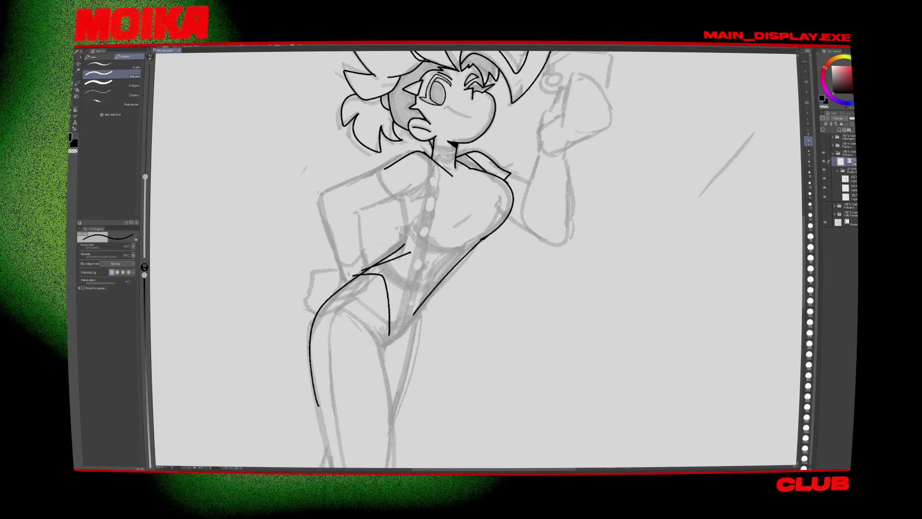
key(ctrl+z)
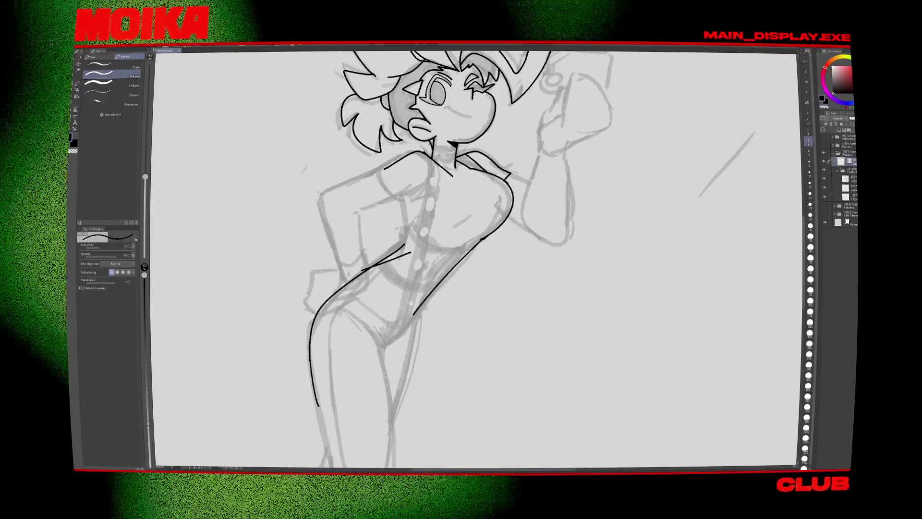
drag(350, 276, 382, 355)
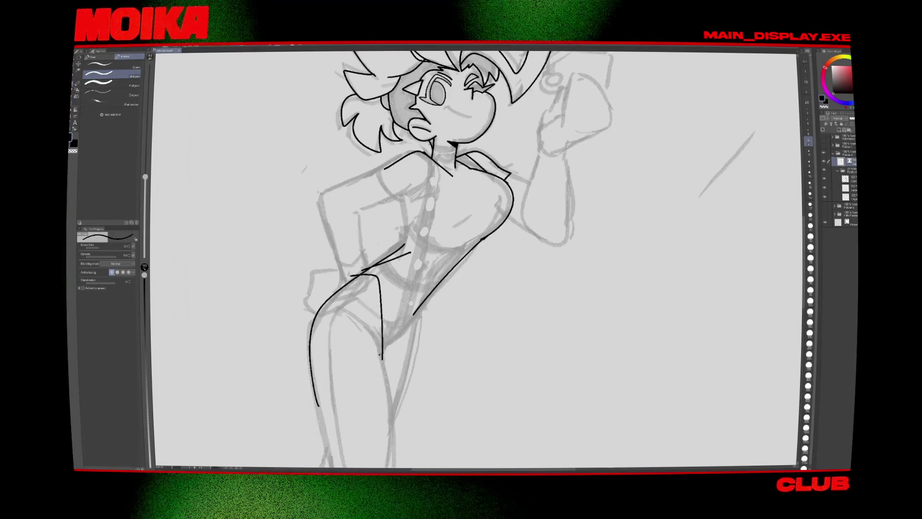
drag(413, 311, 381, 356)
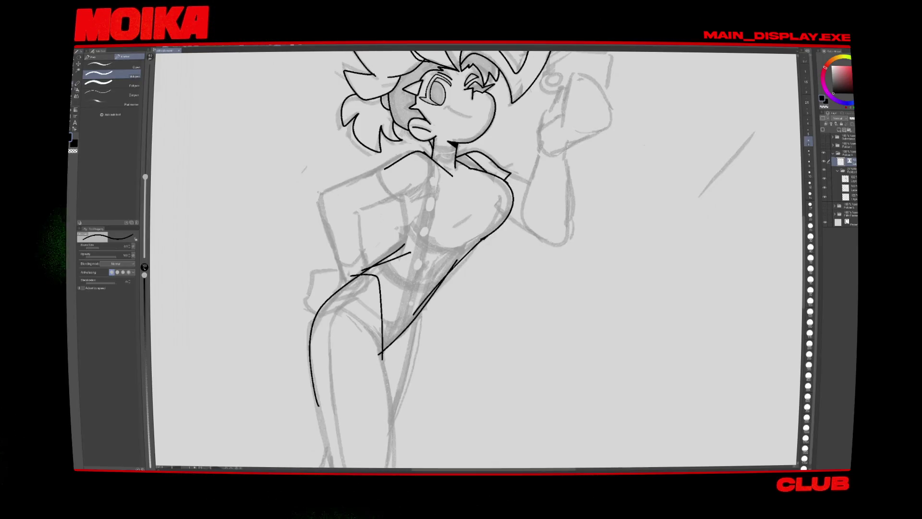
drag(407, 265, 394, 327)
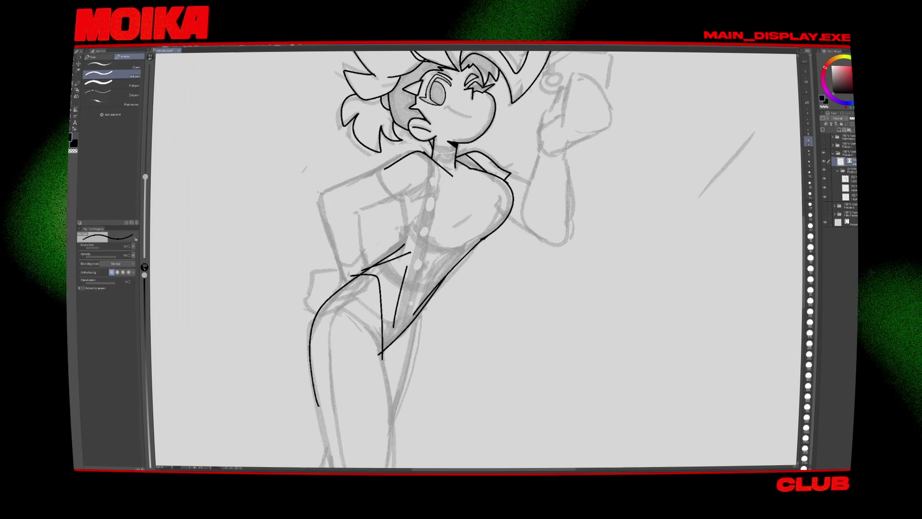
key(ctrl+z)
drag(391, 287, 393, 331)
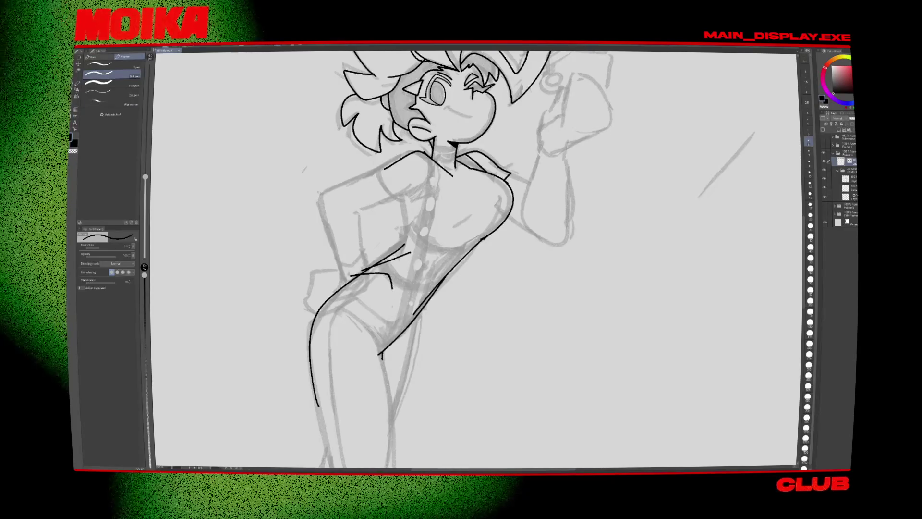
mouse_move(352, 277)
mouse_down()
mouse_move(390, 305)
mouse_move(381, 358)
mouse_up()
key(ctrl+z)
drag(394, 306, 383, 353)
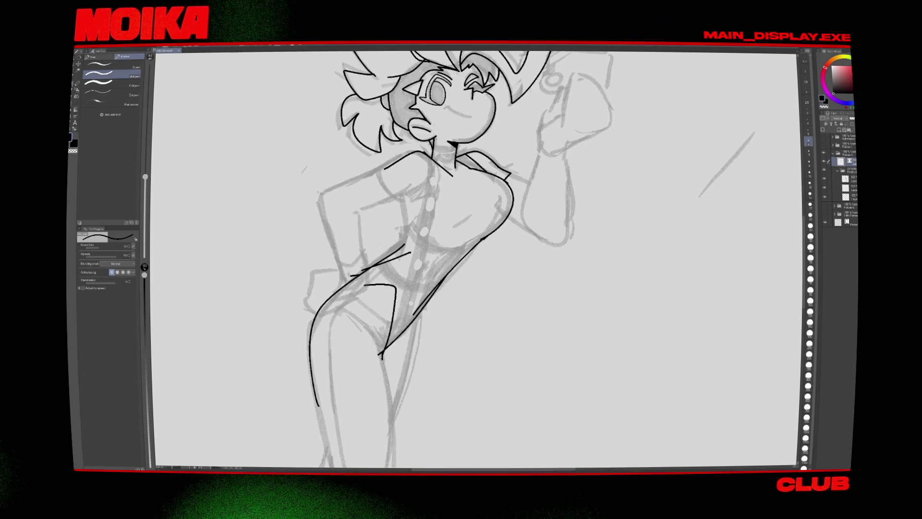
key(ctrl+z)
mouse_move(367, 264)
mouse_down()
mouse_move(392, 262)
mouse_move(412, 246)
mouse_up()
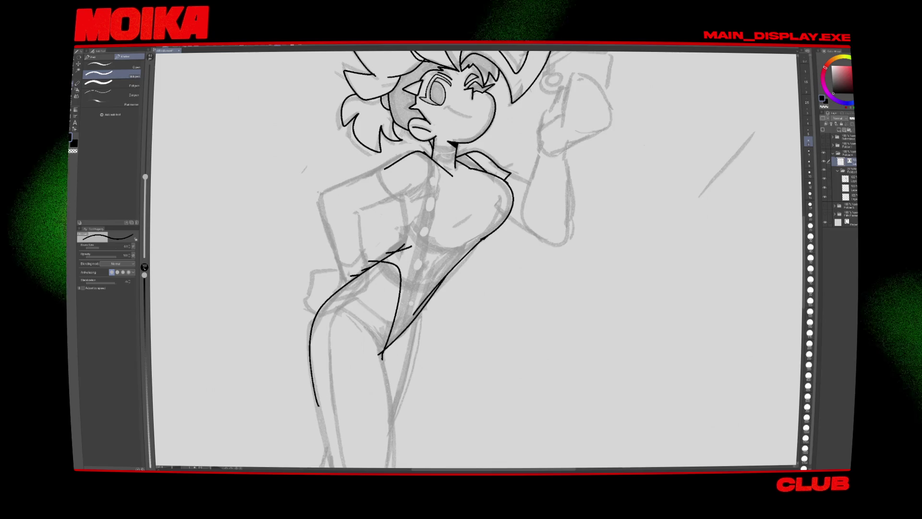
Step: Draw the long front centre line from the collar down to the crotch
drag(435, 156, 389, 254)
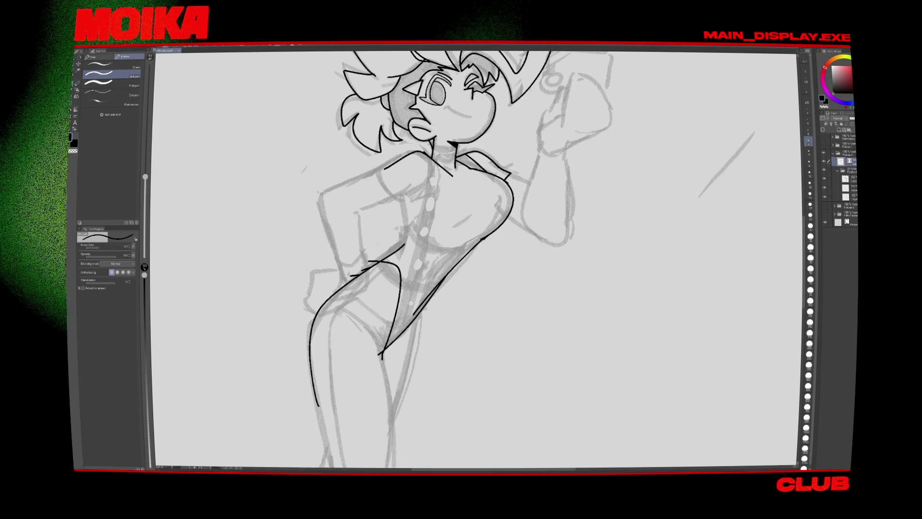
key(h)
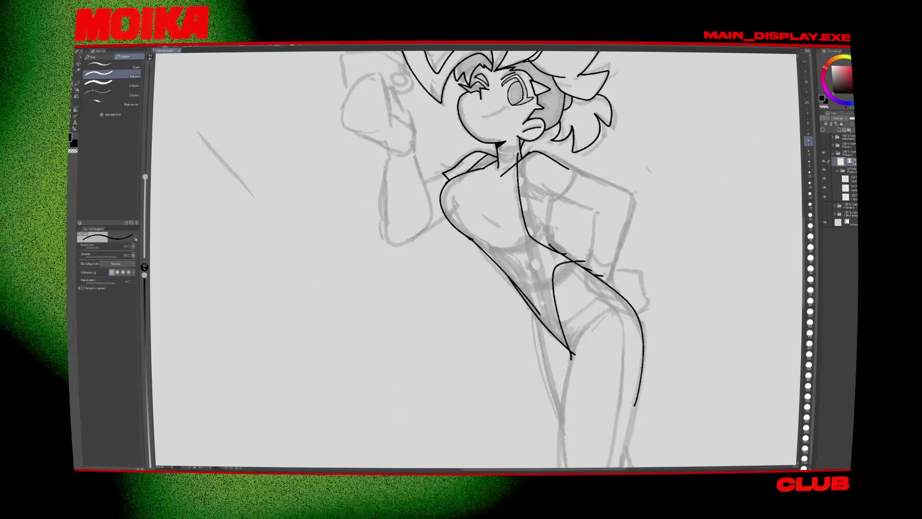
key(h)
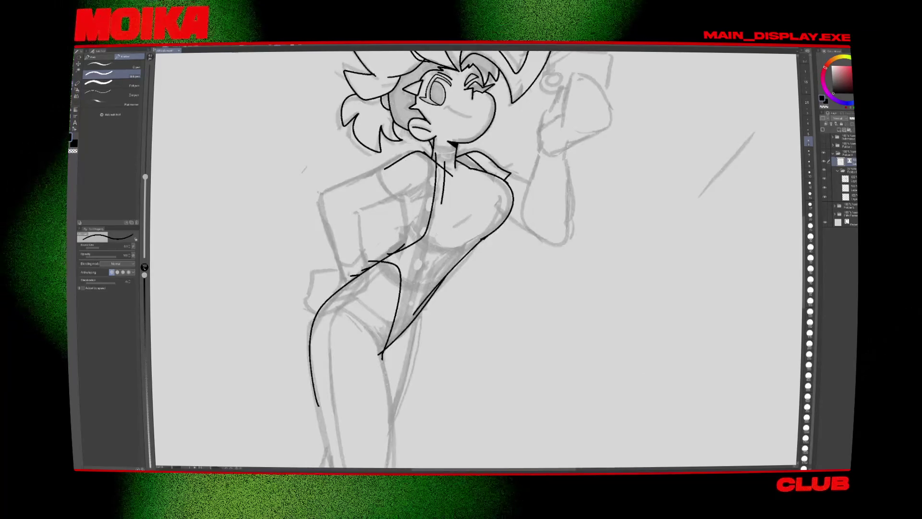
drag(448, 174, 401, 333)
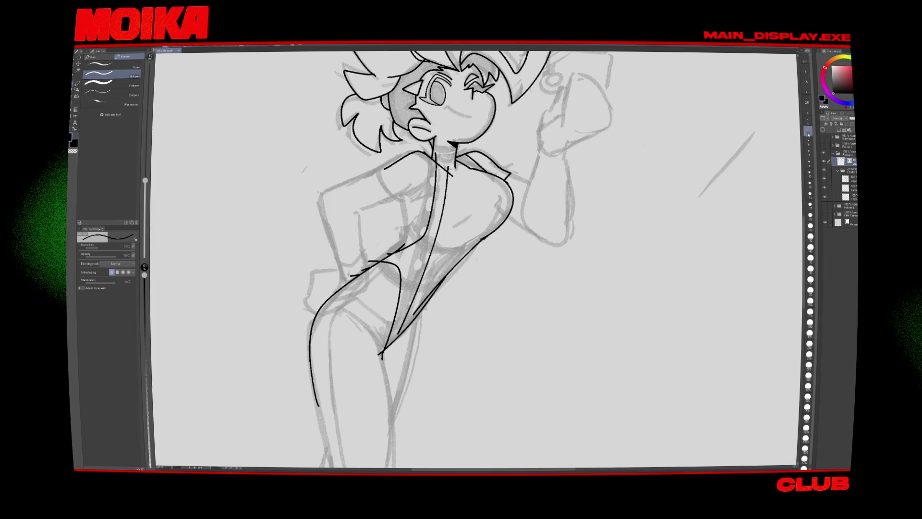
Step: Draw the belly oval cutout and a column of small round buttons above it
drag(480, 240, 468, 250)
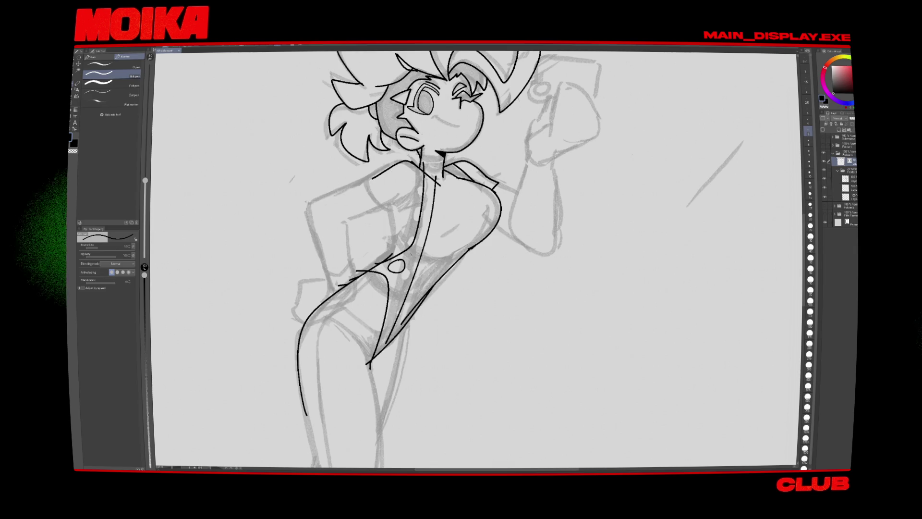
key(ctrl+z)
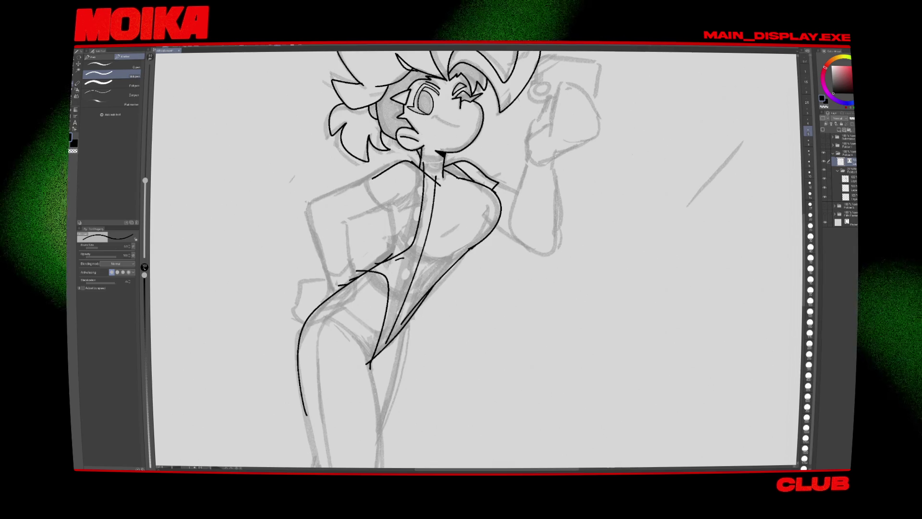
drag(404, 260, 402, 261)
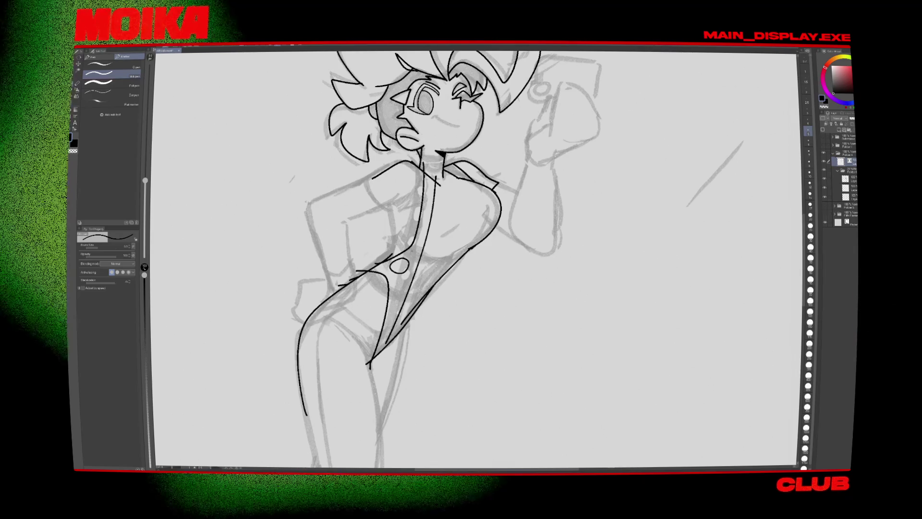
drag(415, 248, 422, 232)
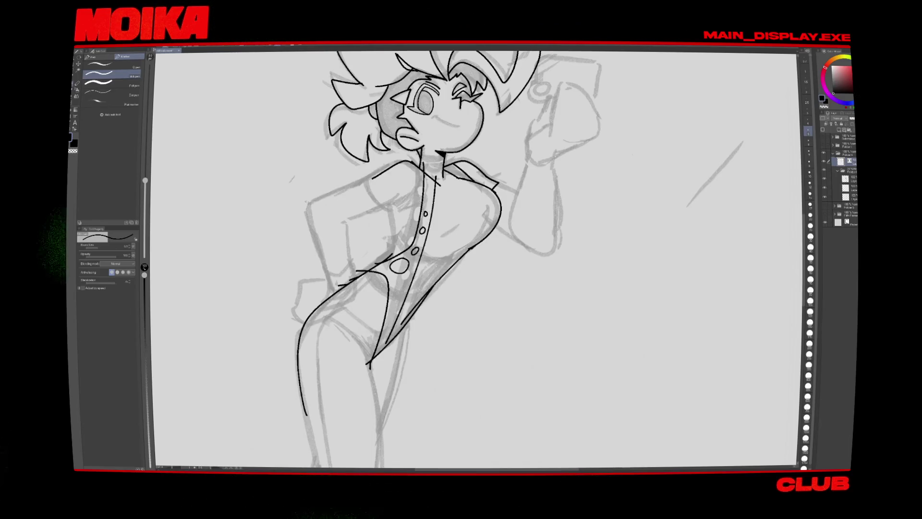
drag(424, 210, 427, 182)
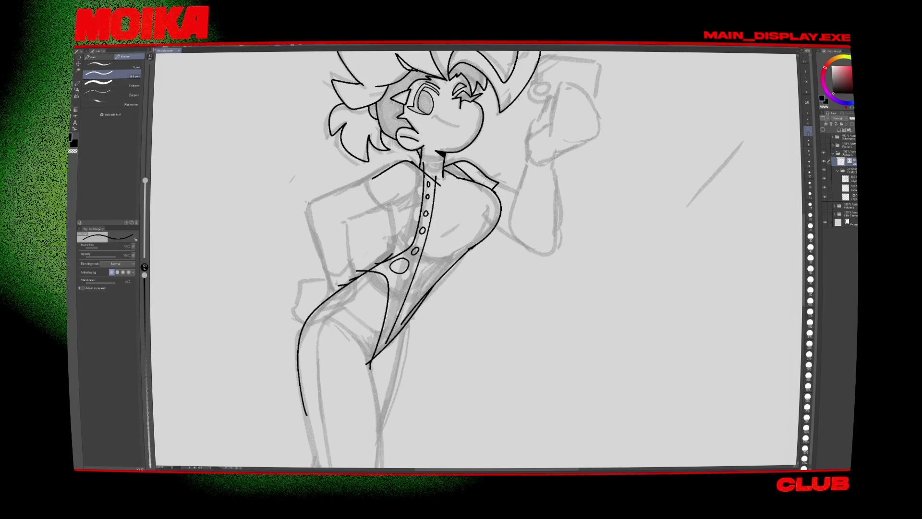
scroll(475, 259, down, 1)
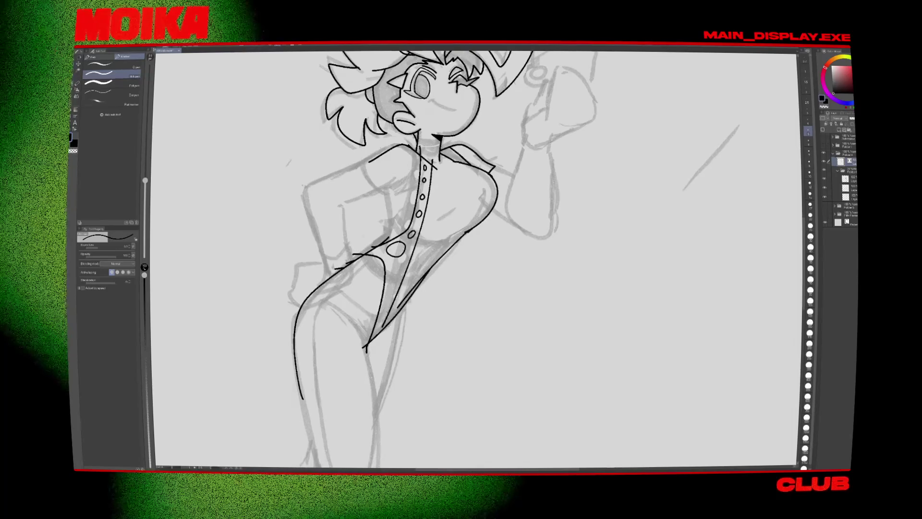
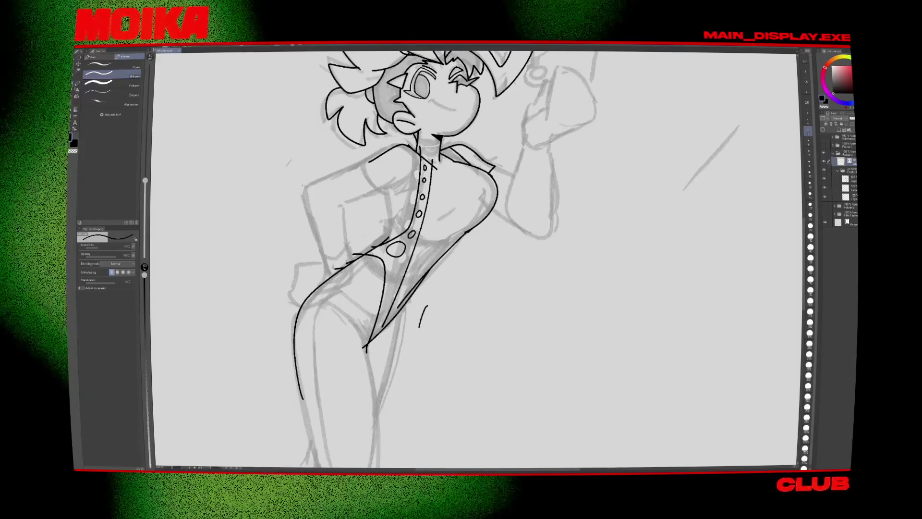
Step: Ink small button circles down the leotard's button line, undoing and erasing bad strokes
drag(398, 263, 394, 274)
key(ctrl+z)
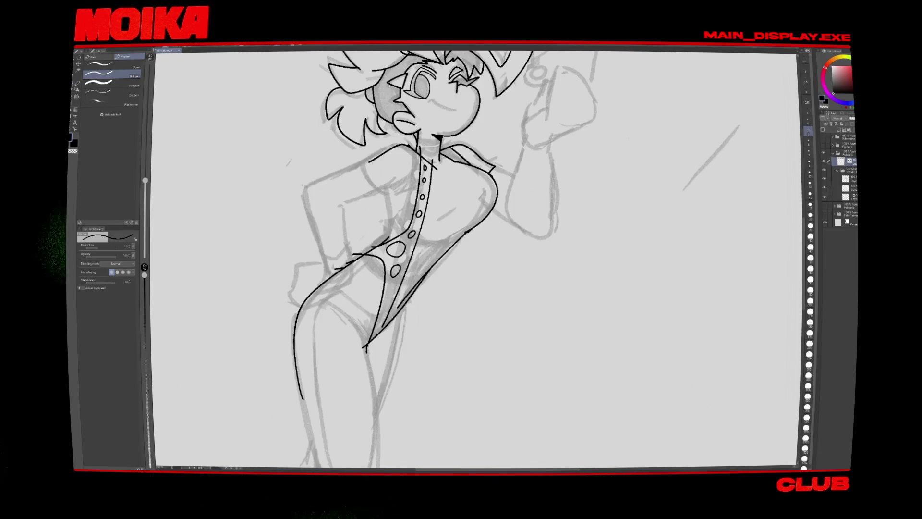
drag(441, 227, 421, 299)
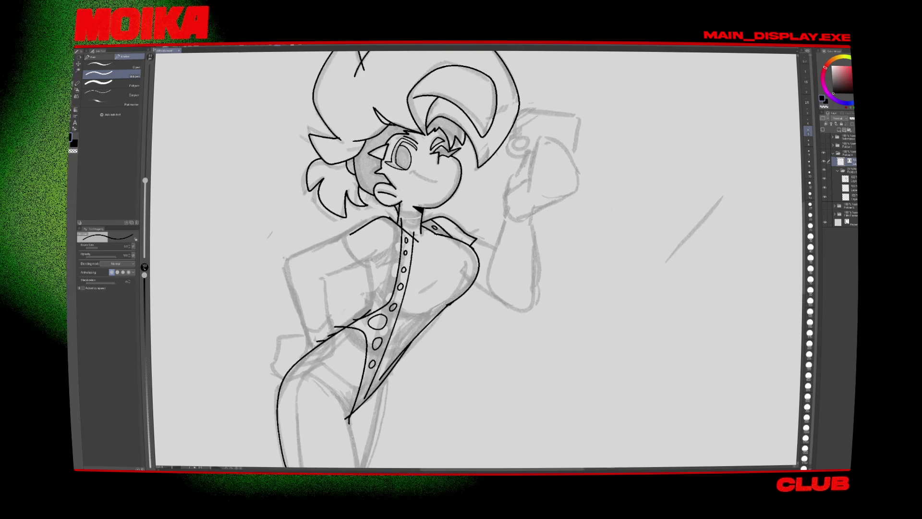
key(e)
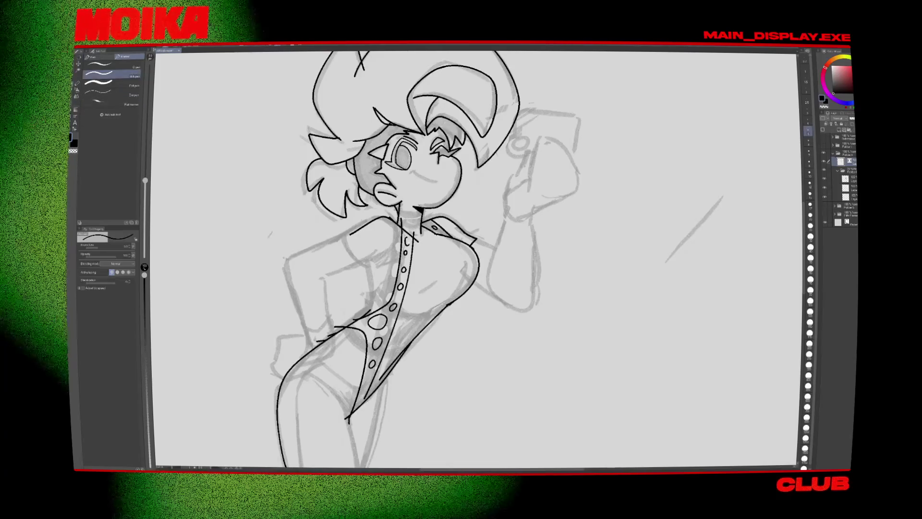
drag(410, 238, 404, 254)
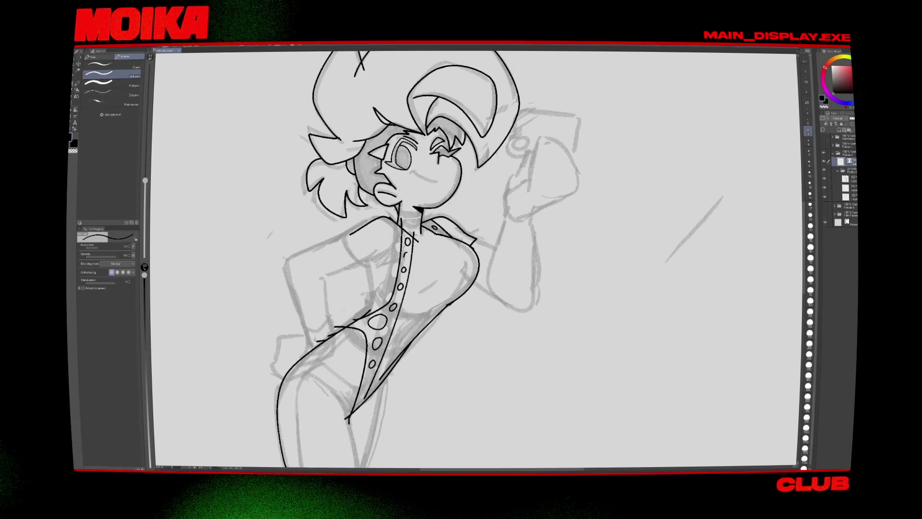
drag(404, 268, 402, 273)
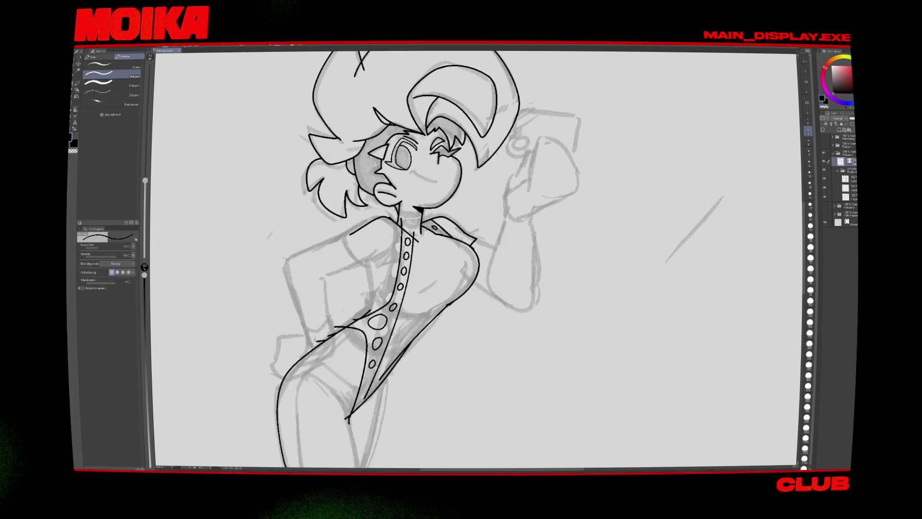
key(e)
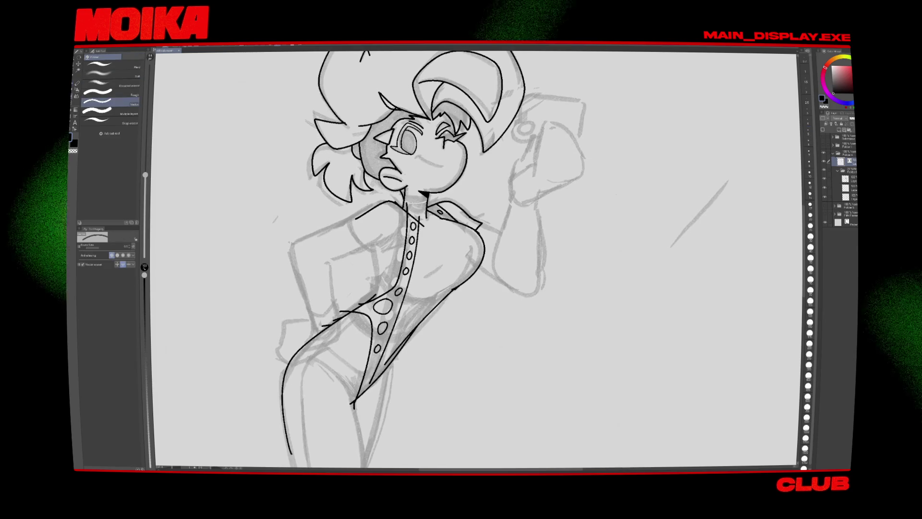
key(p)
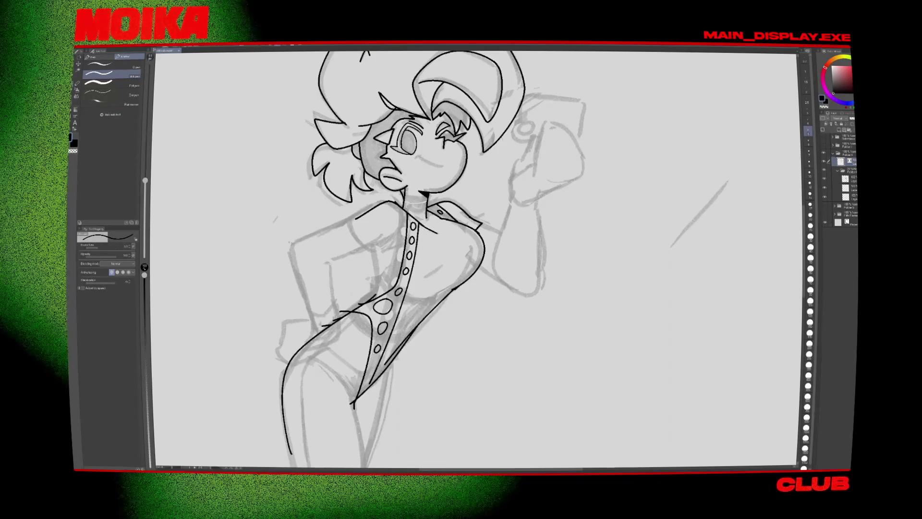
Step: Mirror the canvas to check proportions, then remove the stray curve below the chest
key(h)
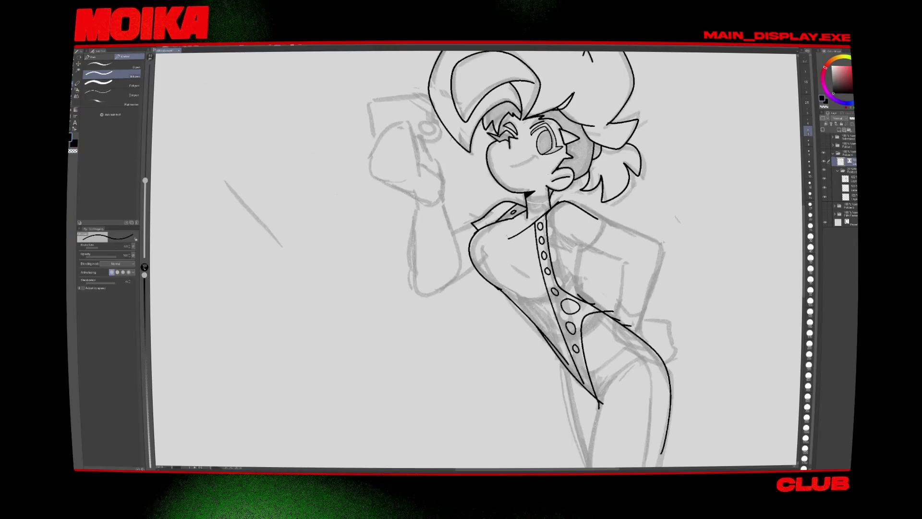
key(h)
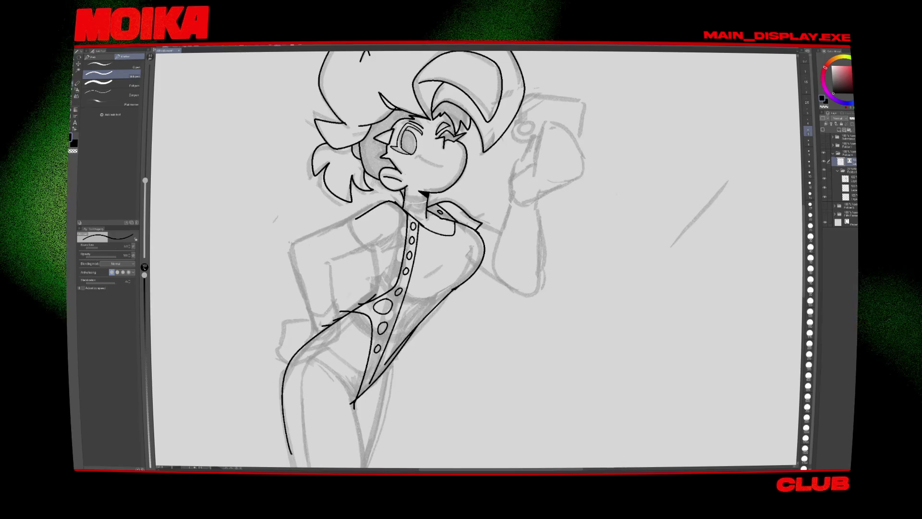
scroll(442, 259, up, 2)
scroll(441, 259, down, 1)
scroll(442, 259, up, 1)
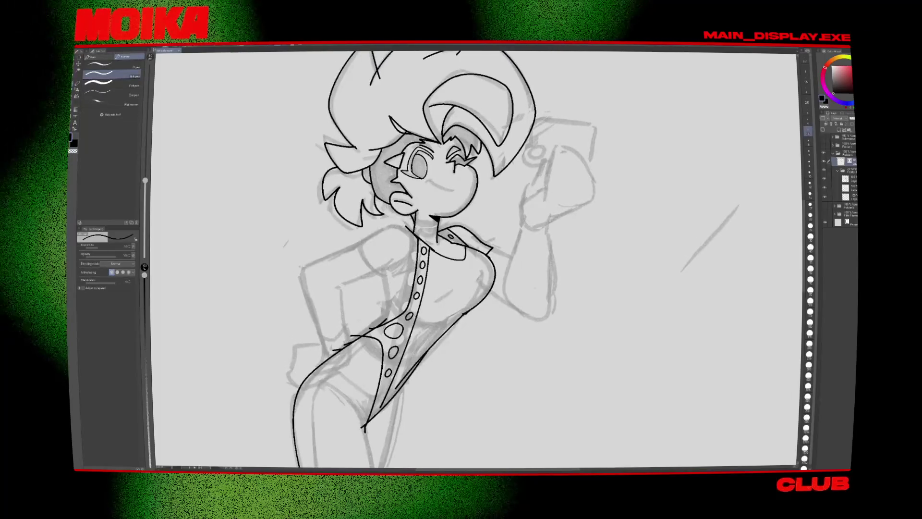
scroll(442, 259, down, 3)
key(ctrl+z)
click(438, 252)
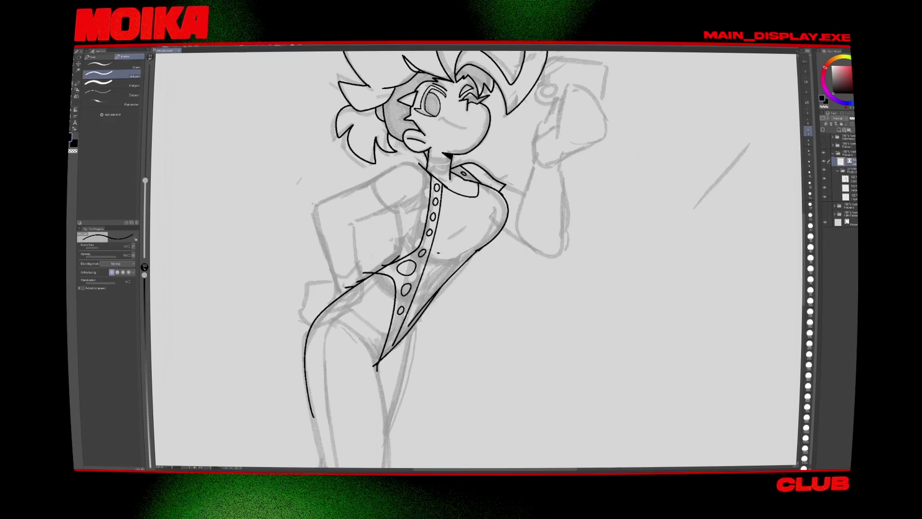
Step: Erase the overshooting ink line left of the hip crossing with the Vector eraser
scroll(539, 305, up, 2)
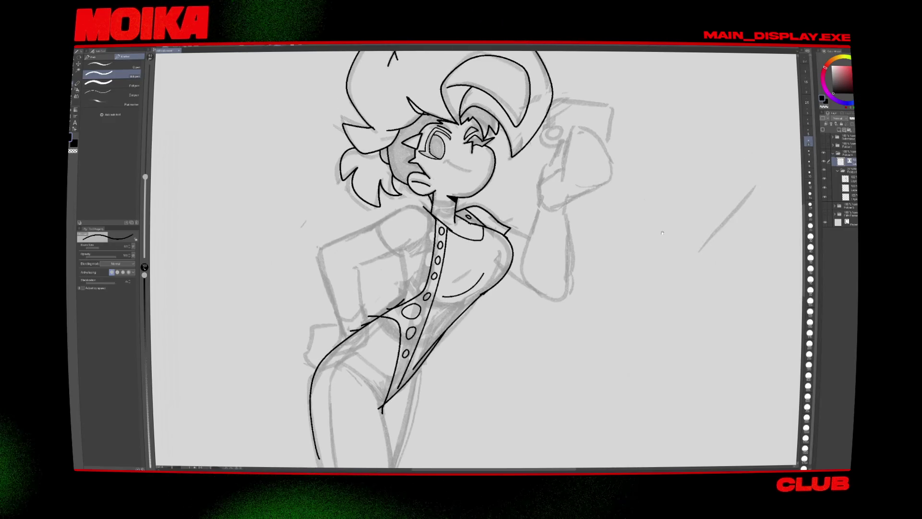
scroll(662, 233, down, 2)
scroll(528, 255, down, 1)
scroll(441, 278, down, 1)
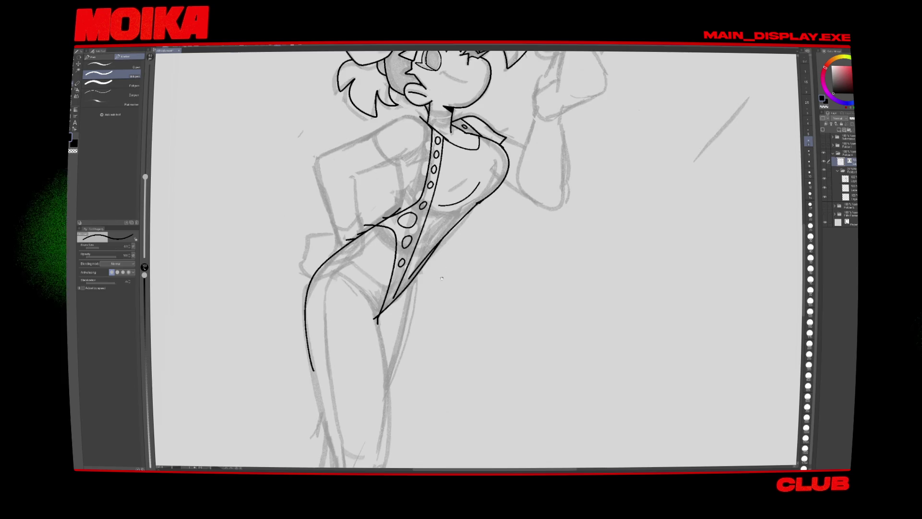
scroll(441, 278, down, 1)
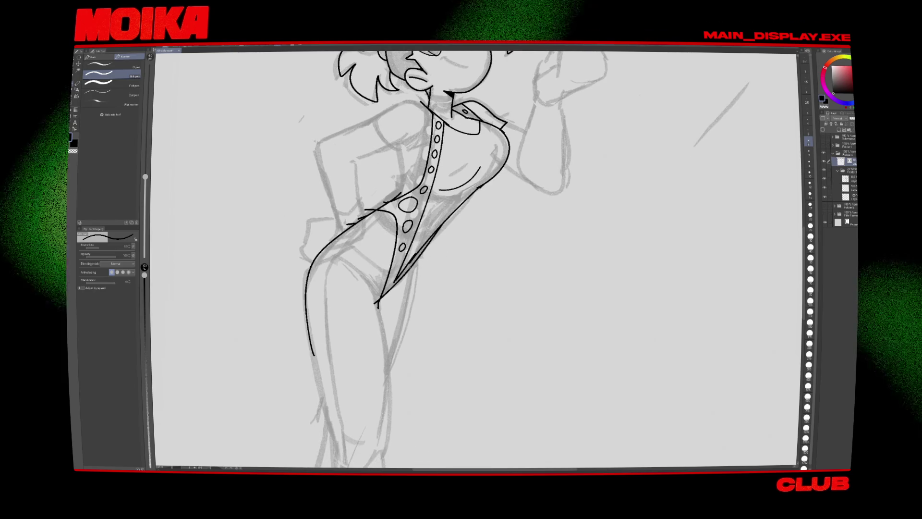
key(e)
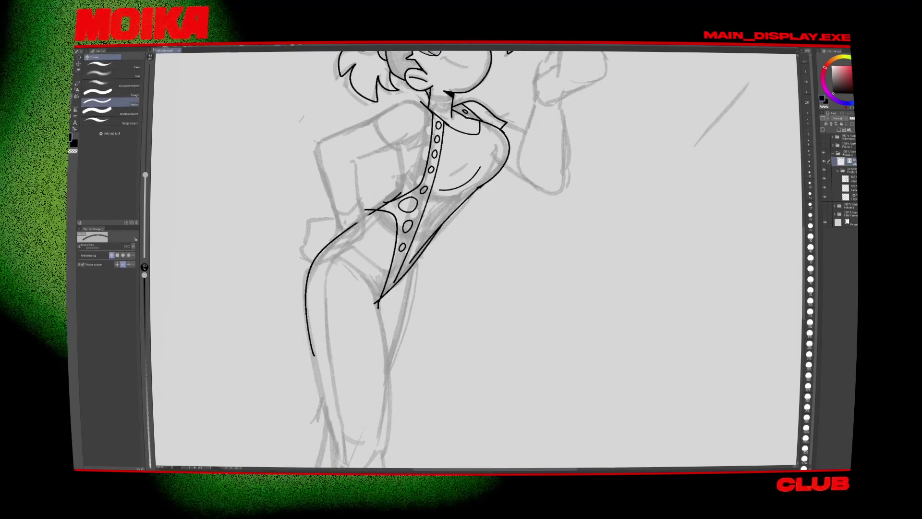
click(371, 210)
scroll(475, 259, up, 2)
key(p)
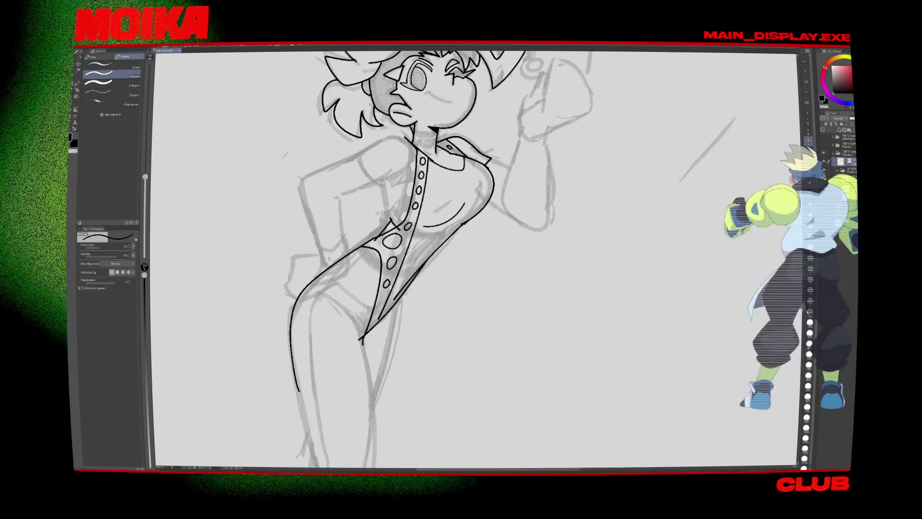
Step: Recheck the hip crossing with the Vector eraser before returning to the G-pen
scroll(475, 259, down, 2)
scroll(475, 259, down, 3)
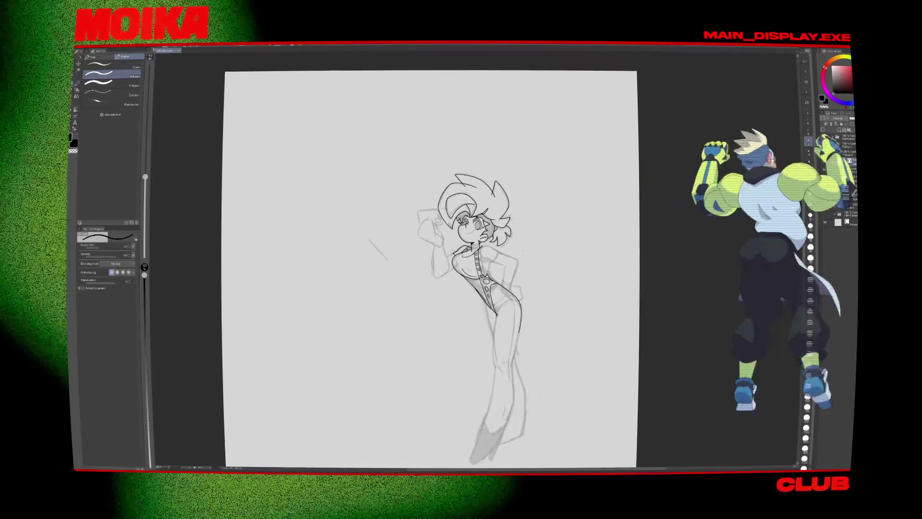
scroll(470, 269, up, 4)
key(e)
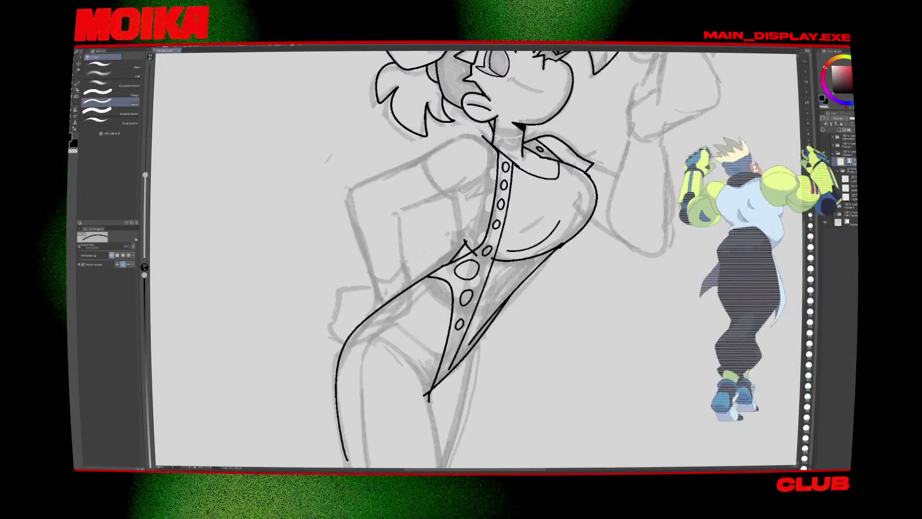
key(p)
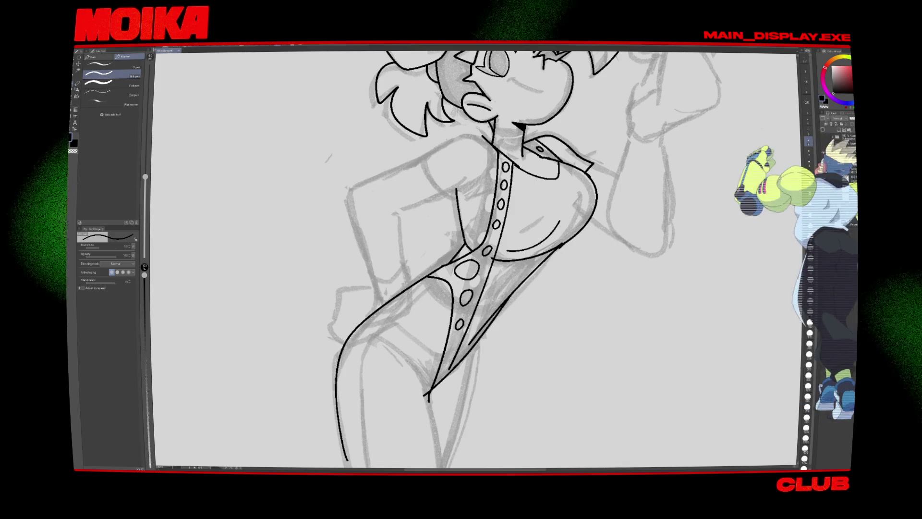
scroll(444, 324, down, 5)
Step: Ink short strokes on the torso and thigh, rotating the canvas about 15 degrees and mirroring it
scroll(444, 324, up, 4)
drag(444, 326, 449, 92)
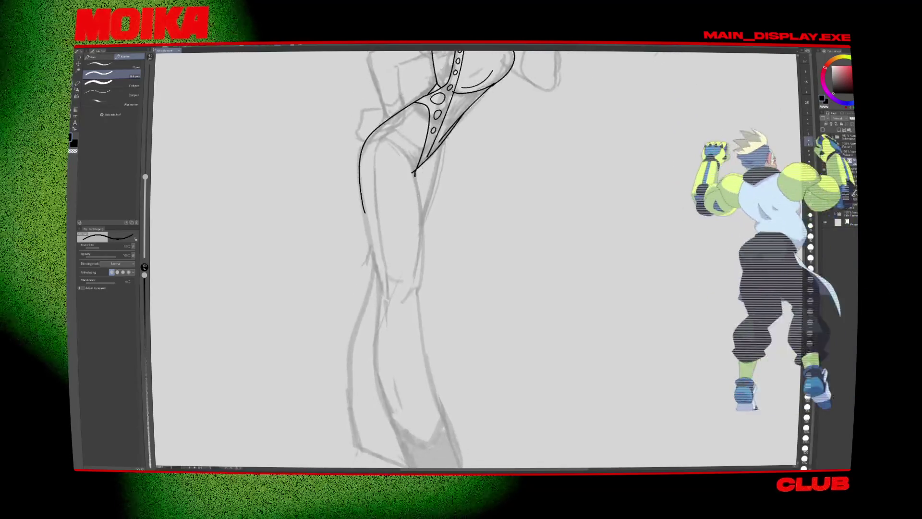
drag(396, 123, 412, 145)
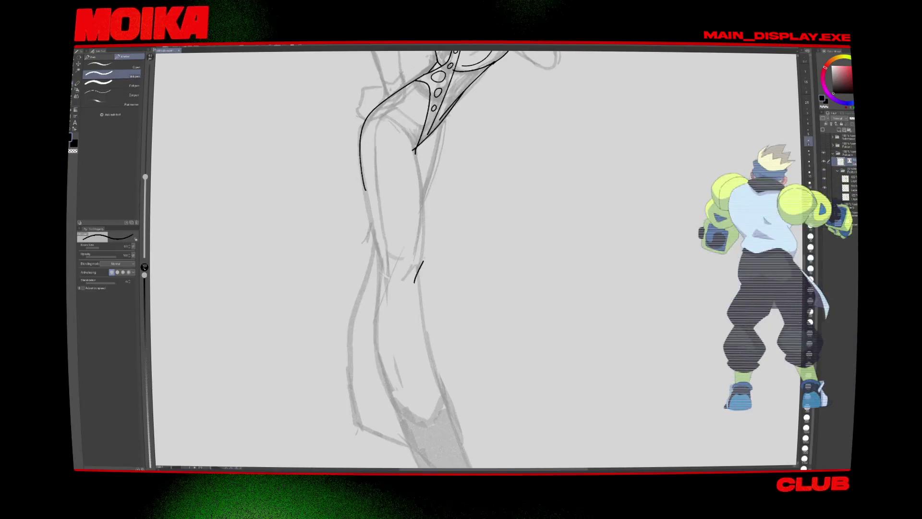
drag(419, 219, 426, 260)
drag(432, 240, 391, 329)
key(asciicircum)
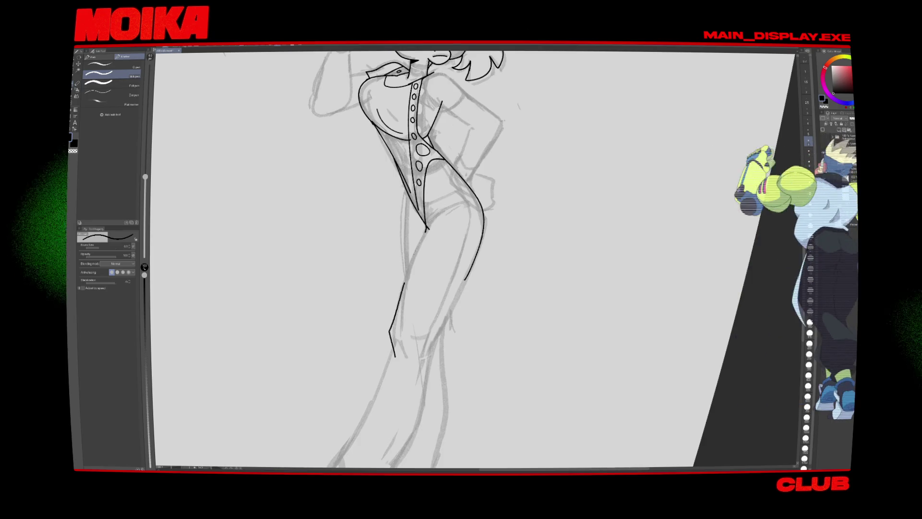
key(h)
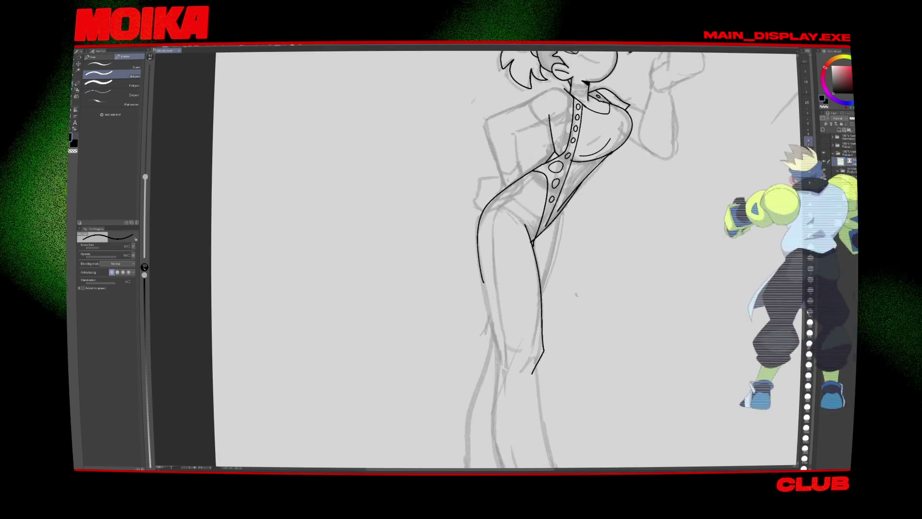
scroll(576, 295, down, 3)
scroll(432, 264, up, 5)
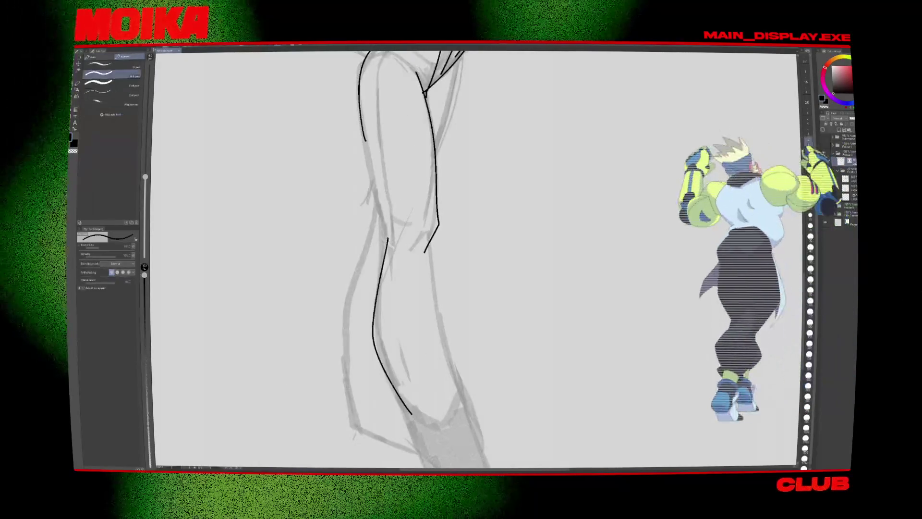
Step: Ink the right contour of the leg down to its lower right
key(e)
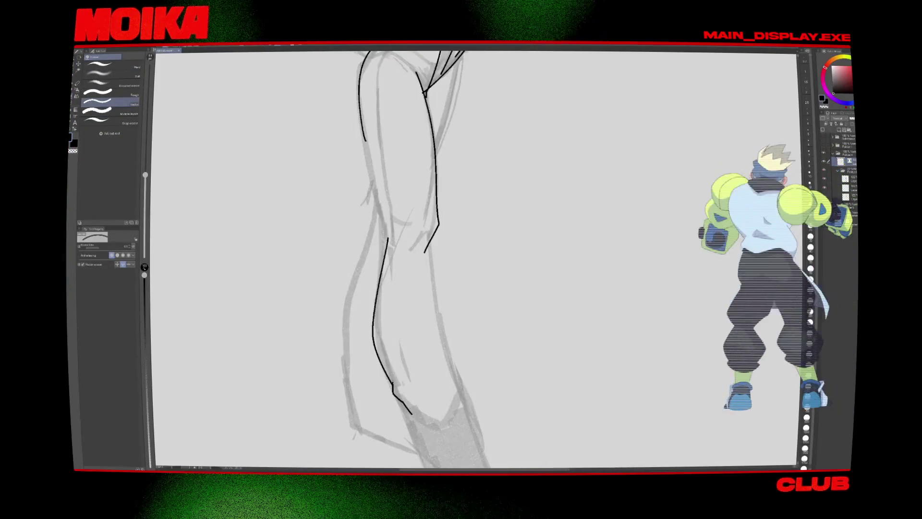
scroll(470, 410, down, 1)
key(p)
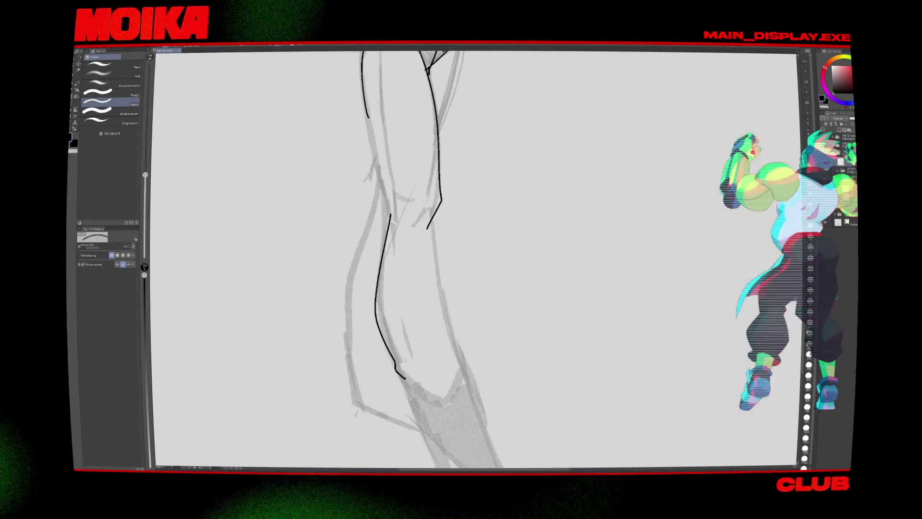
drag(456, 342, 461, 377)
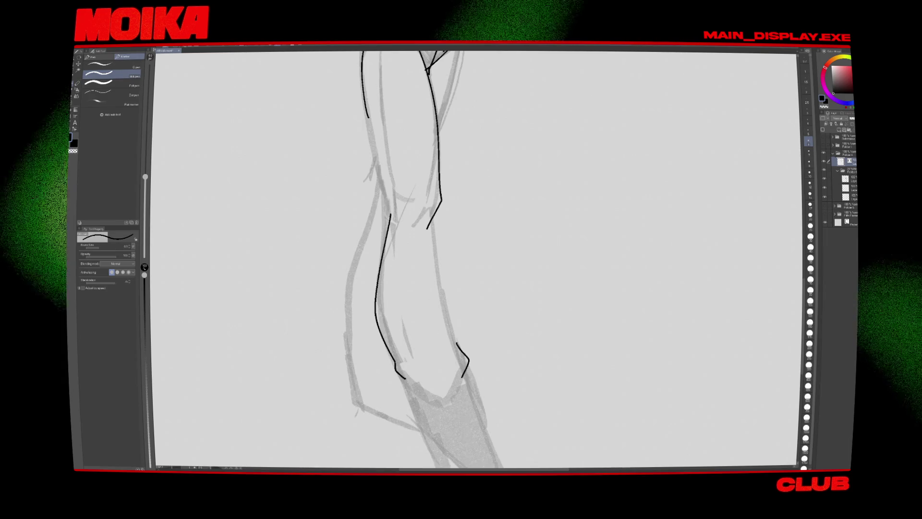
drag(433, 219, 455, 380)
Step: Erase the old contour and stray ankle dash, then draw the curved boot top at the ankle
key(ctrl+z)
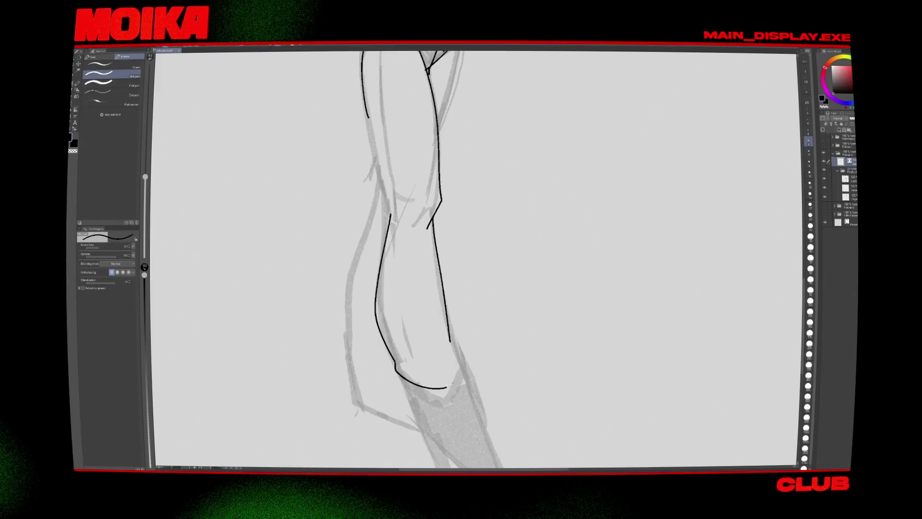
key(e)
drag(444, 307, 453, 346)
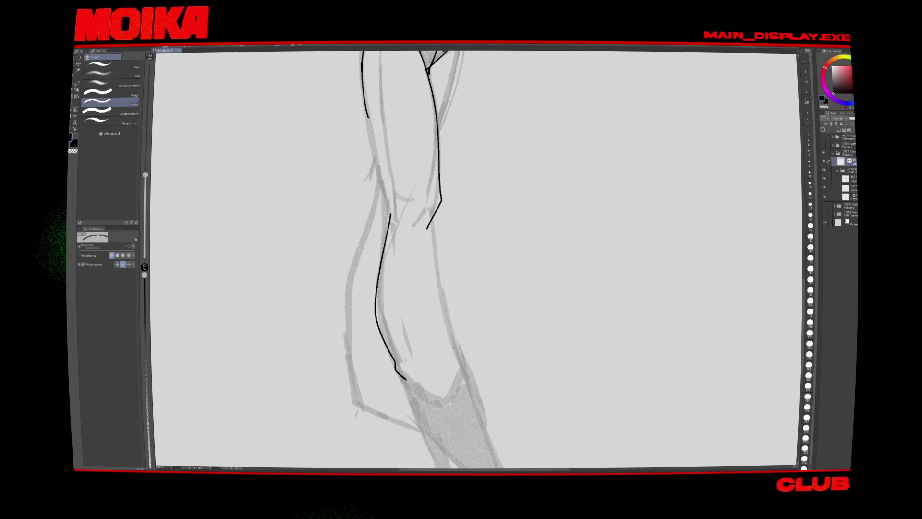
key(p)
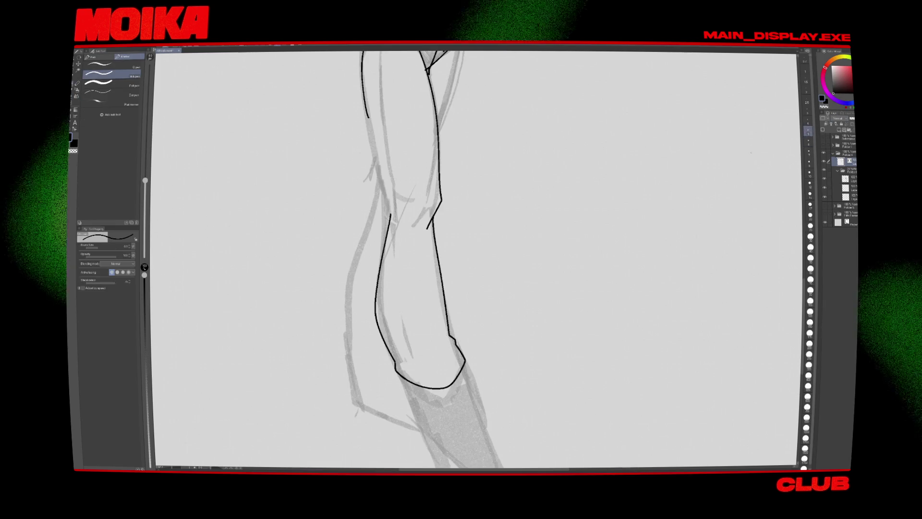
key(ctrl+z)
drag(453, 346, 442, 370)
scroll(484, 331, down, 5)
scroll(484, 330, up, 4)
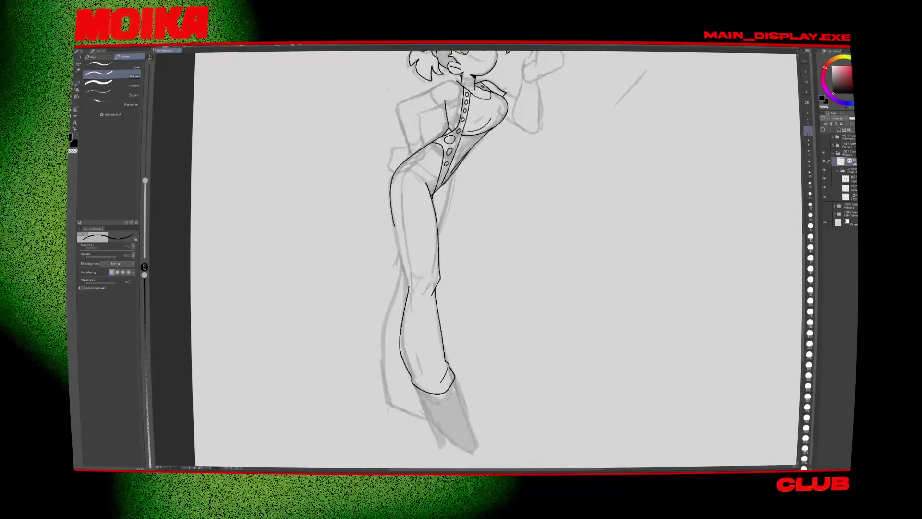
Step: Extend the thigh outline to the knee, erase the hip curve and undo the long lower-leg stroke
drag(393, 222, 413, 296)
key(e)
mouse_move(427, 154)
mouse_down()
mouse_move(391, 192)
mouse_move(389, 235)
mouse_move(411, 282)
mouse_up()
key(p)
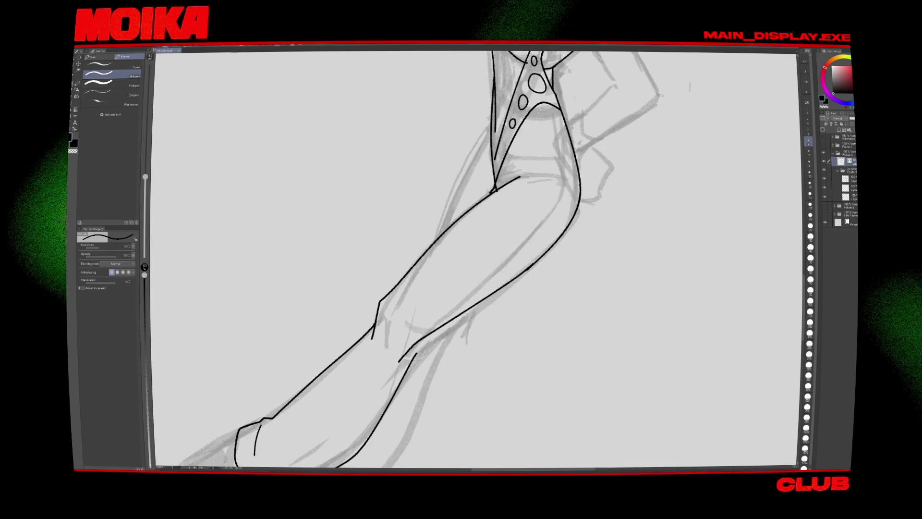
key(ctrl+z)
key(minus)
key(minus)
key(minus)
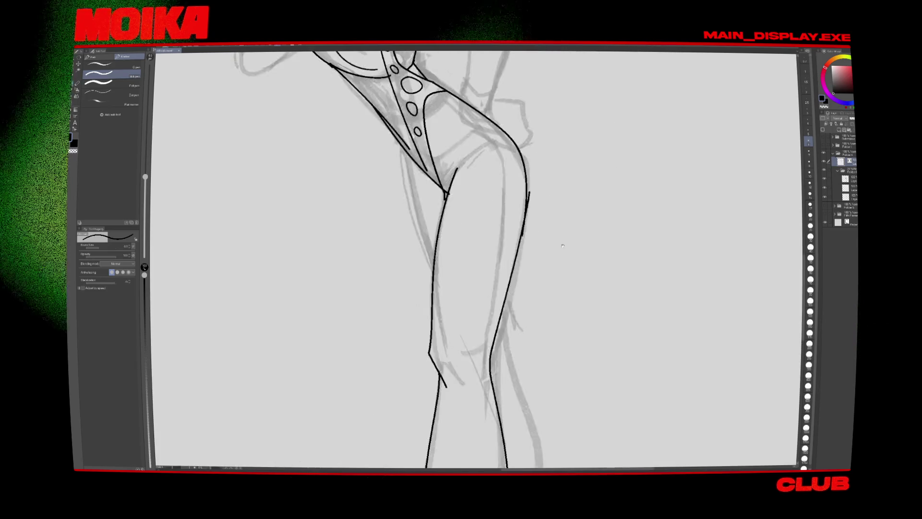
key(e)
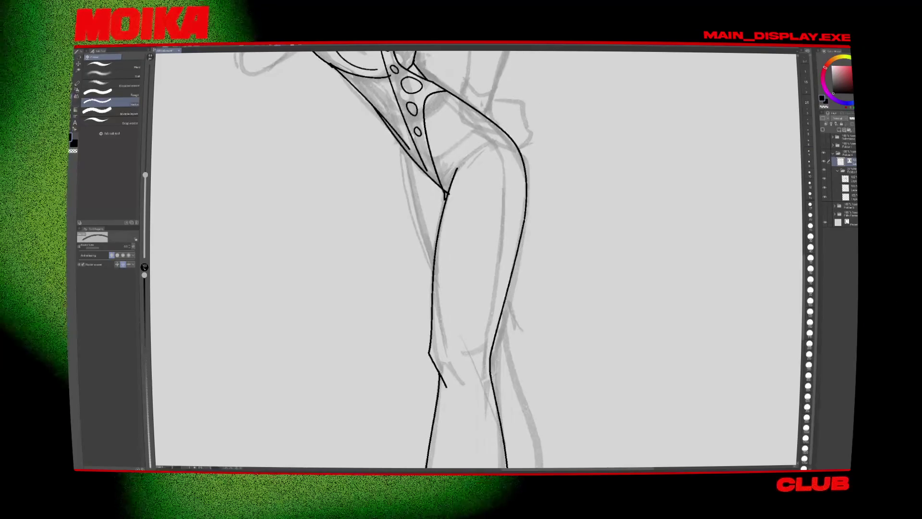
key(p)
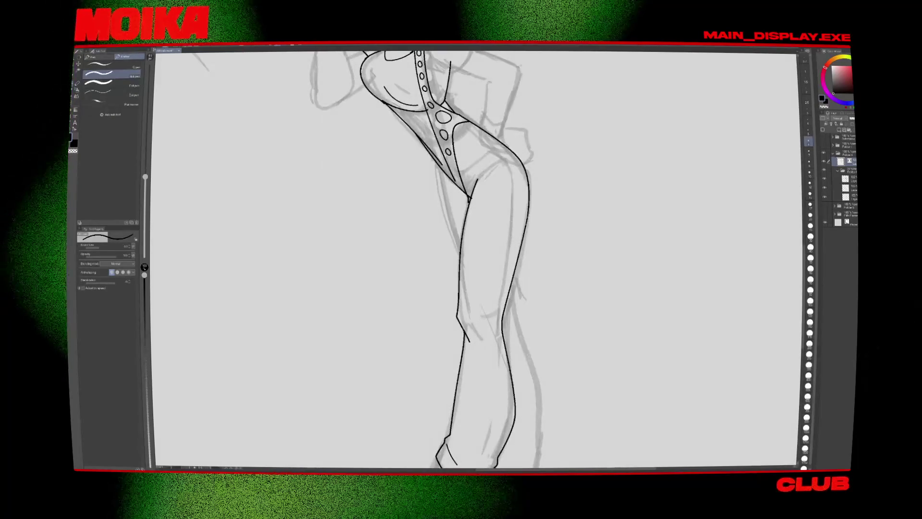
key(e)
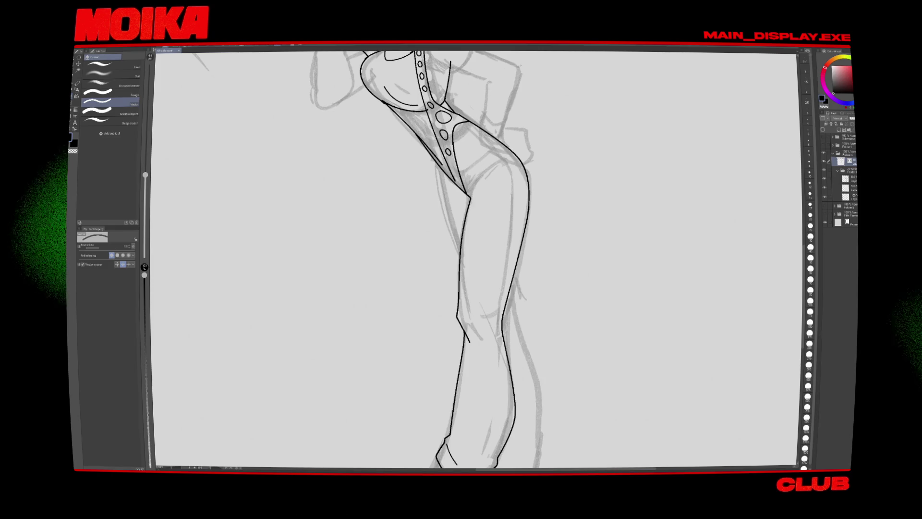
key(p)
scroll(475, 259, up, 4)
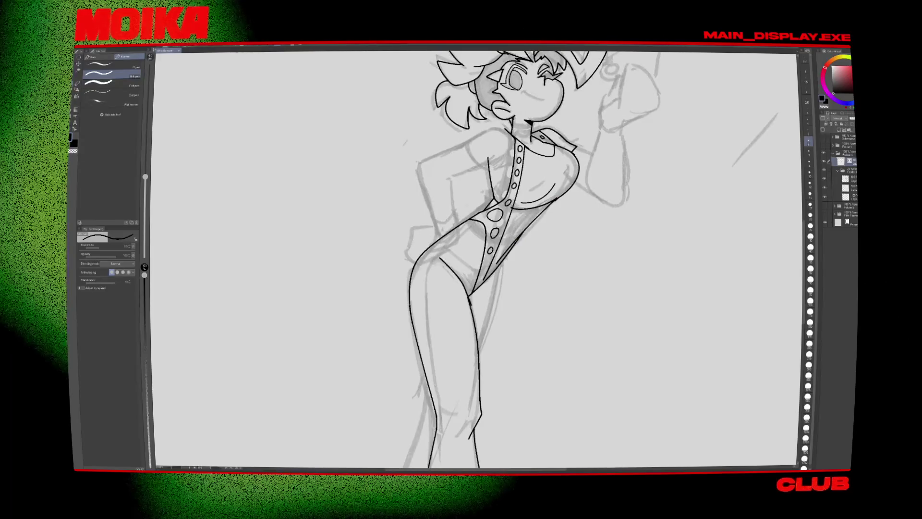
Step: Ink the leotard's leg opening and a short hip line, mirroring the canvas to check
drag(439, 258, 468, 294)
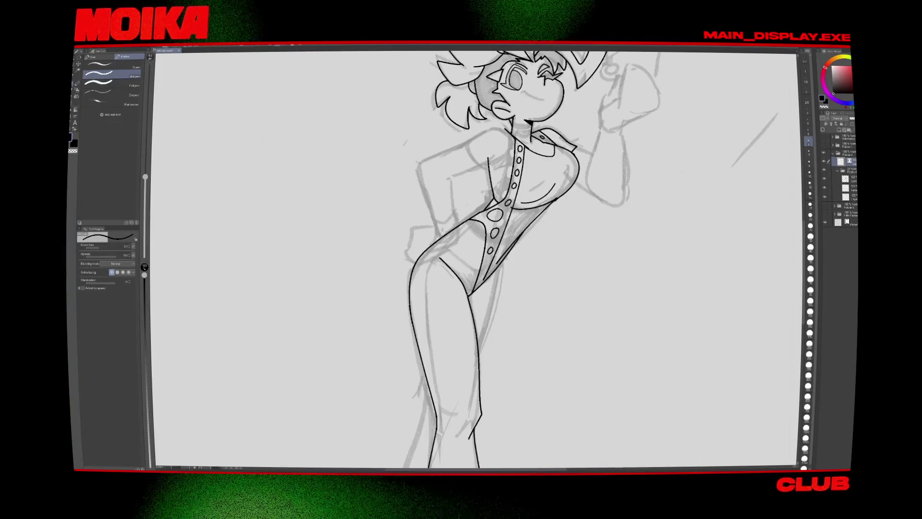
drag(480, 264, 459, 220)
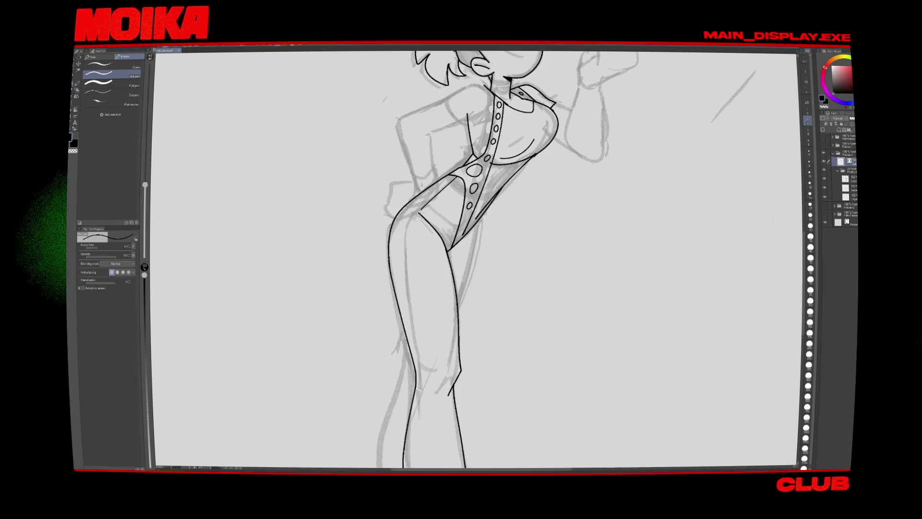
drag(421, 210, 435, 233)
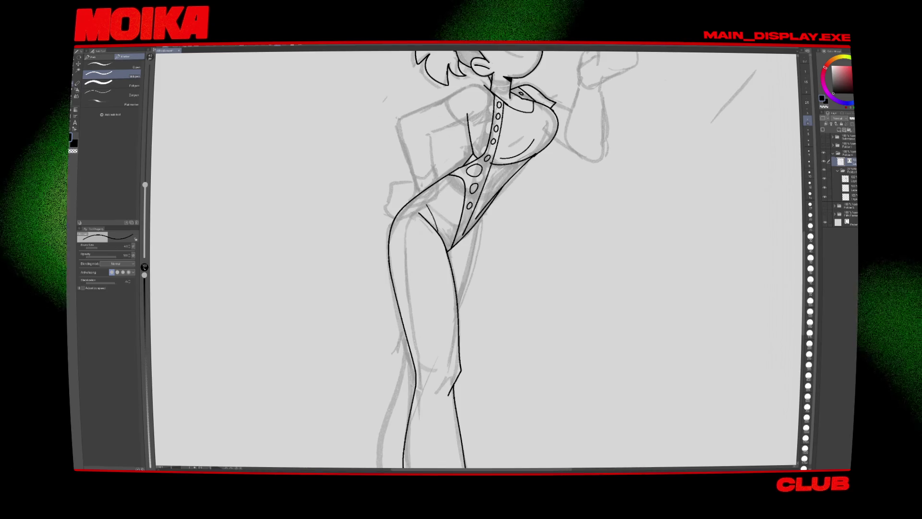
key(h)
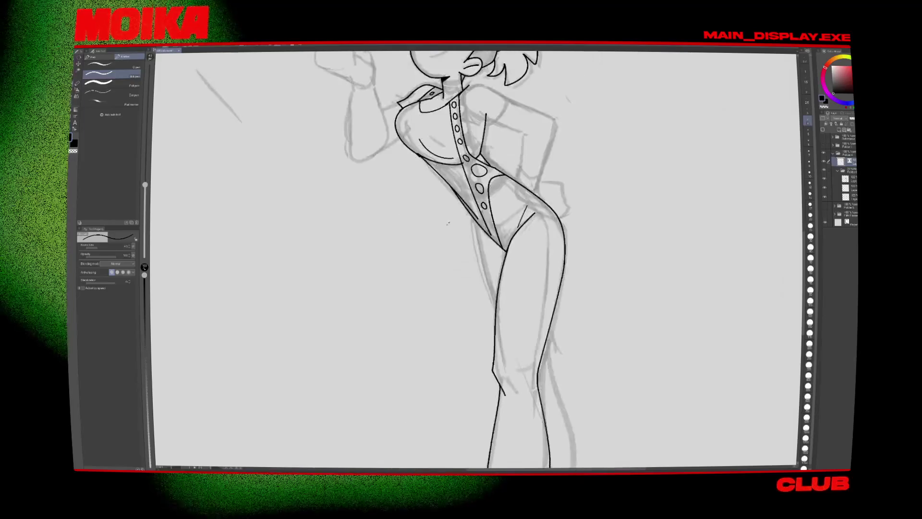
key(e)
drag(508, 207, 513, 301)
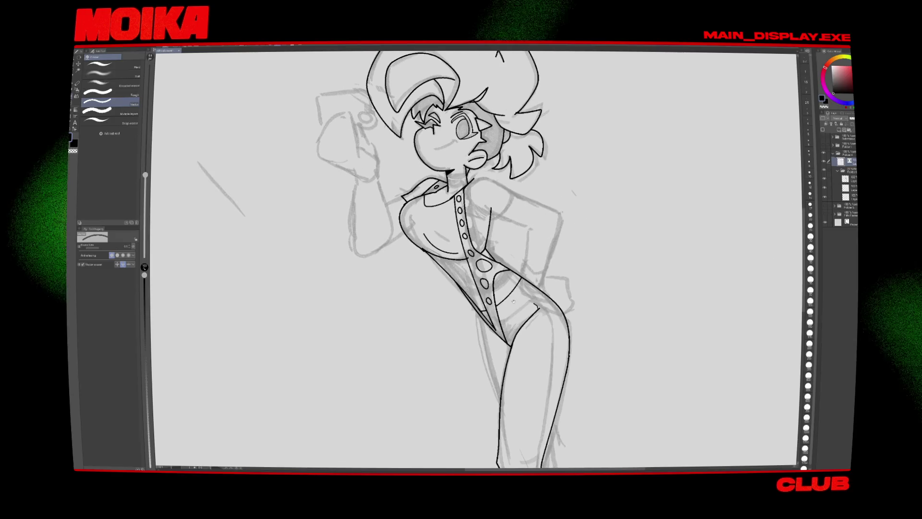
key(p)
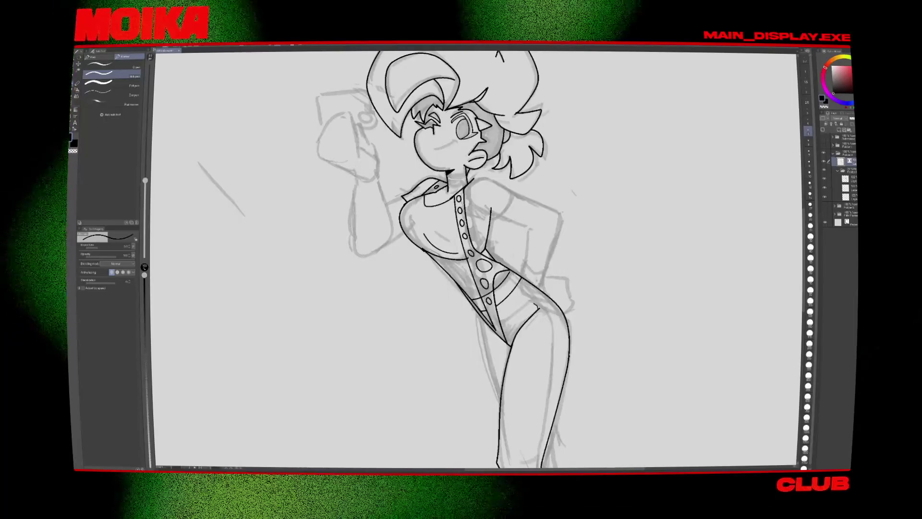
Step: Add a short stroke near the lower buttons and thin the pen slightly, tidying with the eraser
drag(483, 302, 493, 297)
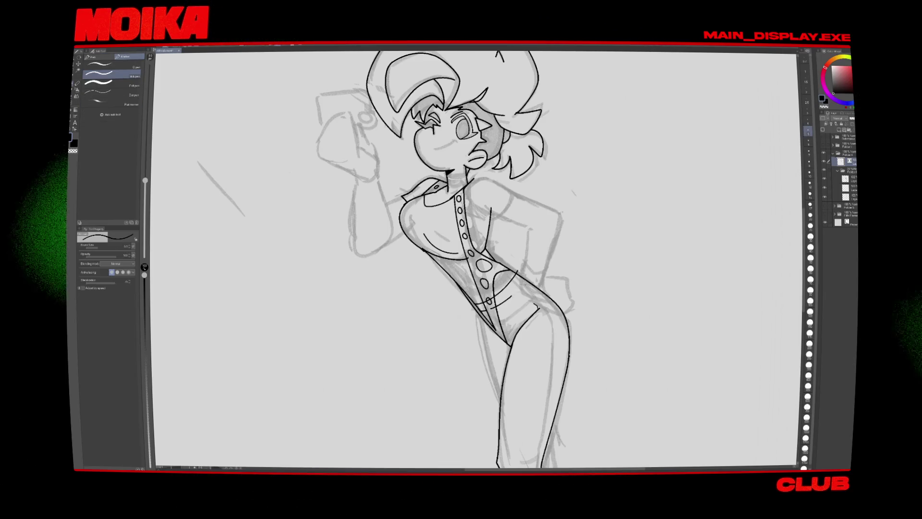
key(e)
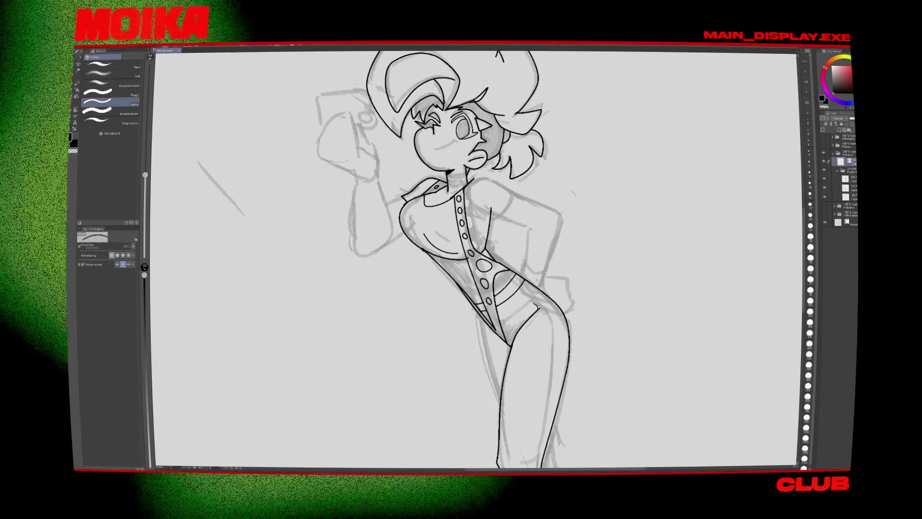
drag(461, 259, 389, 269)
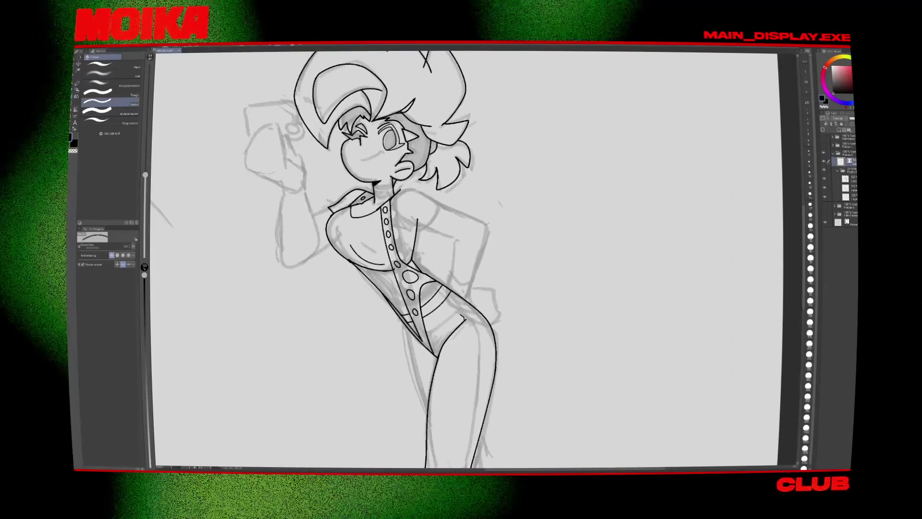
key(p)
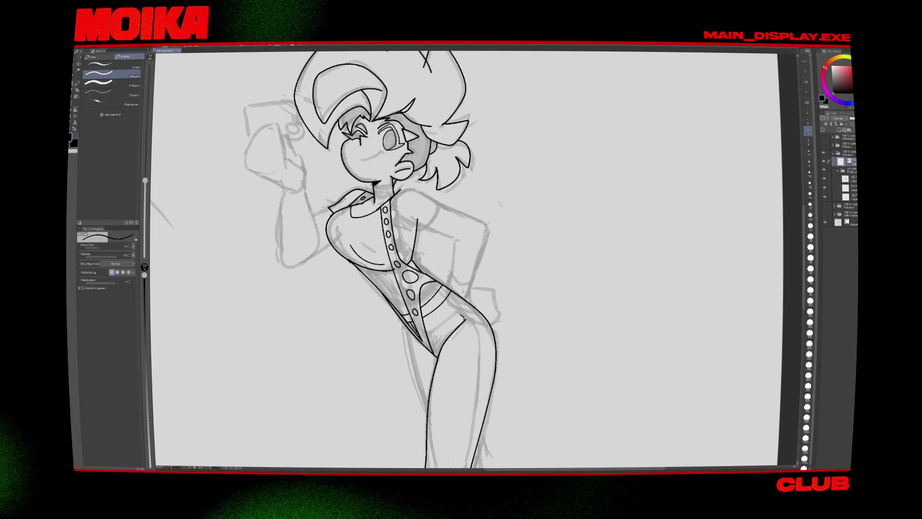
key(h)
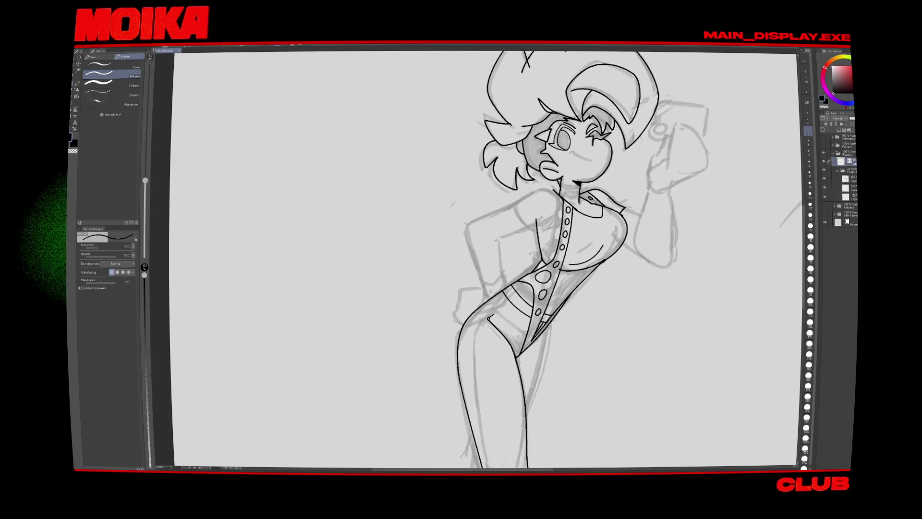
key(bracketleft)
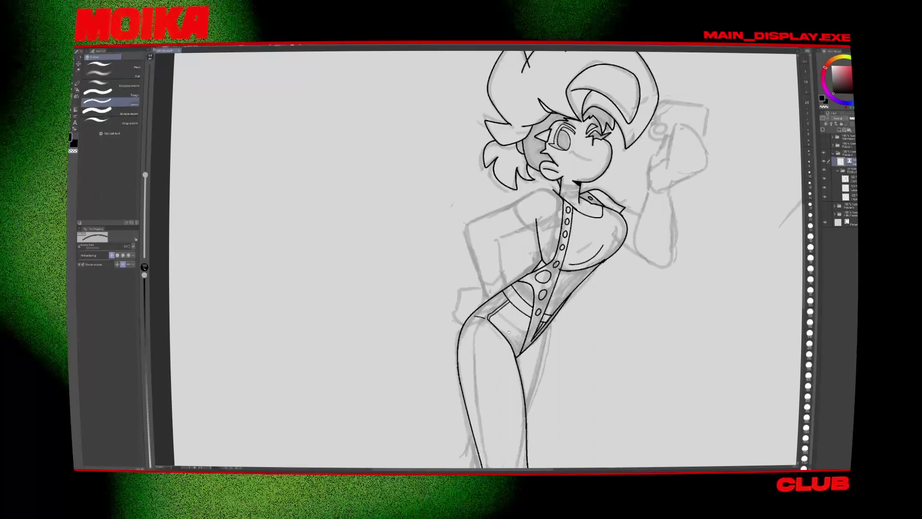
scroll(485, 259, down, 5)
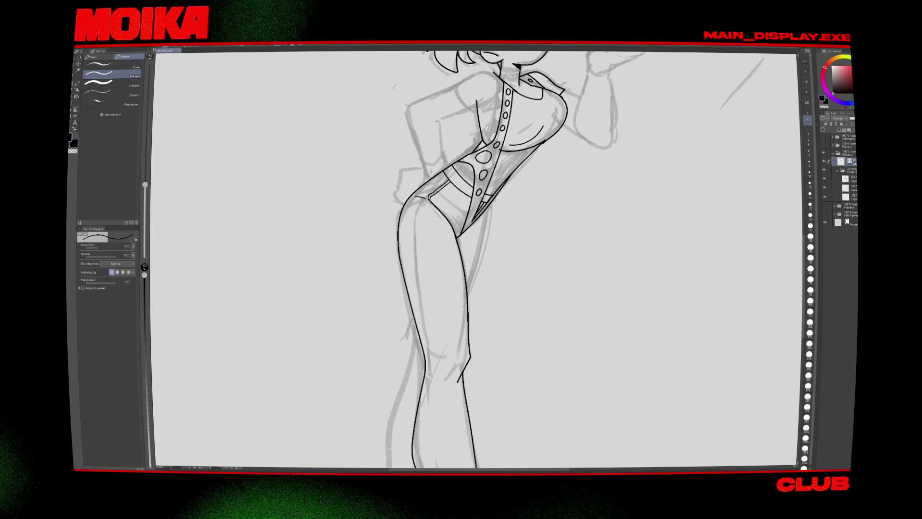
key(e)
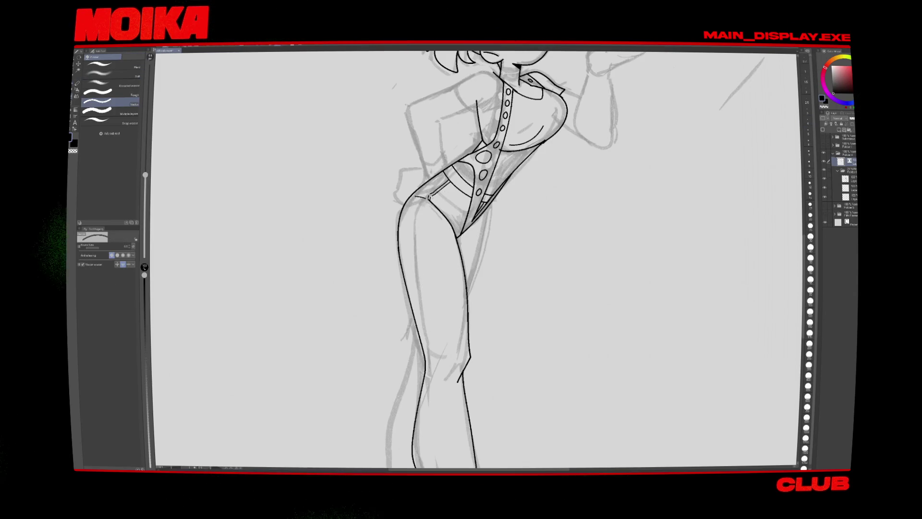
key(p)
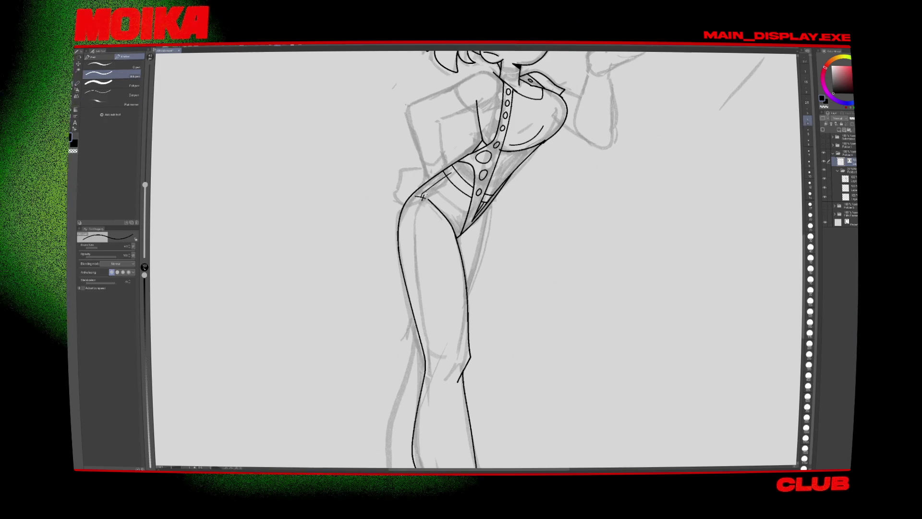
key(e)
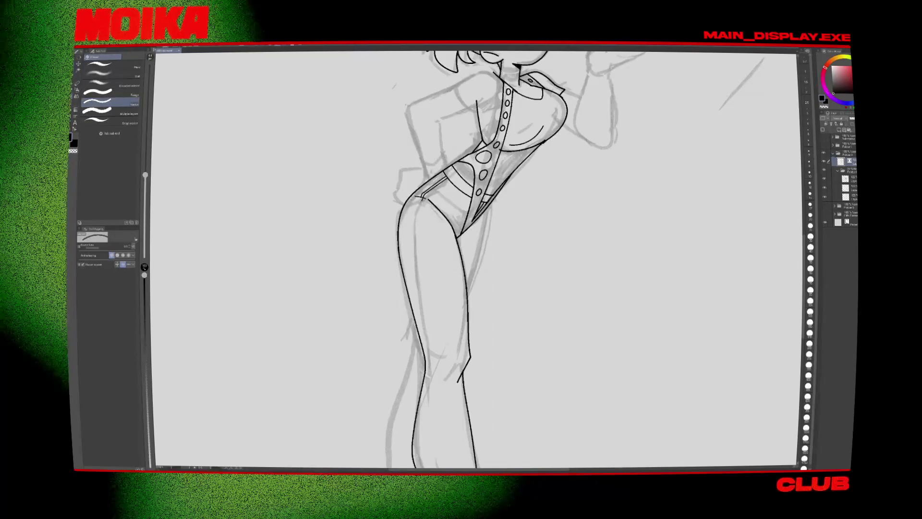
scroll(480, 259, down, 3)
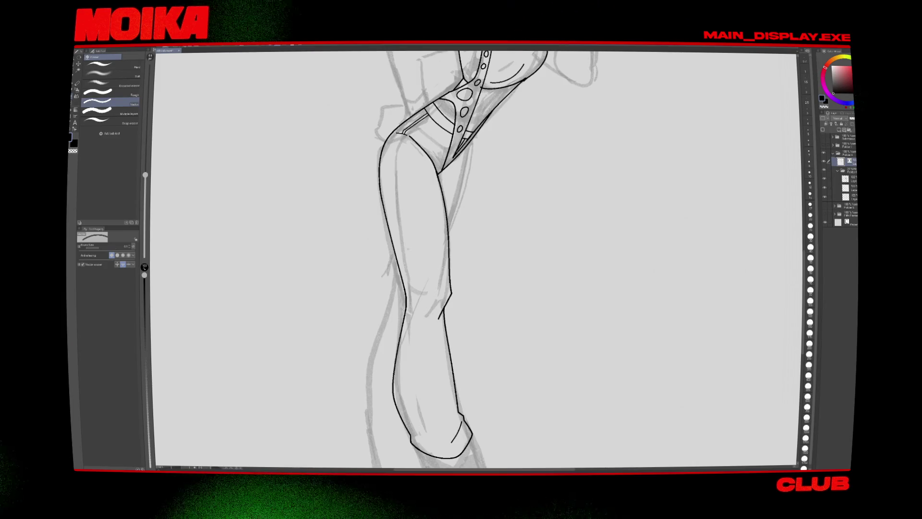
Step: Rotate the leg upright, undo the knee stroke and erase the inner knee contour
key(p)
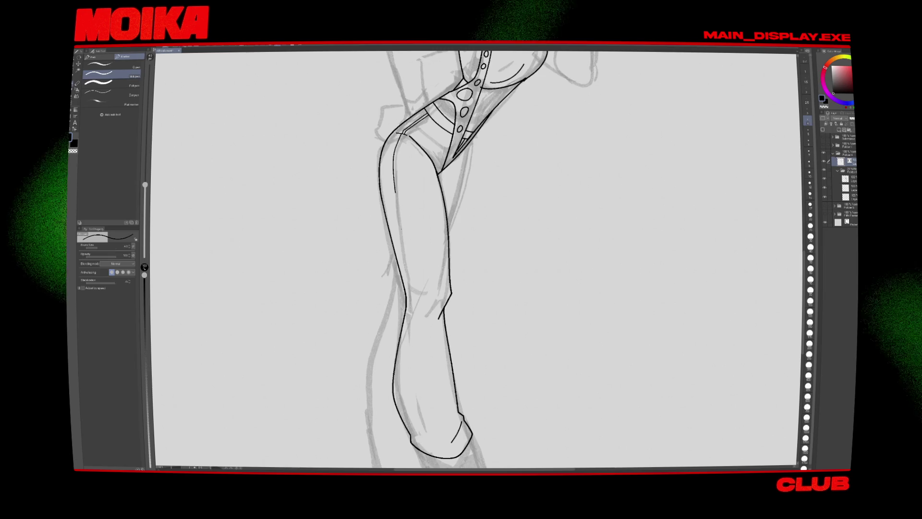
scroll(475, 260, up, 3)
key(asciicircum)
key(asciicircum)
key(asciicircum)
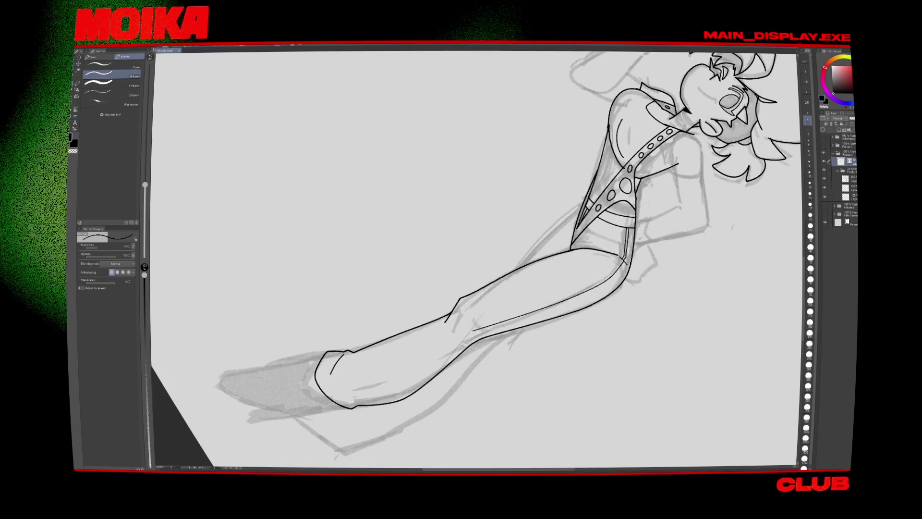
key(minus)
key(minus)
key(minus)
scroll(475, 259, down, 2)
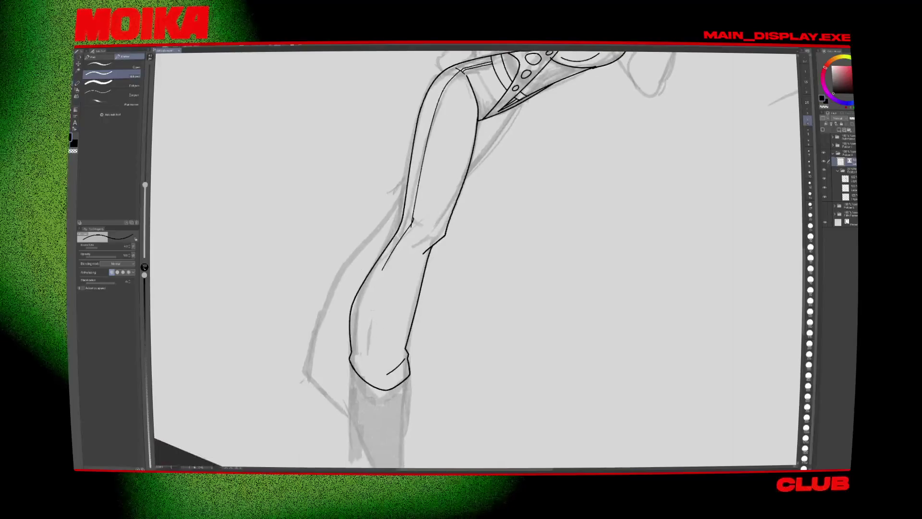
key(ctrl+z)
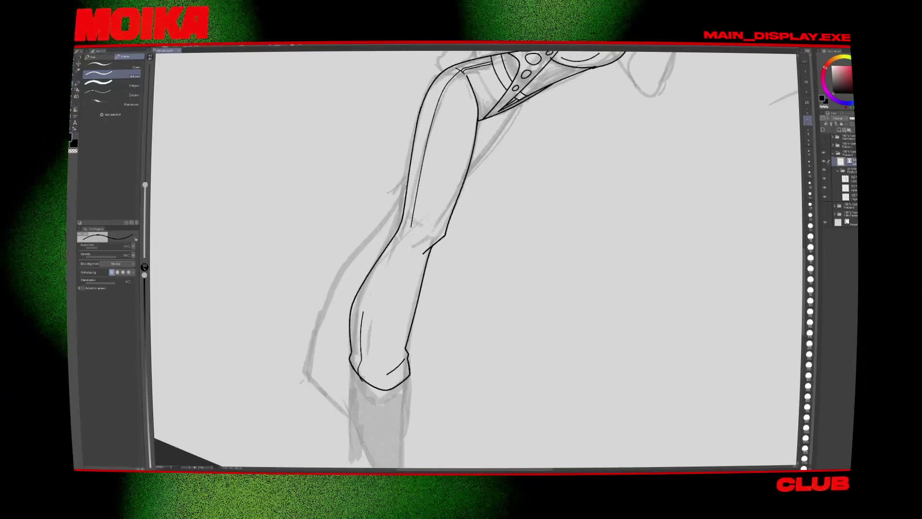
key(e)
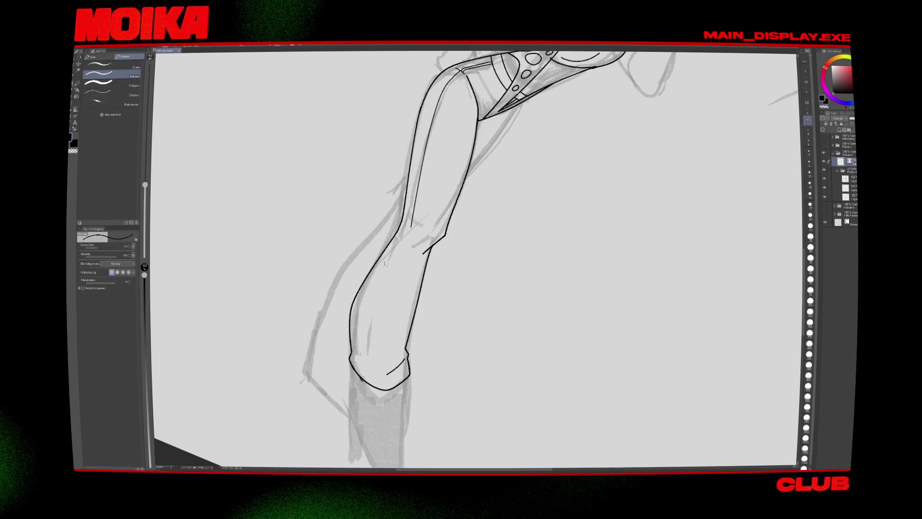
click(366, 308)
key(p)
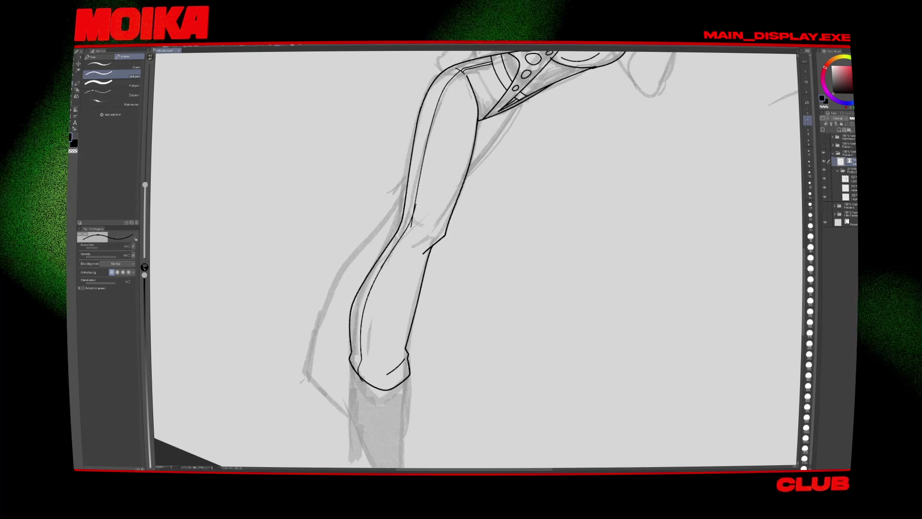
Step: Ink a short knee stroke and inner shin line, then erase and redraw the inner thigh line
key(e)
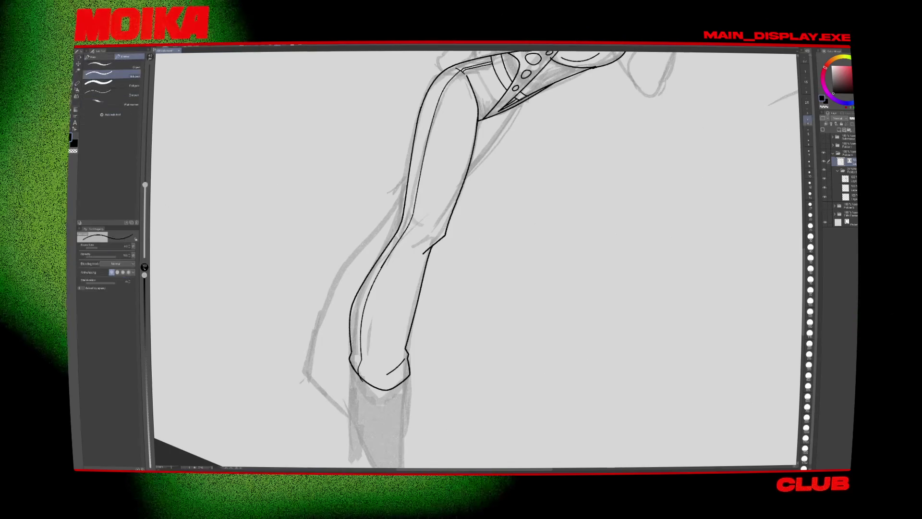
drag(361, 358, 375, 373)
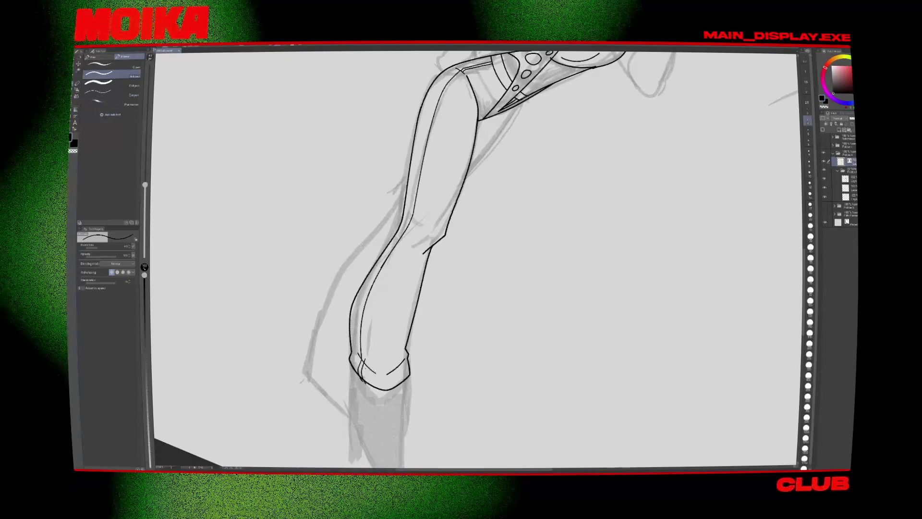
drag(386, 263, 364, 336)
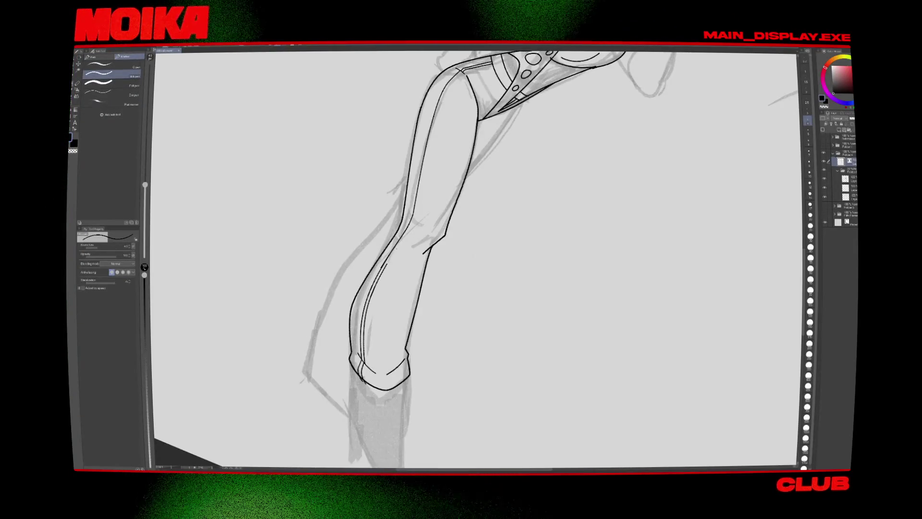
drag(417, 211, 403, 270)
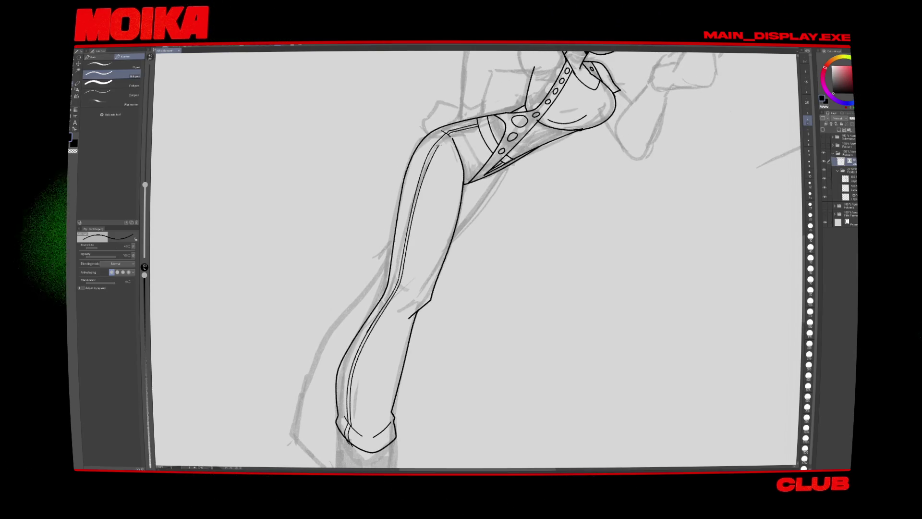
key(e)
click(435, 153)
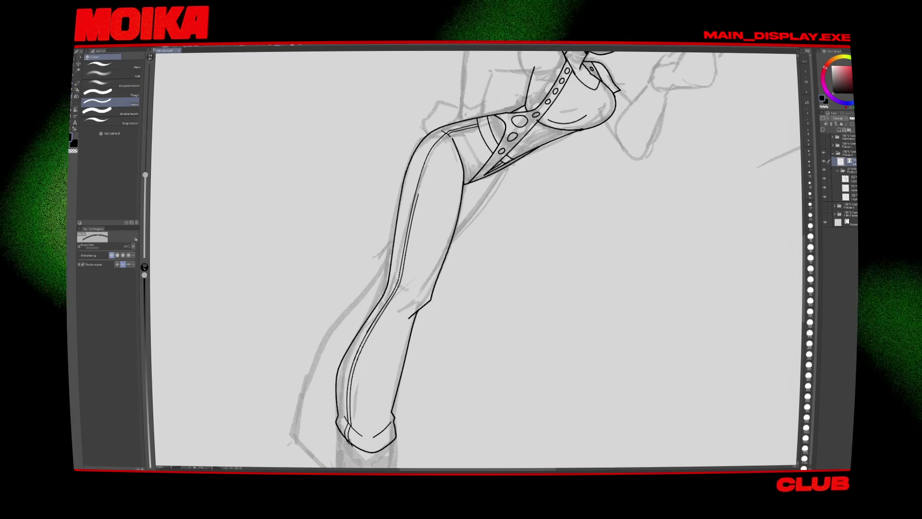
key(p)
drag(419, 192, 449, 136)
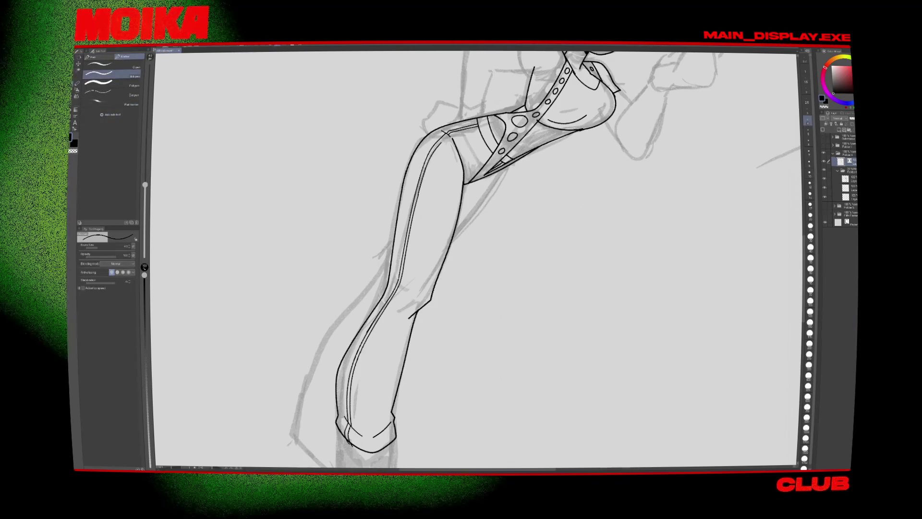
scroll(459, 104, up, 5)
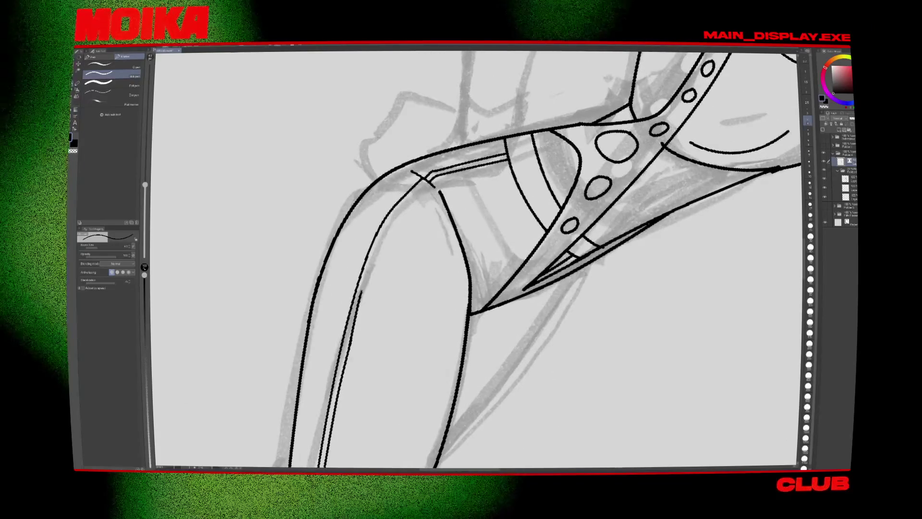
Step: Add a second inner thigh line and erase stray pieces of the boot cuff lines
drag(357, 293, 433, 182)
scroll(404, 328, down, 5)
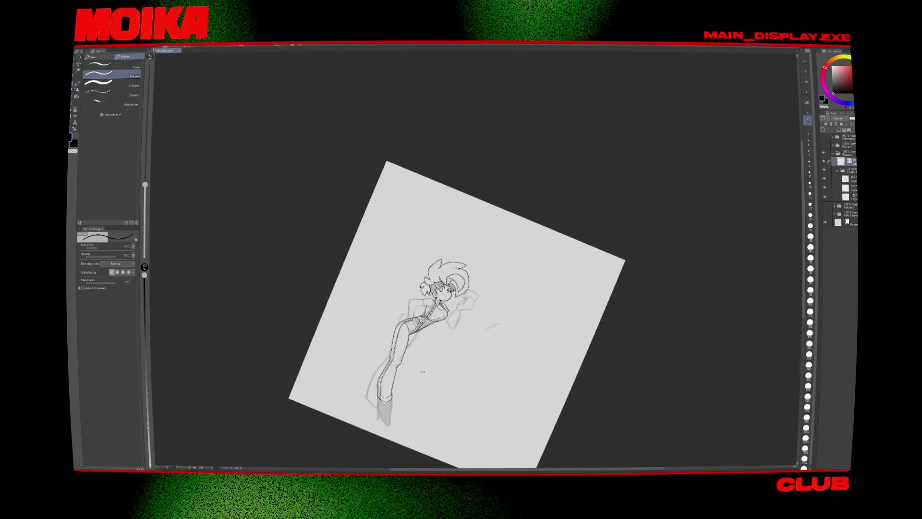
key(ctrl+0)
scroll(429, 299, up, 5)
scroll(410, 382, up, 5)
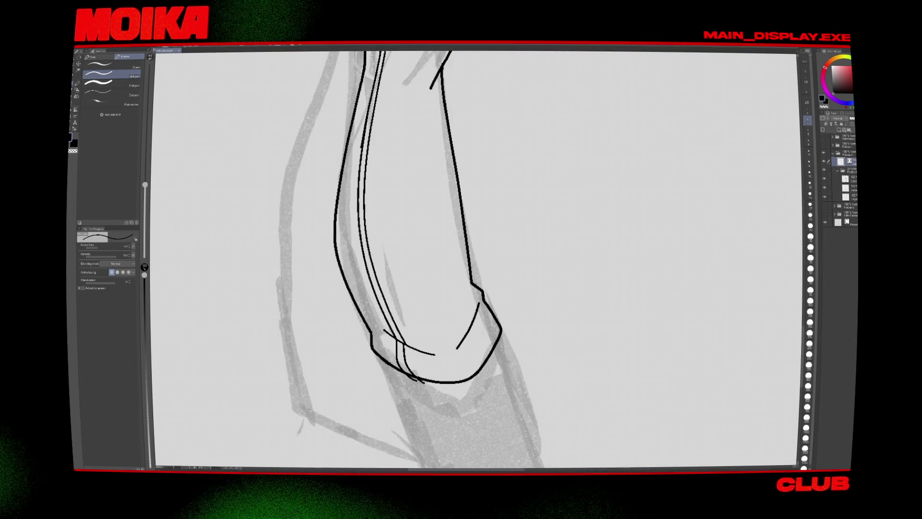
key(e)
drag(475, 293, 444, 353)
key(ctrl+0)
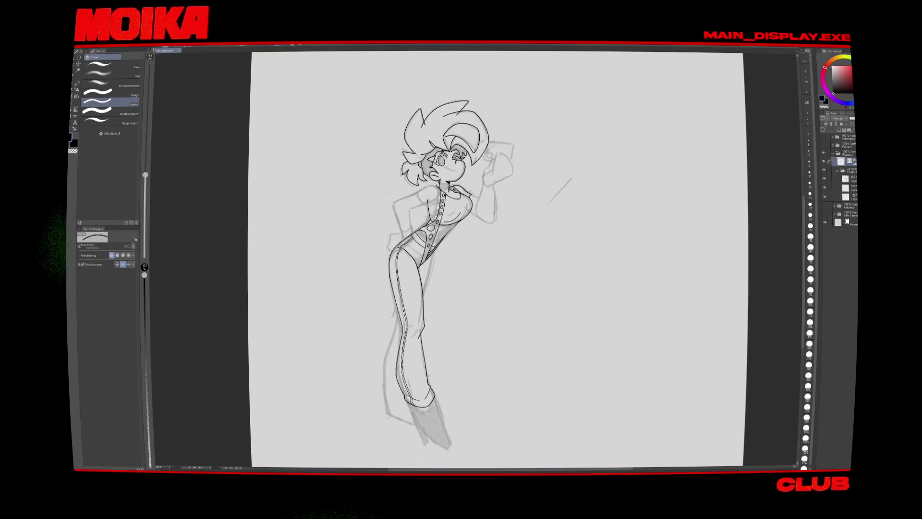
key(p)
scroll(418, 269, up, 5)
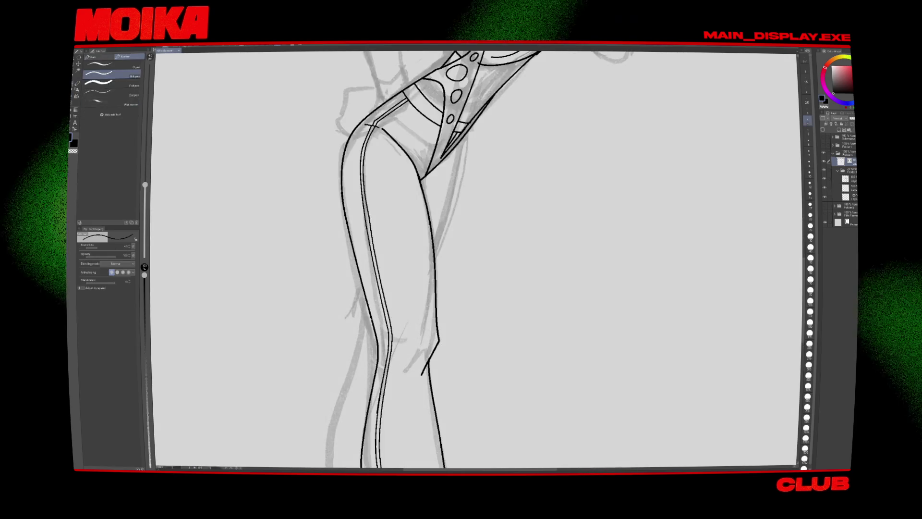
Step: Try a crease line at the knee, check it mirrored, then undo the crease strokes
mouse_move(370, 316)
mouse_down()
mouse_move(404, 331)
mouse_move(437, 317)
mouse_up()
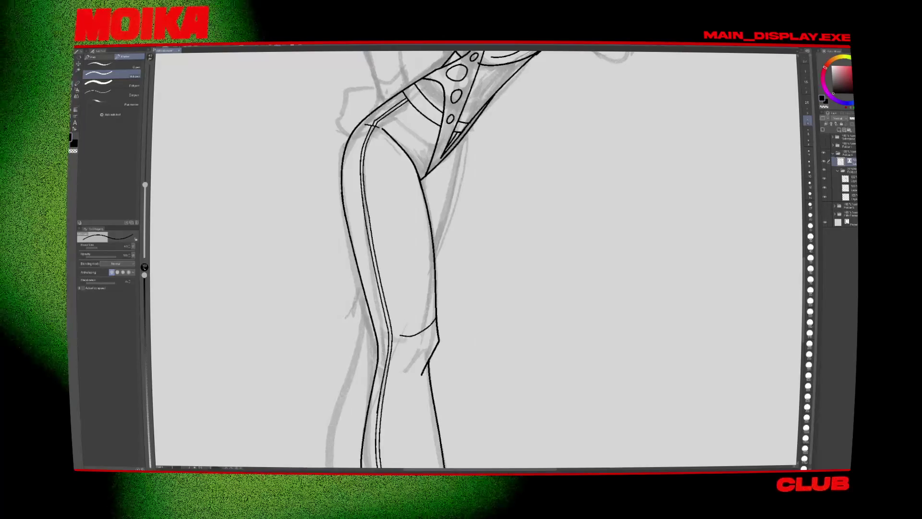
drag(369, 312, 372, 317)
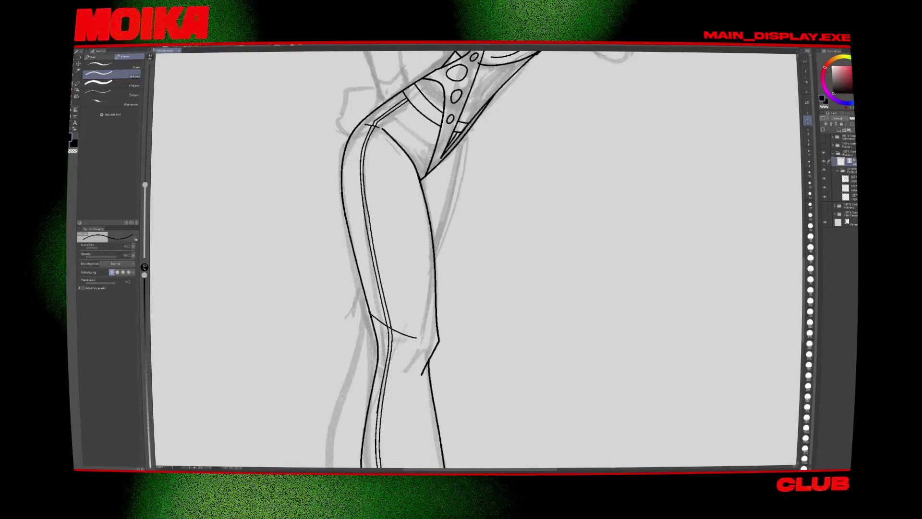
key(h)
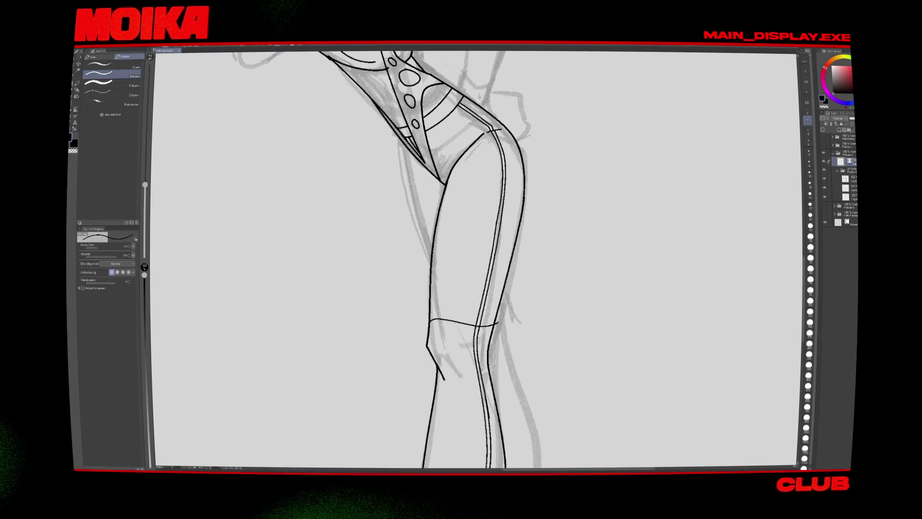
key(h)
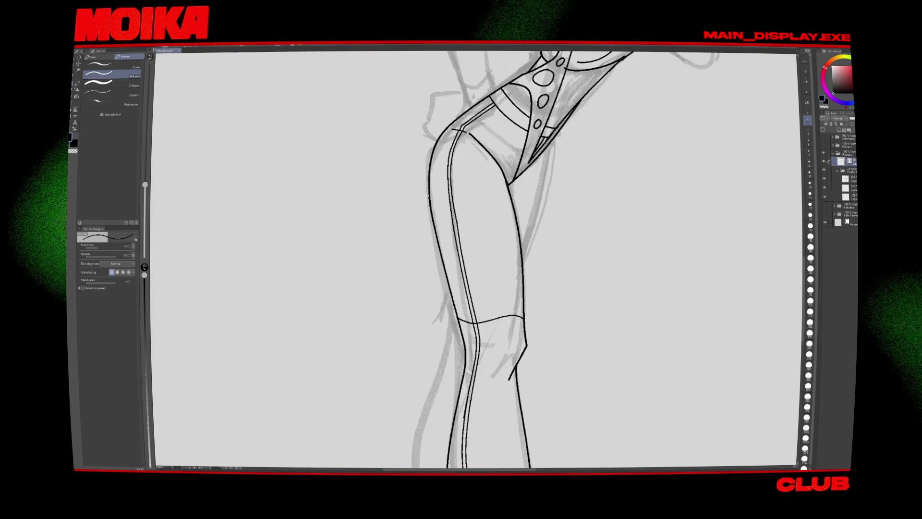
key(minus)
key(minus)
key(minus)
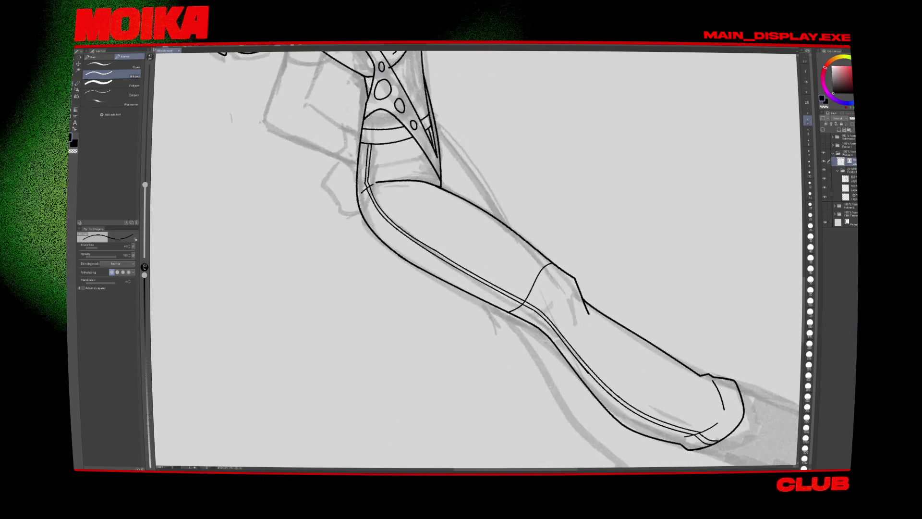
key(ctrl+z)
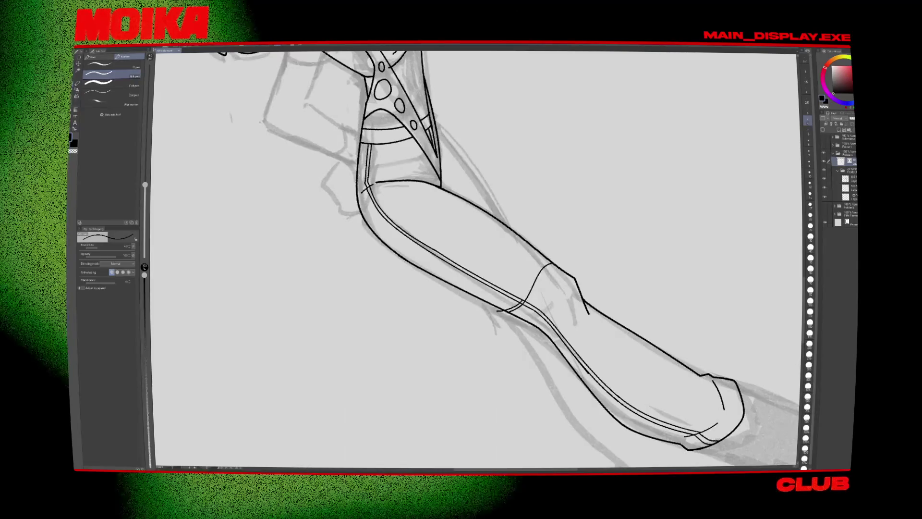
key(ctrl+z)
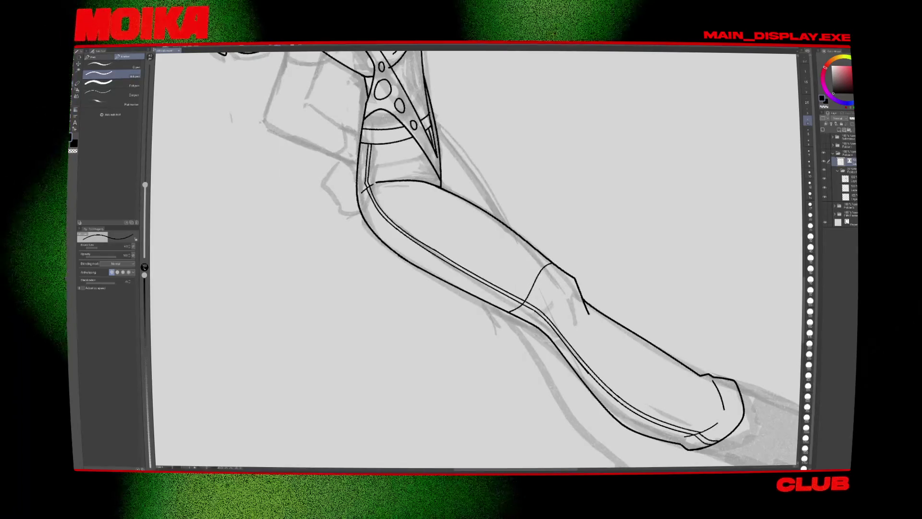
key(e)
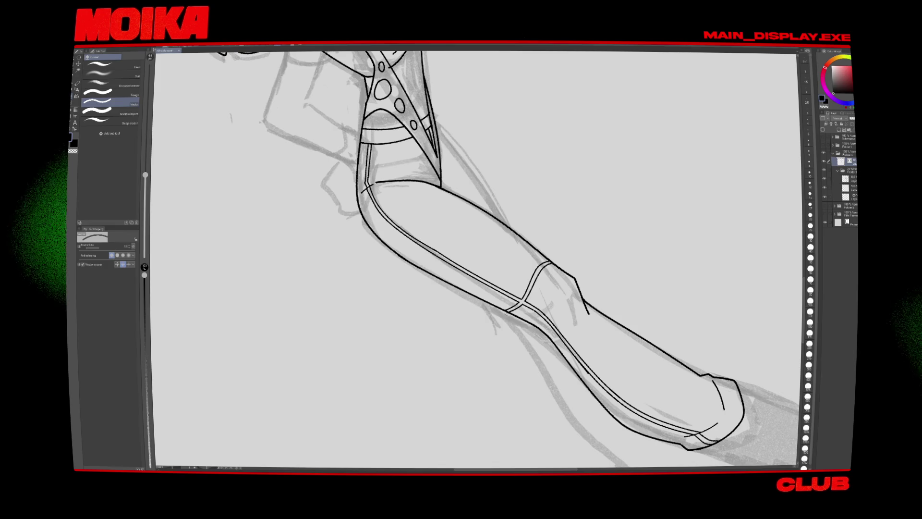
key(ctrl+@)
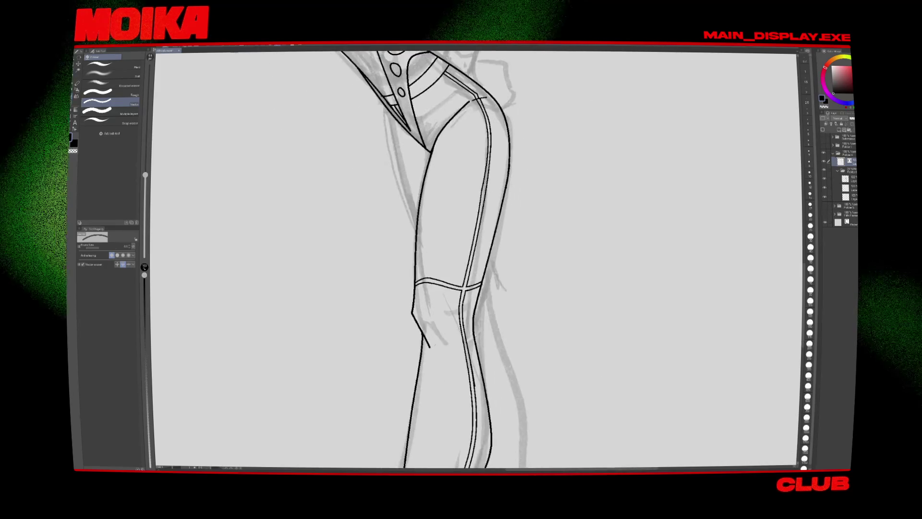
key(p)
Step: Draw two curved band lines across the knee, then zoom out to check the figure
drag(479, 318, 423, 330)
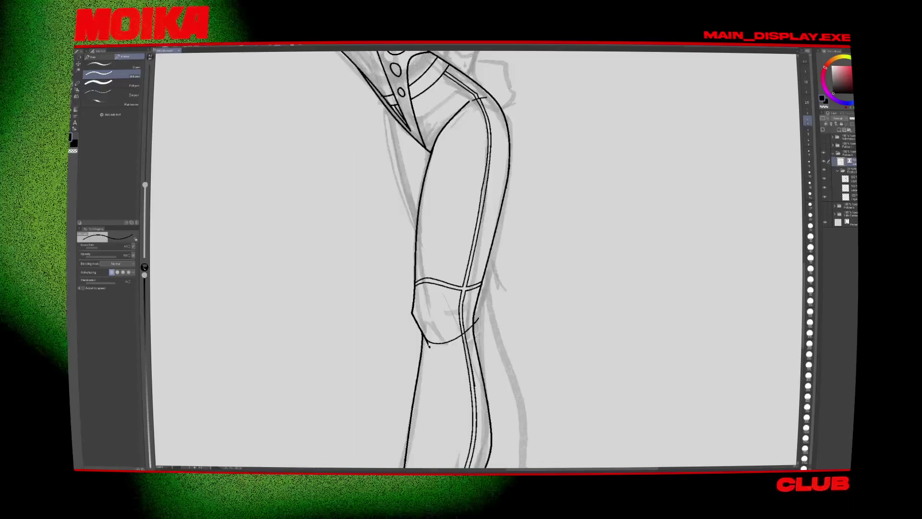
drag(478, 316, 448, 342)
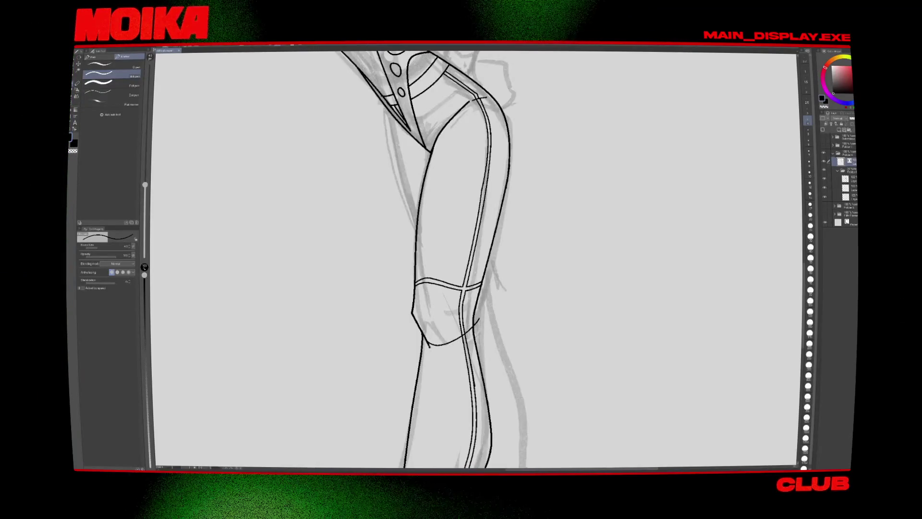
drag(482, 322, 451, 345)
key(e)
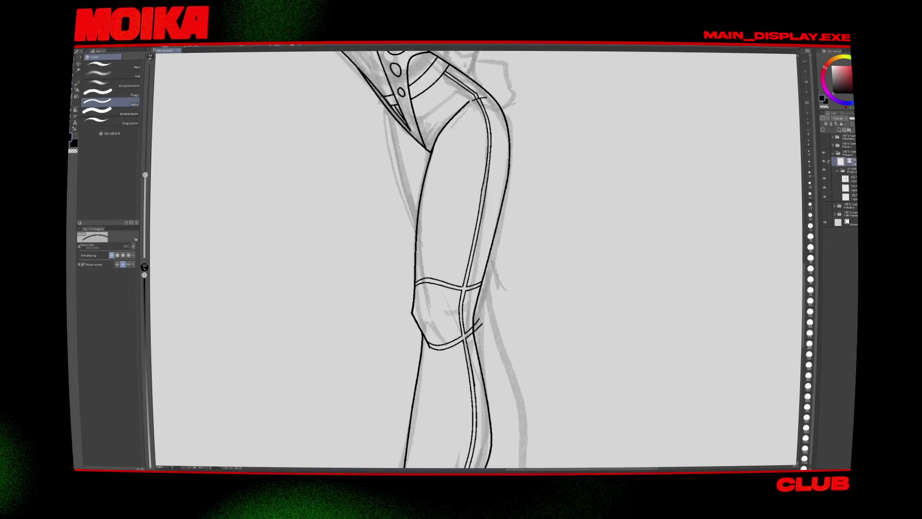
key(ctrl+0)
scroll(413, 259, up, 3)
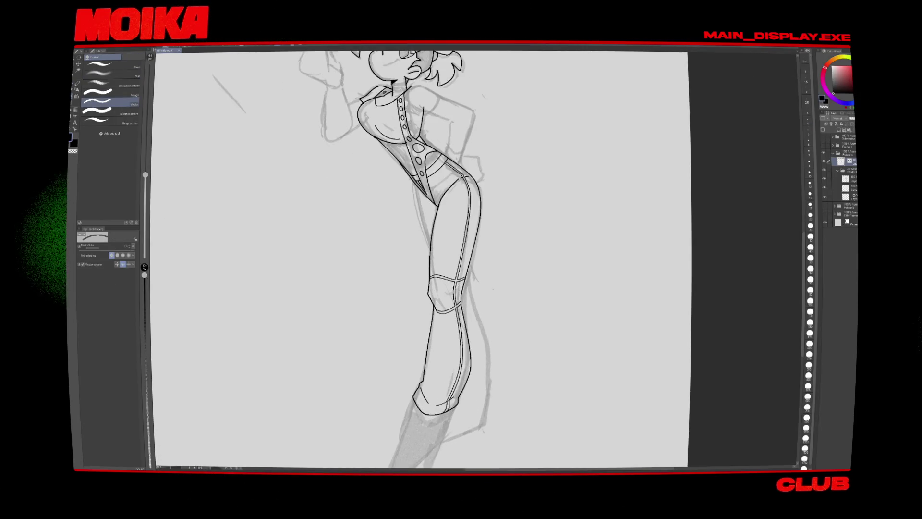
key(p)
scroll(356, 259, up, 5)
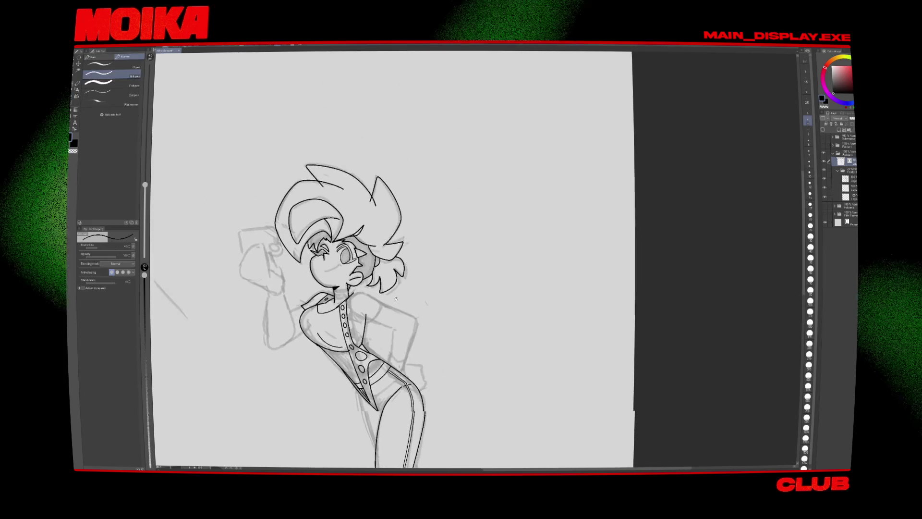
scroll(391, 259, left, 5)
scroll(528, 240, up, 3)
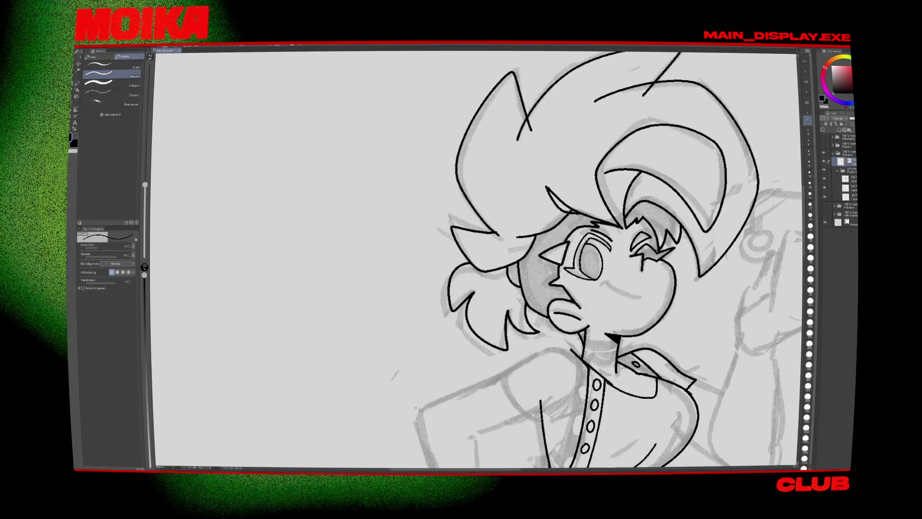
mouse_move(605, 286)
mouse_down()
mouse_move(647, 291)
mouse_move(614, 307)
mouse_up()
key(h)
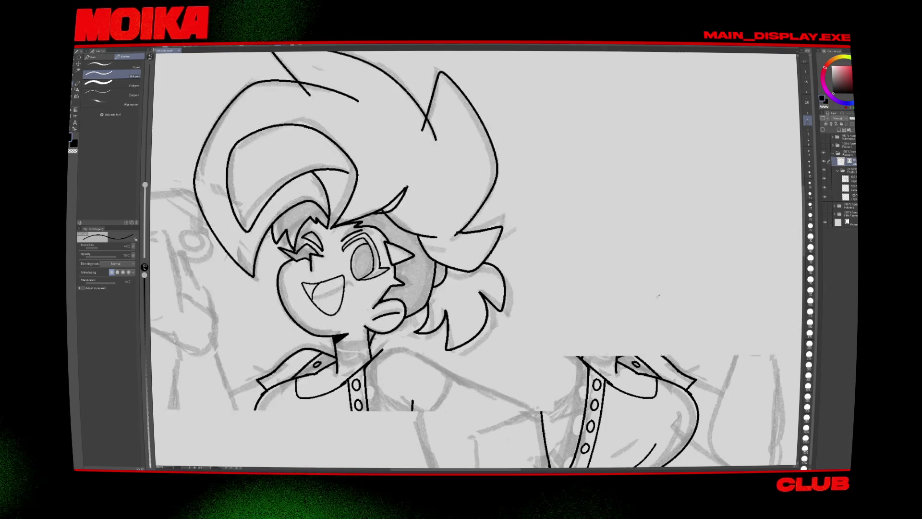
key(ctrl+minus)
key(ctrl+minus)
key(ctrl+minus)
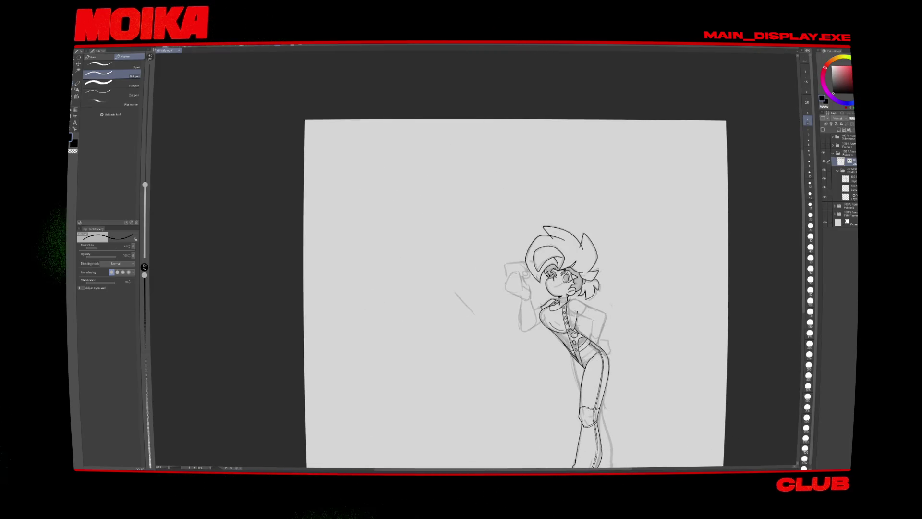
scroll(569, 278, up, 5)
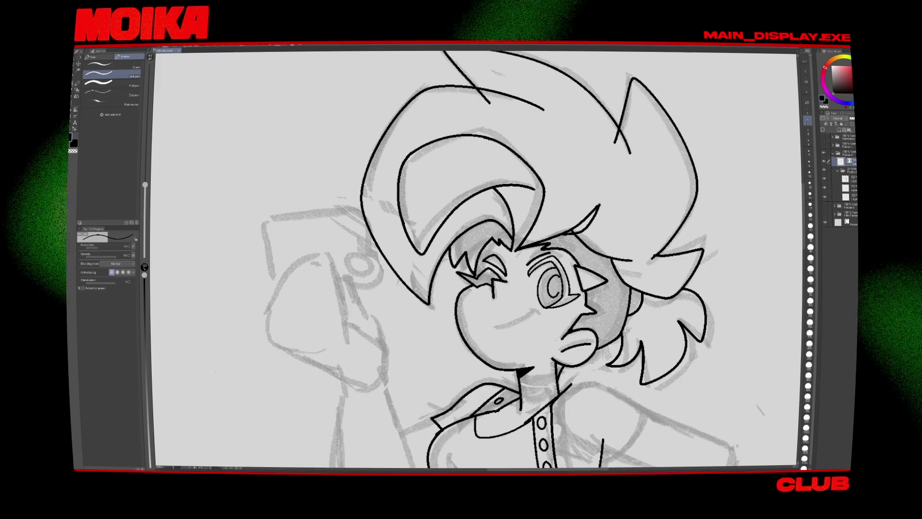
key(h)
key(ctrl+minus)
key(ctrl+minus)
key(ctrl+minus)
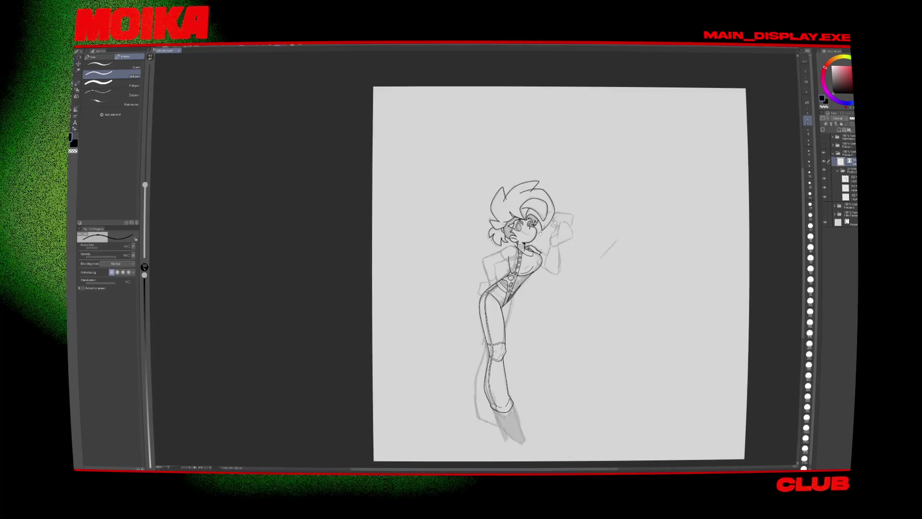
scroll(516, 219, up, 5)
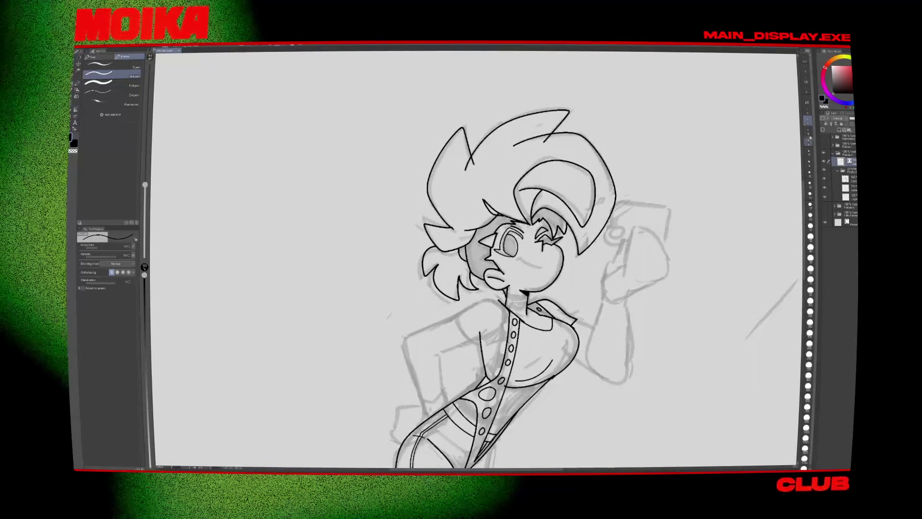
key(h)
key(ctrl+plus)
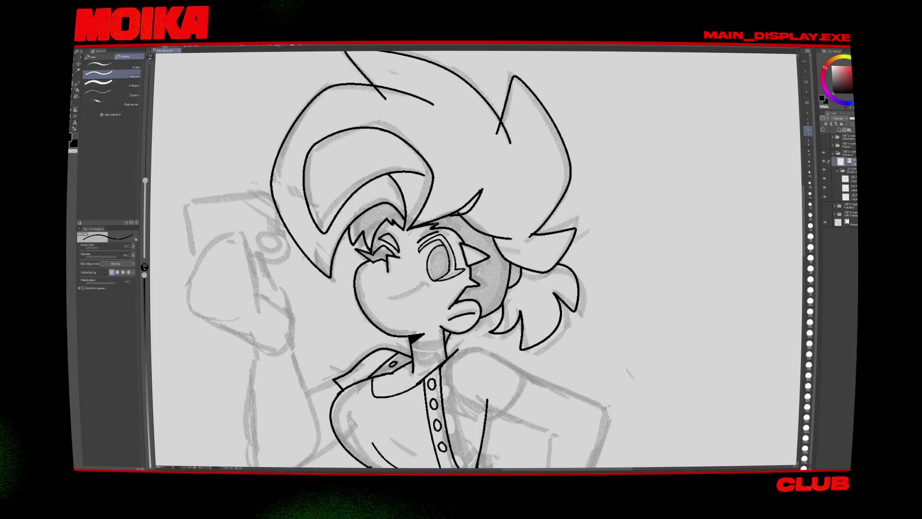
key(e)
key(p)
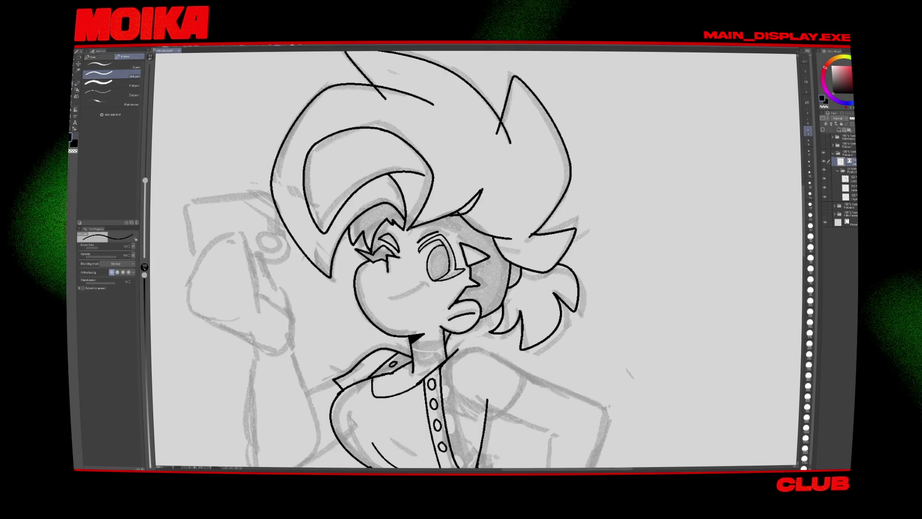
key(e)
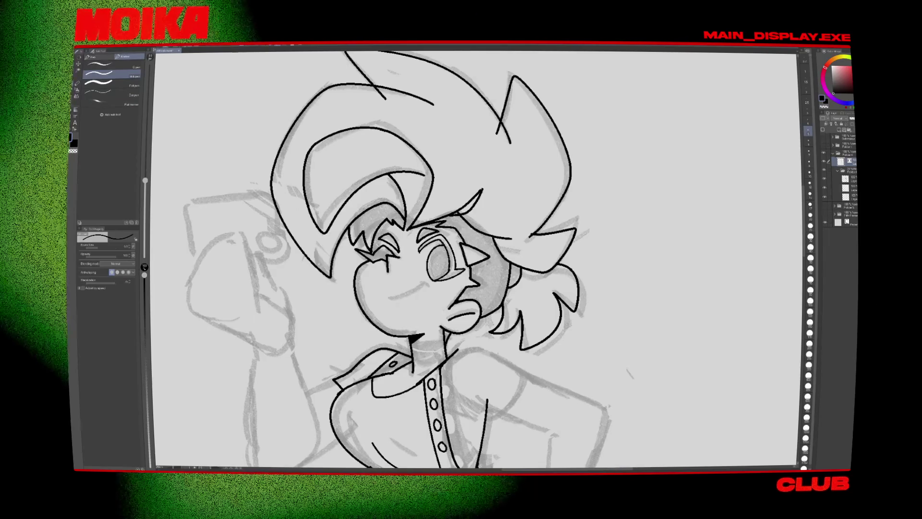
key(ctrl+0)
key(e)
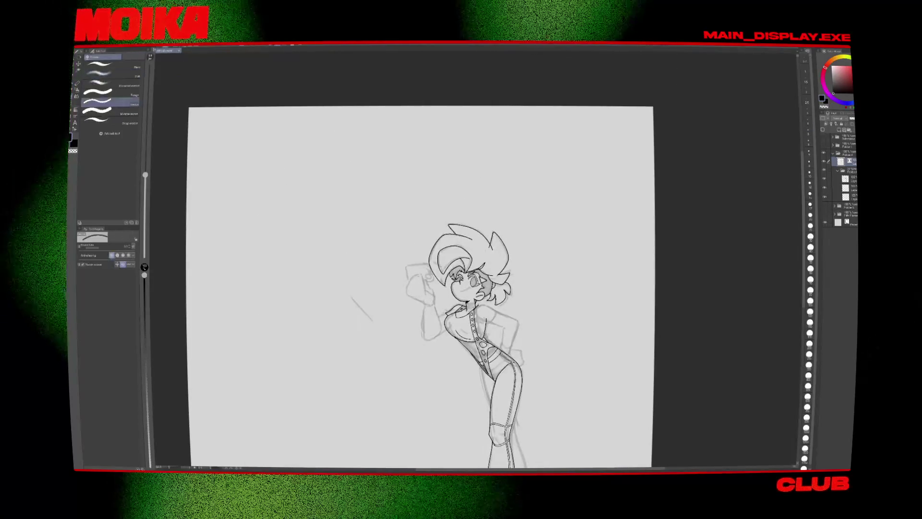
Step: Zoom around and flip the canvas view to check the mirrored pose
scroll(470, 279, up, 3)
scroll(470, 278, down, 5)
scroll(471, 279, up, 1)
scroll(461, 297, down, 2)
scroll(461, 298, up, 4)
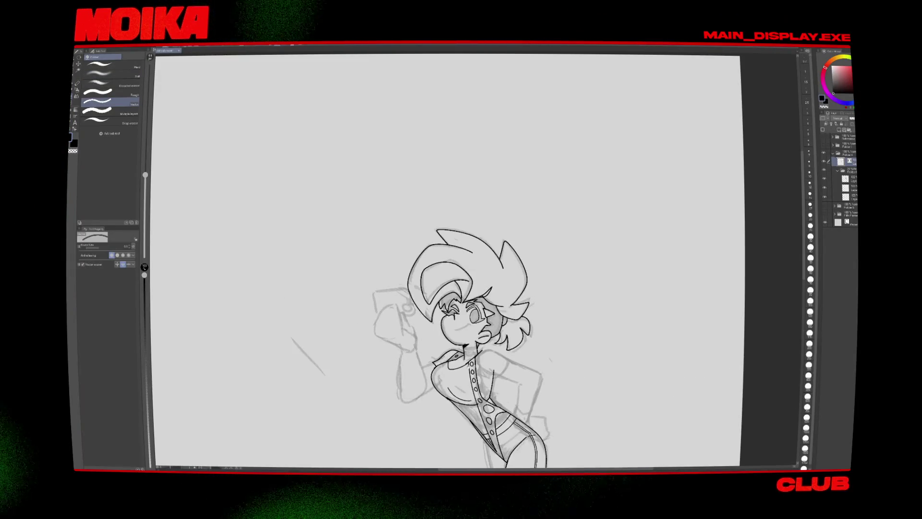
scroll(461, 298, down, 1)
key(h)
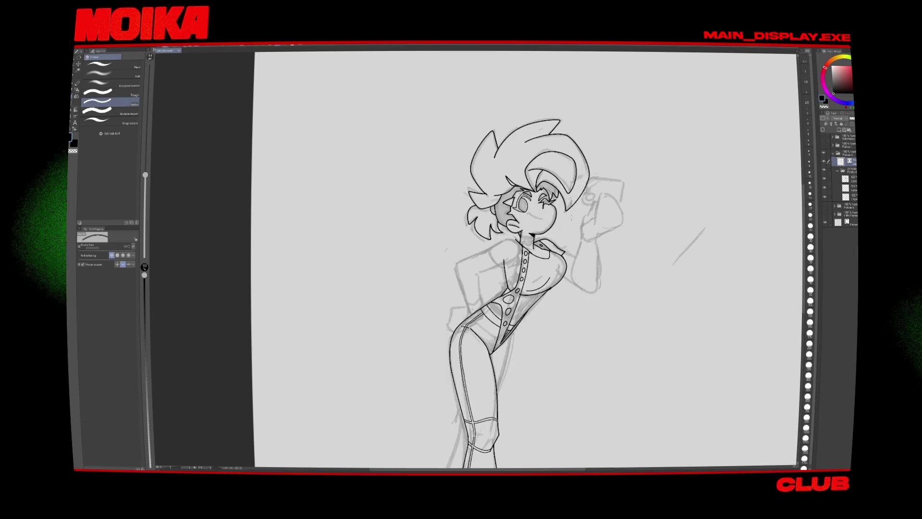
scroll(511, 259, up, 1)
scroll(480, 259, up, 1)
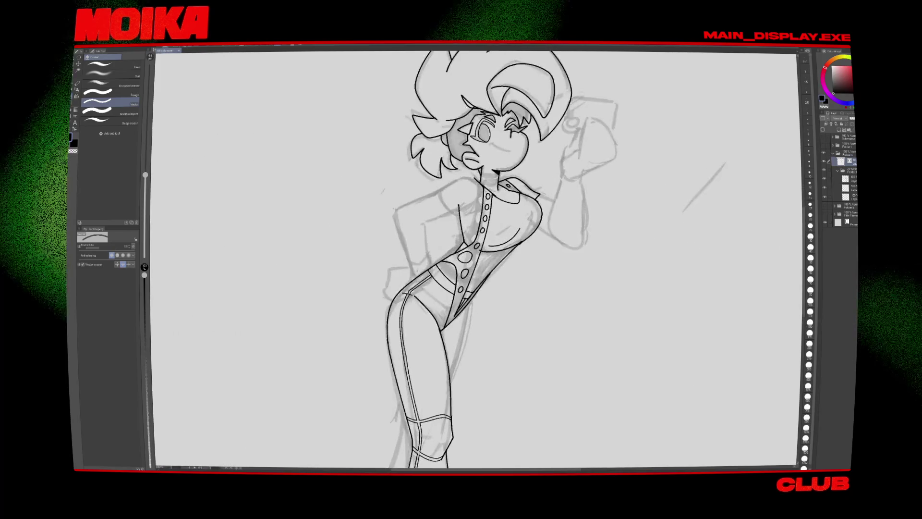
scroll(480, 259, up, 2)
Step: Ink the under-chest curve with the G-pen, then redraw it longer from further left
key(p)
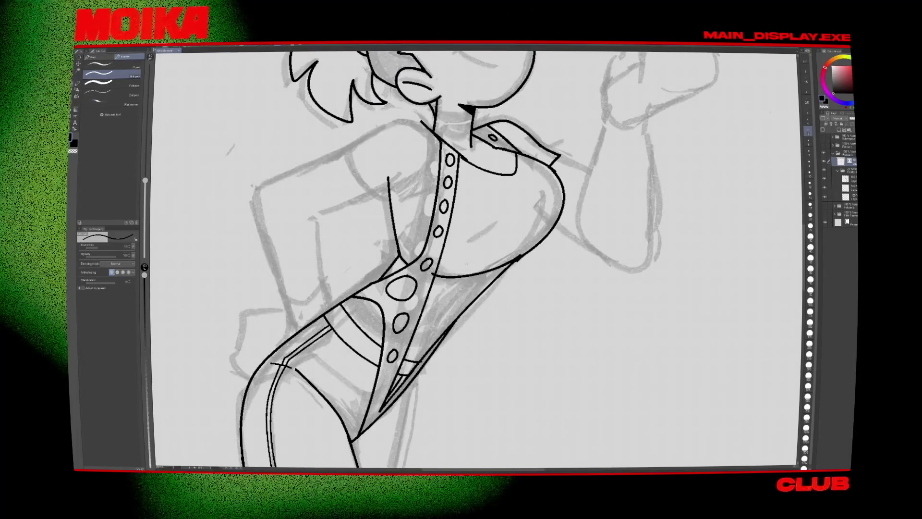
drag(455, 262, 518, 236)
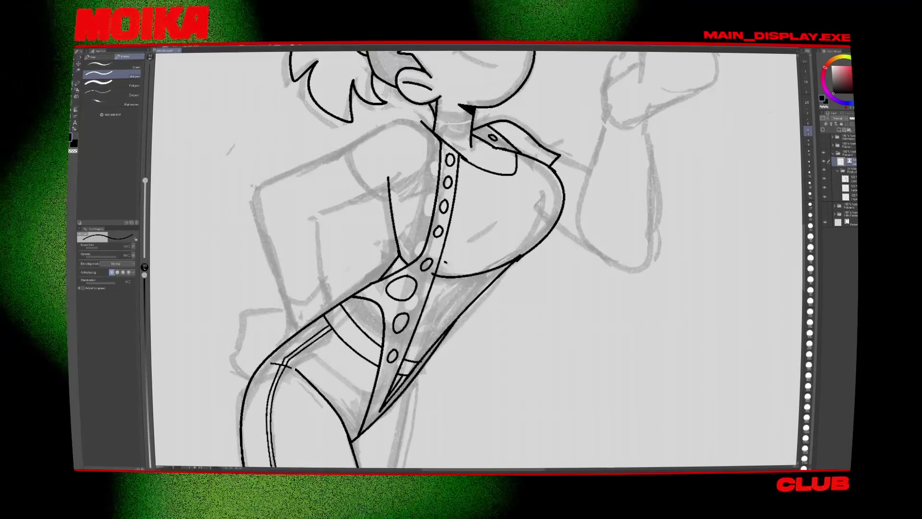
key(ctrl+z)
drag(444, 265, 516, 236)
key(e)
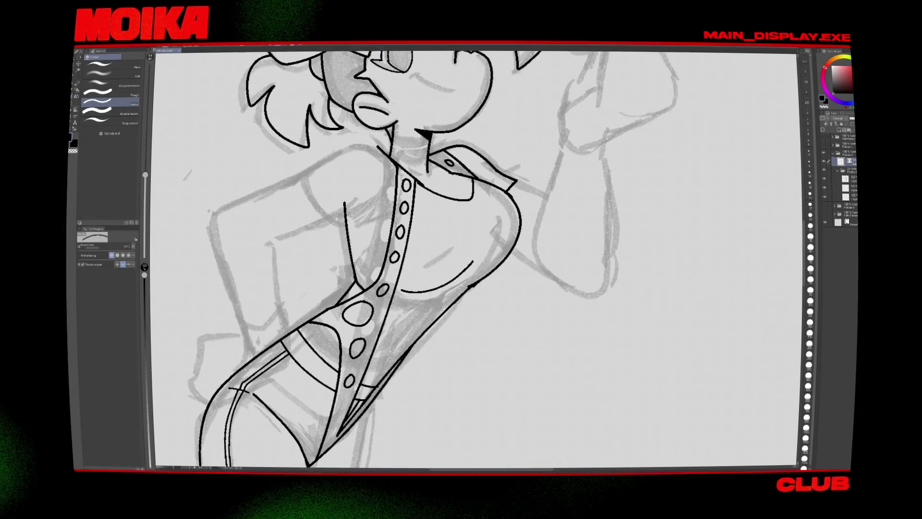
key(p)
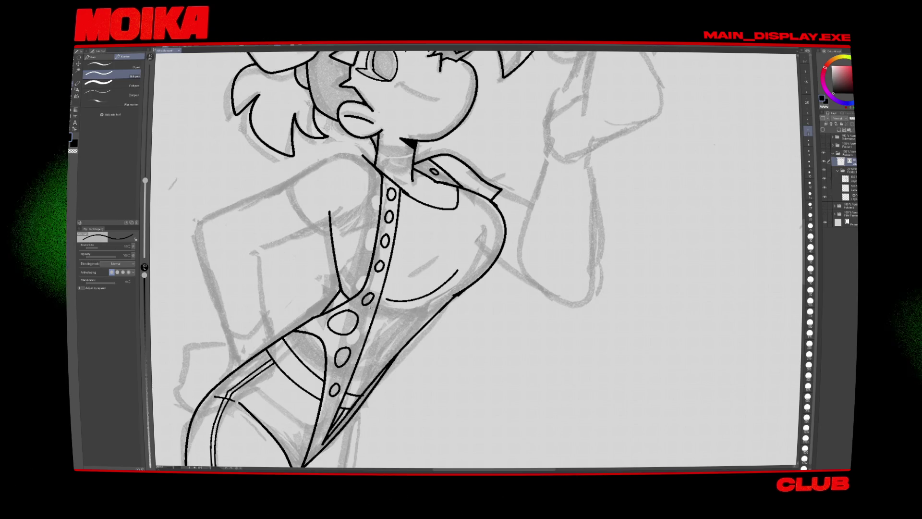
key(e)
scroll(495, 282, down, 3)
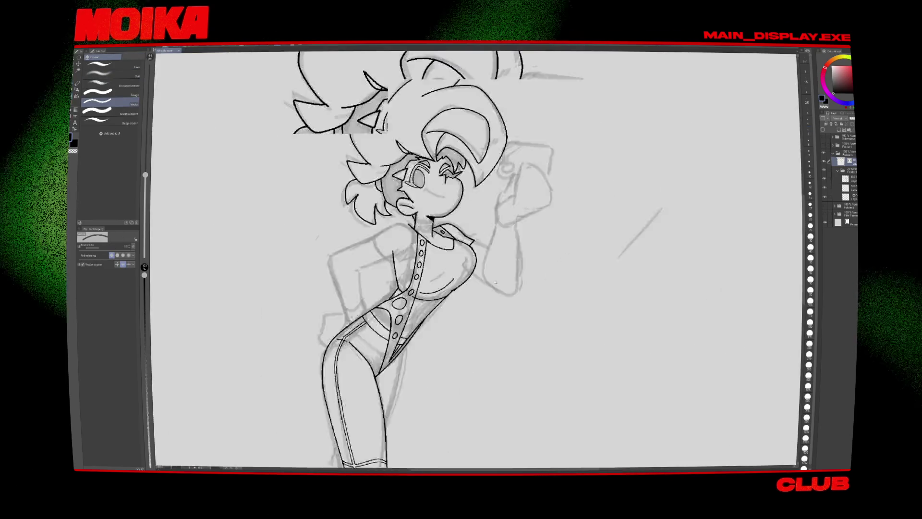
scroll(494, 282, up, 2)
scroll(495, 282, down, 5)
scroll(495, 283, up, 6)
key(p)
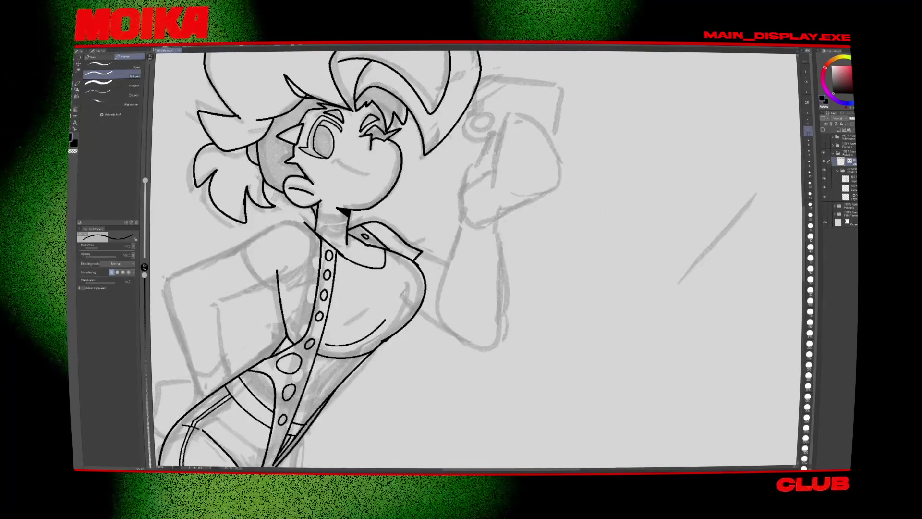
scroll(436, 278, down, 3)
scroll(437, 279, down, 2)
scroll(384, 307, up, 1)
scroll(346, 322, up, 1)
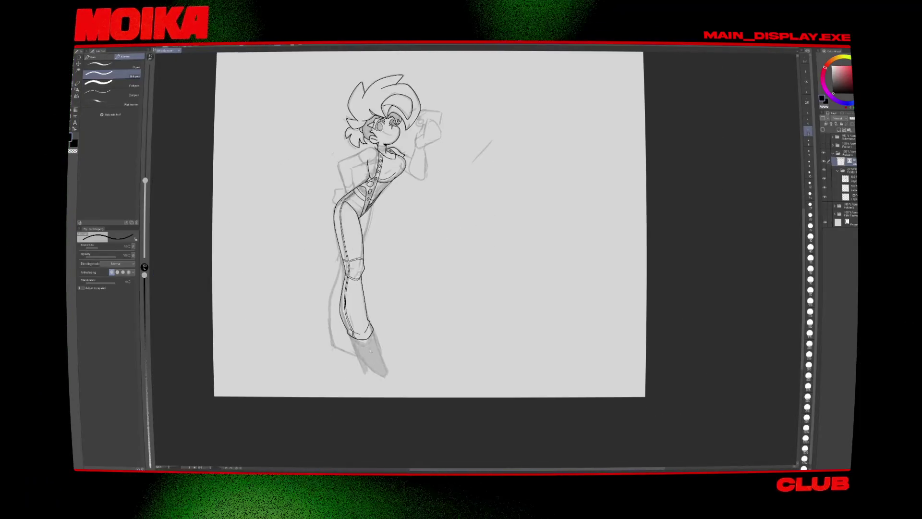
scroll(336, 329, up, 3)
scroll(335, 329, down, 3)
scroll(365, 288, up, 3)
key(p)
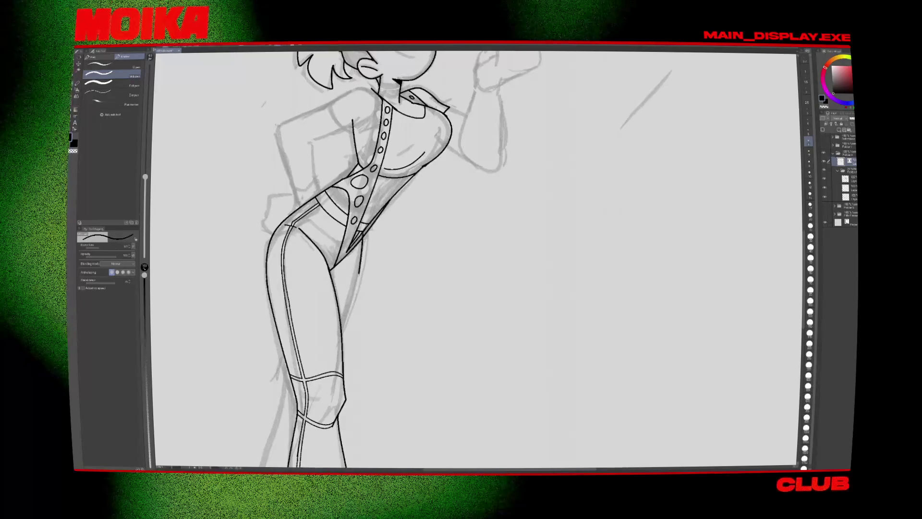
key(e)
scroll(364, 232, up, 3)
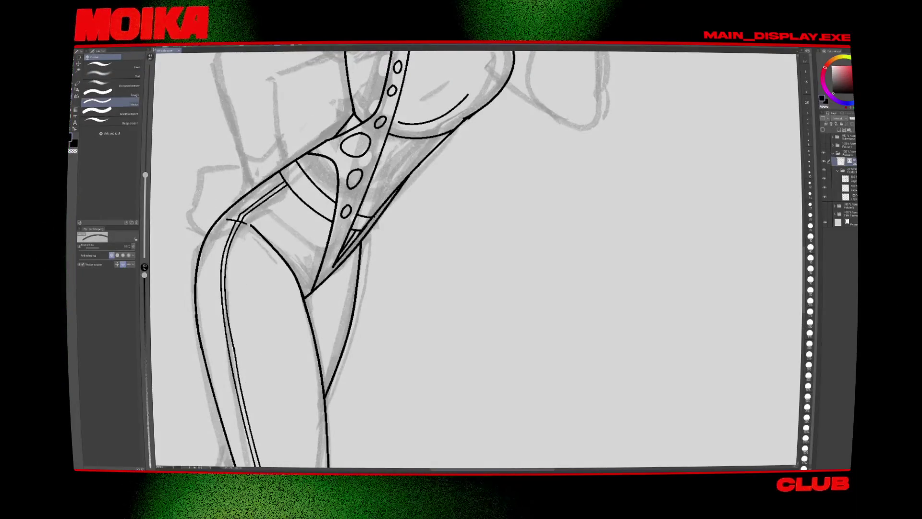
scroll(370, 355, down, 5)
scroll(371, 354, down, 1)
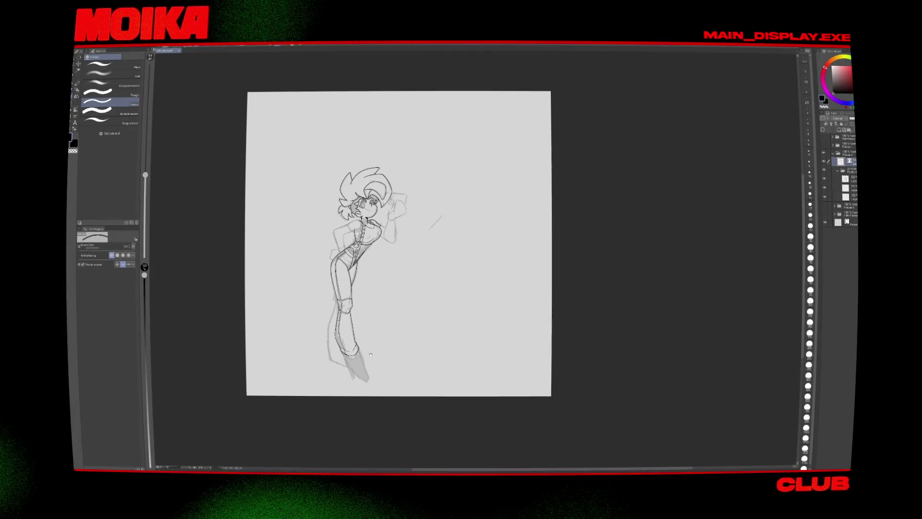
scroll(365, 206, up, 5)
scroll(365, 207, down, 1)
scroll(365, 206, up, 1)
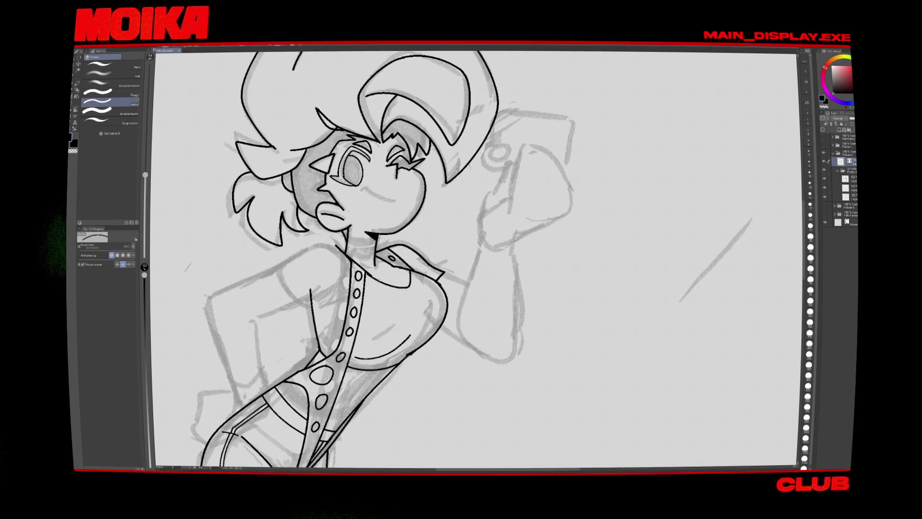
Step: Flip and refit the canvas view repeatedly to compare the mirrored drawing
key(h)
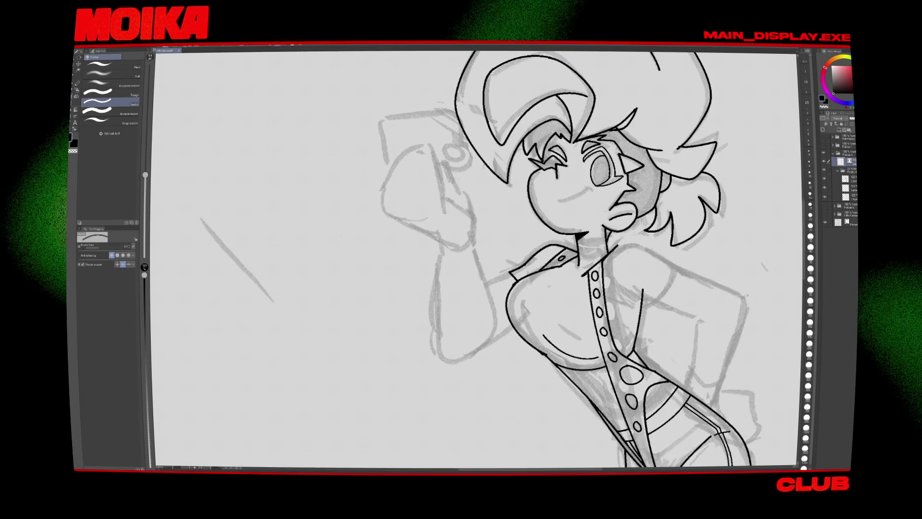
key(p)
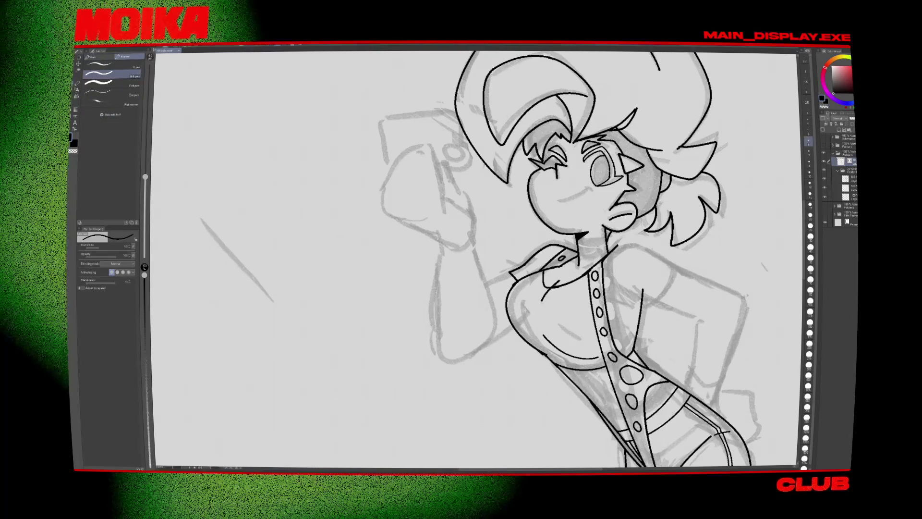
key(h)
key(ctrl+0)
scroll(539, 316, up, 2)
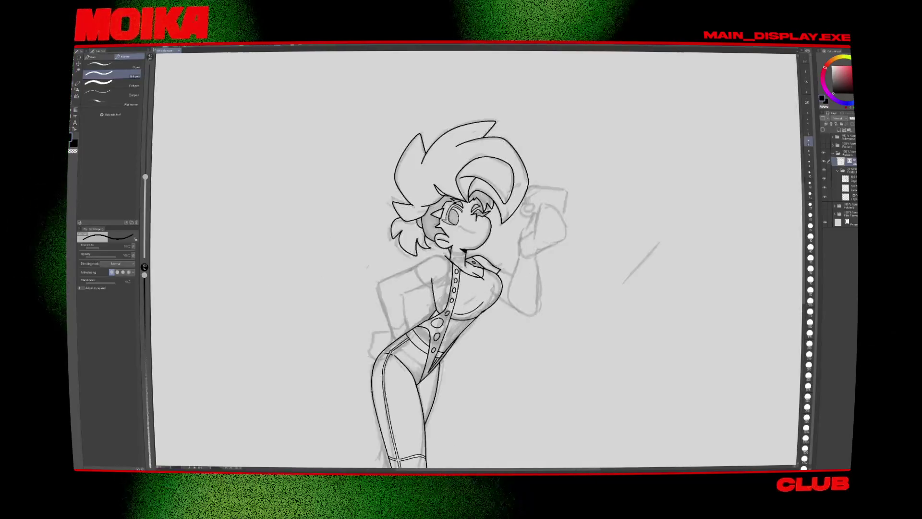
key(h)
scroll(540, 316, up, 5)
key(e)
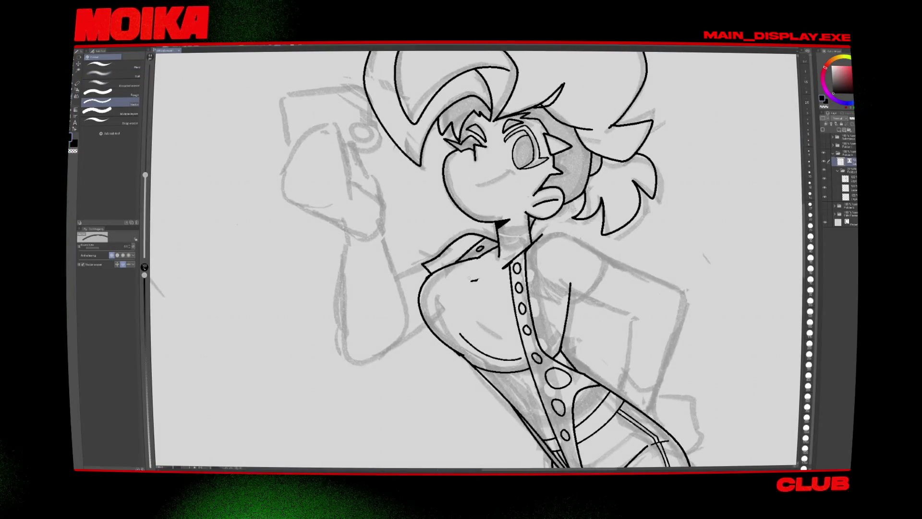
key(p)
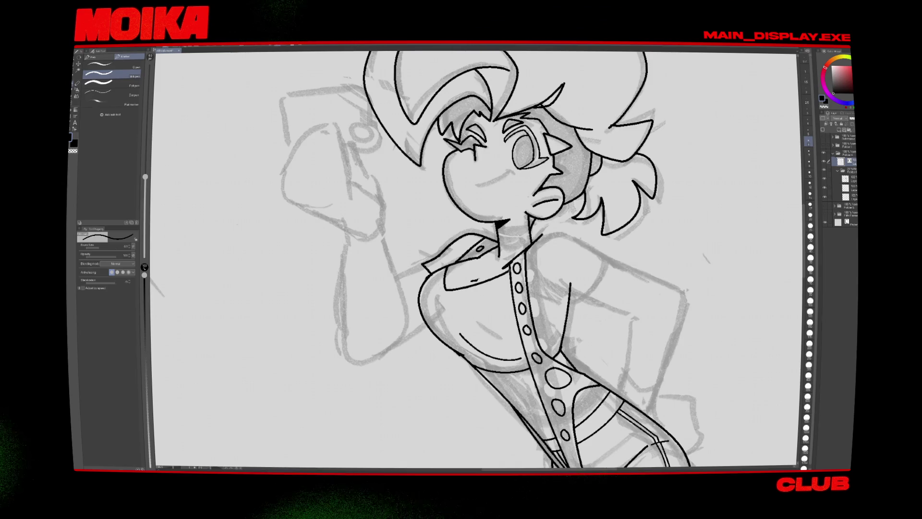
key(e)
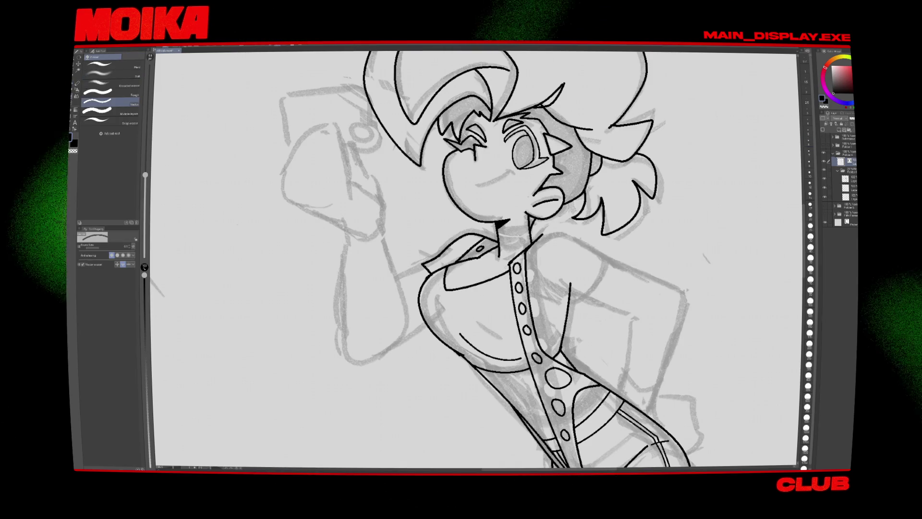
key(p)
key(h)
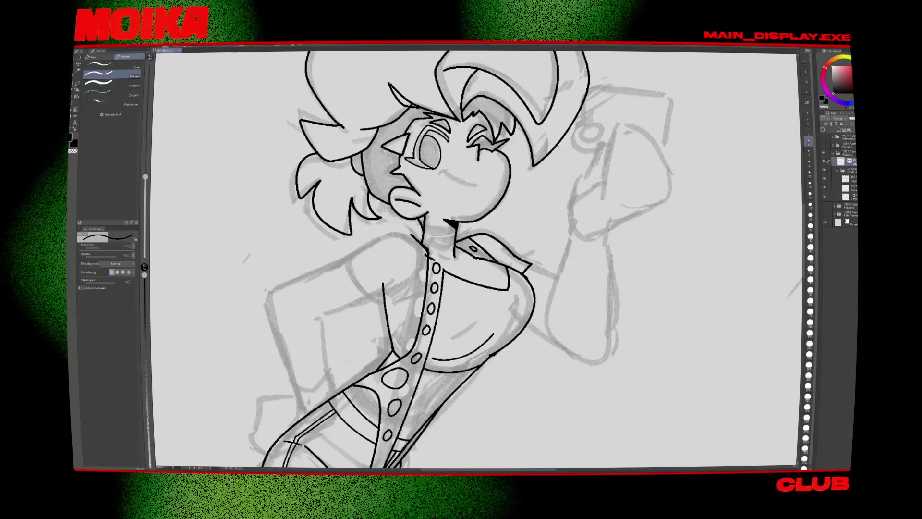
key(e)
key(h)
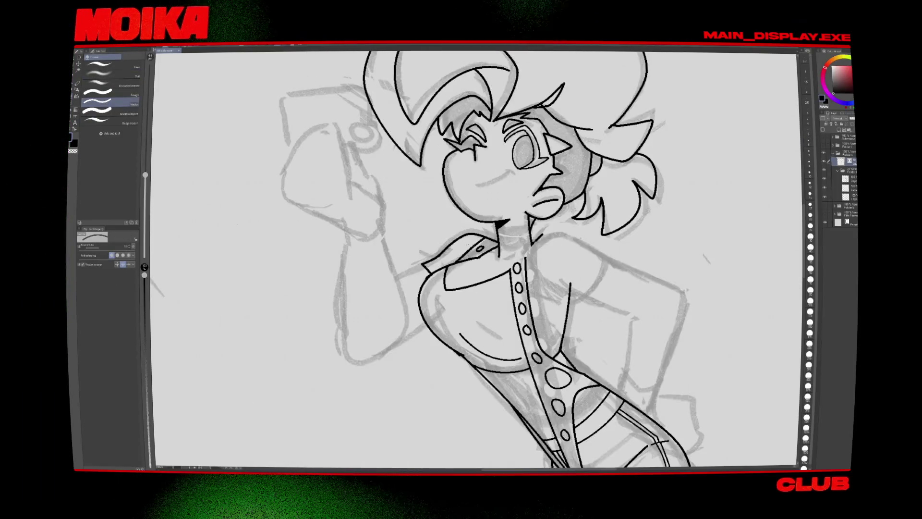
Step: Frame the face and torso and erase the top button oval on the placket
drag(521, 257, 483, 235)
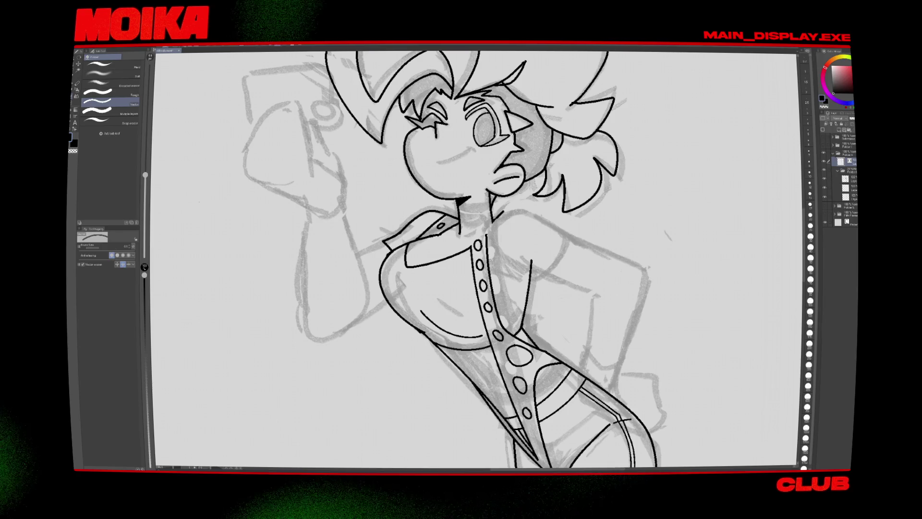
key(p)
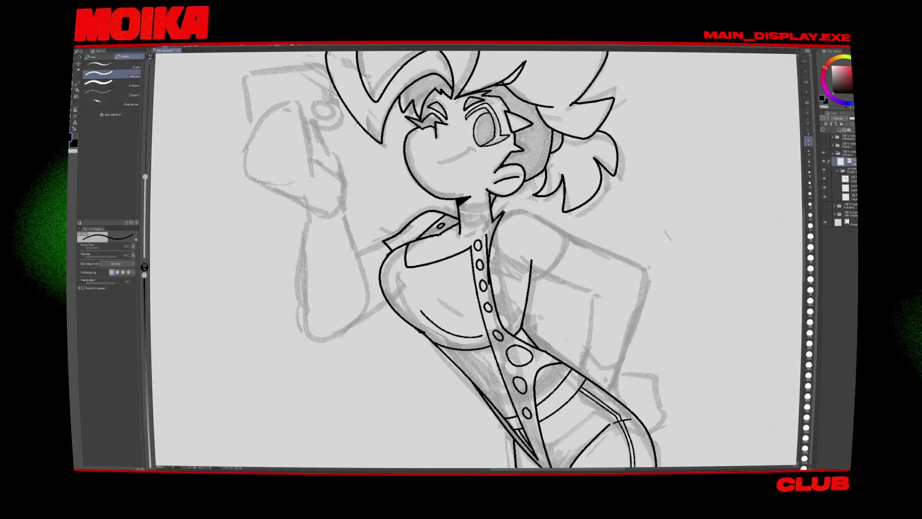
key(e)
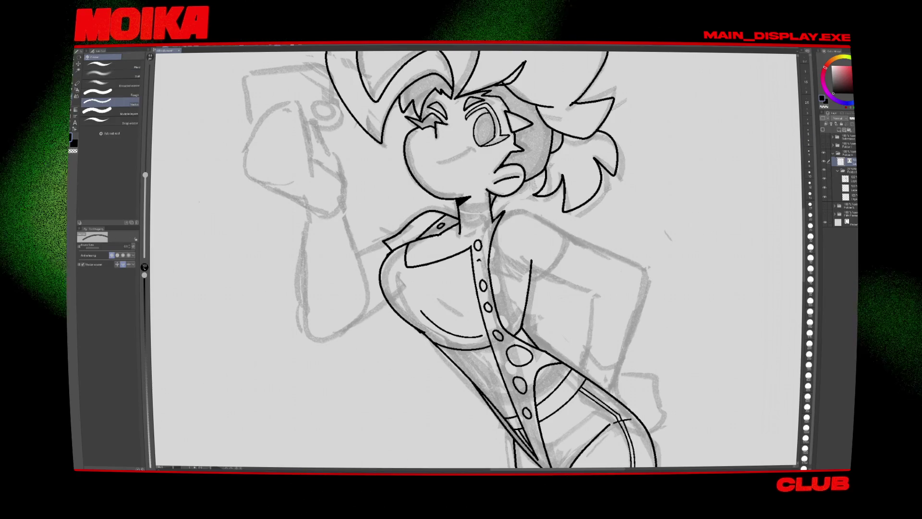
drag(477, 242, 478, 261)
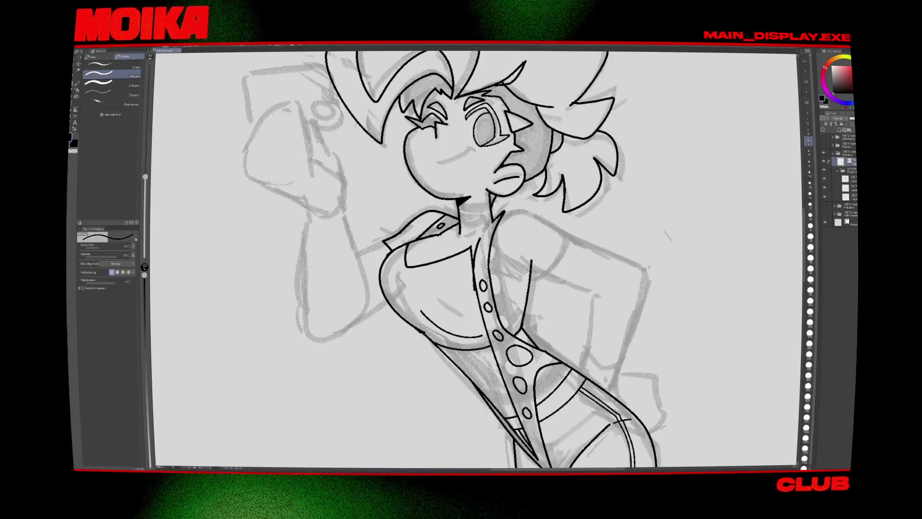
Step: Redraw a small oval button on the placket with the Mill pen
key(e)
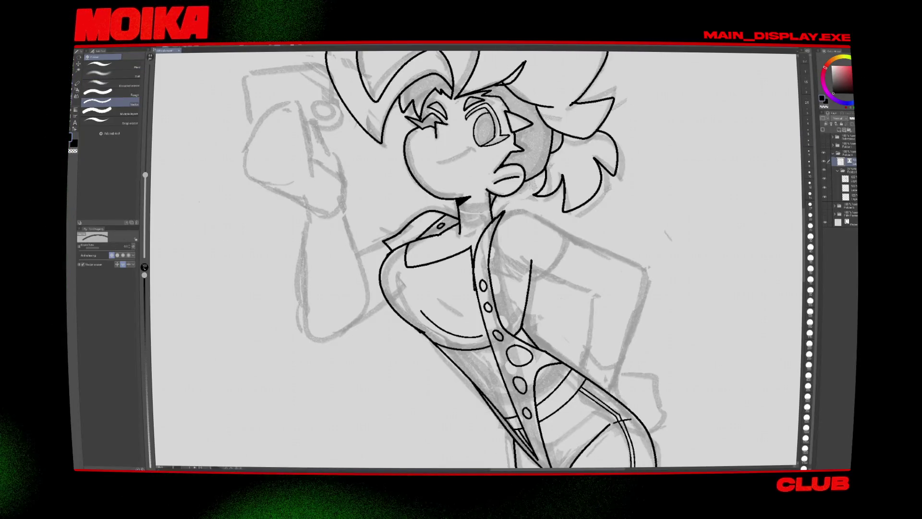
key(p)
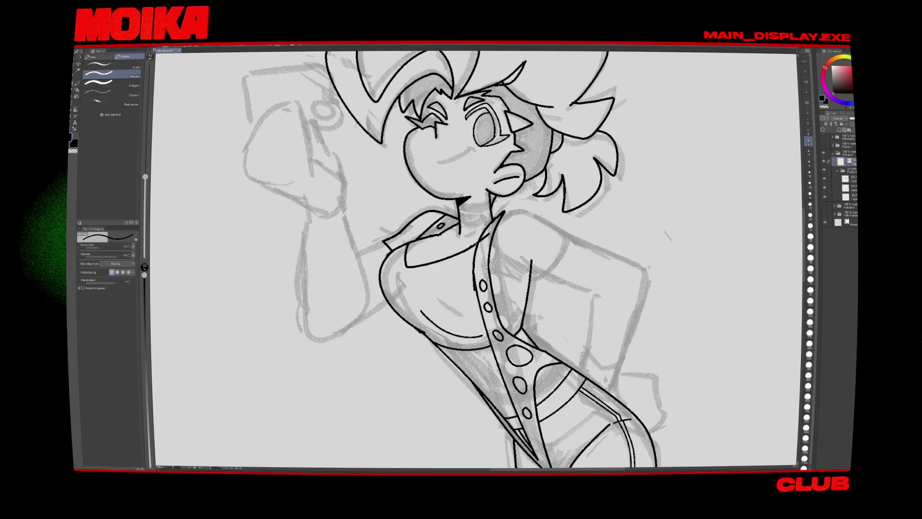
key(e)
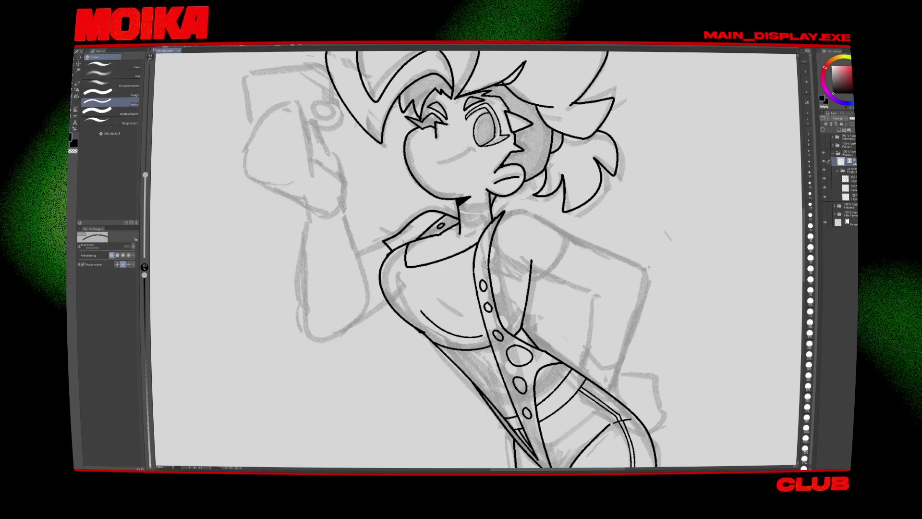
key(p)
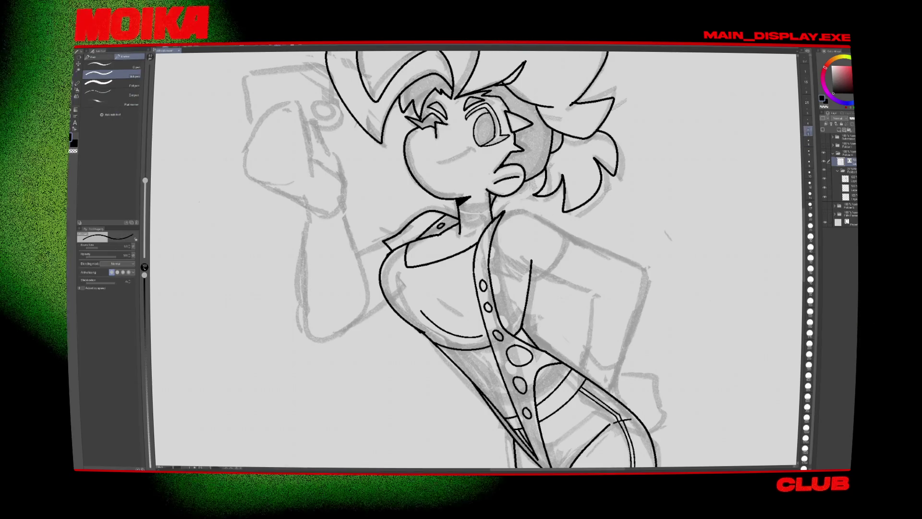
drag(481, 258, 481, 259)
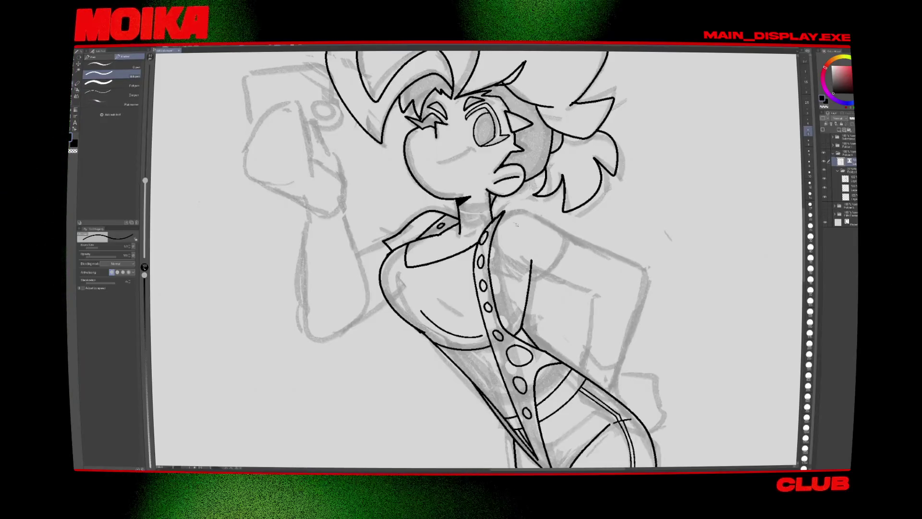
Step: Mirror and refit the canvas to check the figure's head and shoulder proportions
key(ctrl+0)
key(h)
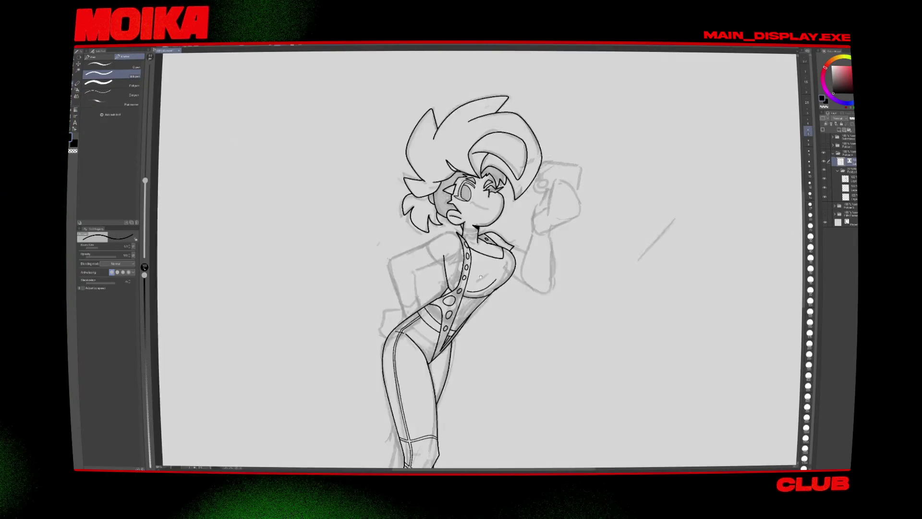
scroll(409, 262, down, 5)
scroll(409, 262, up, 4)
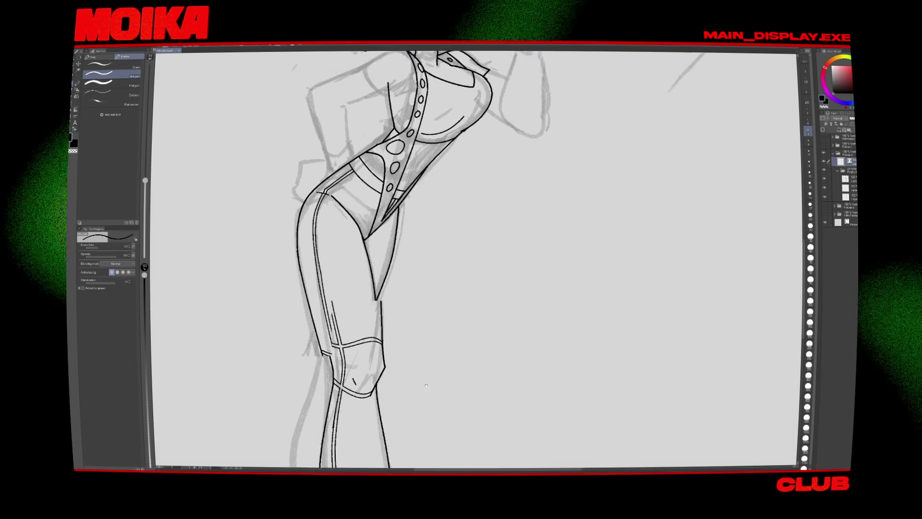
drag(475, 192, 437, 322)
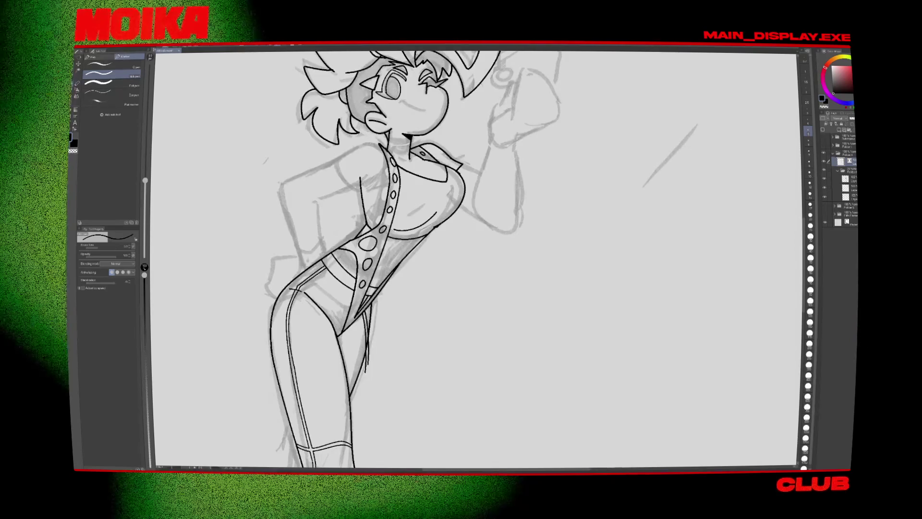
key(e)
key(ctrl+0)
scroll(404, 302, up, 5)
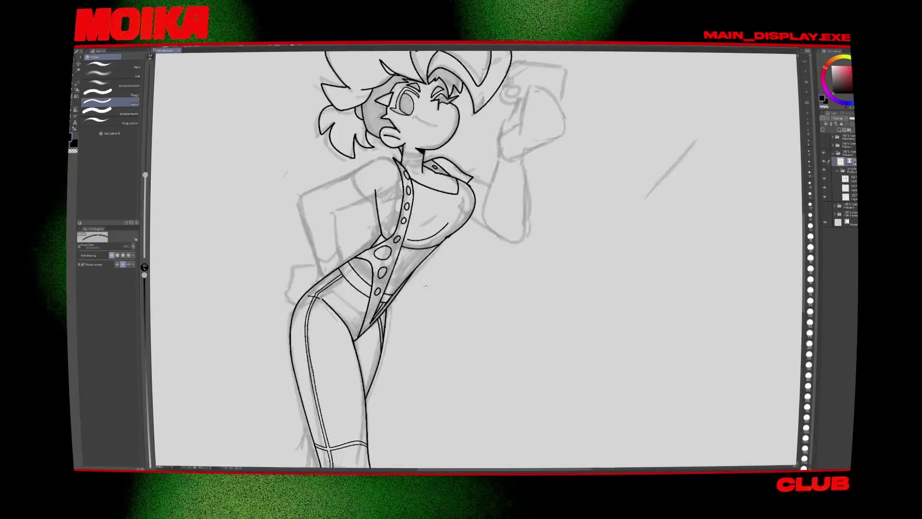
scroll(405, 301, up, 2)
scroll(422, 324, up, 3)
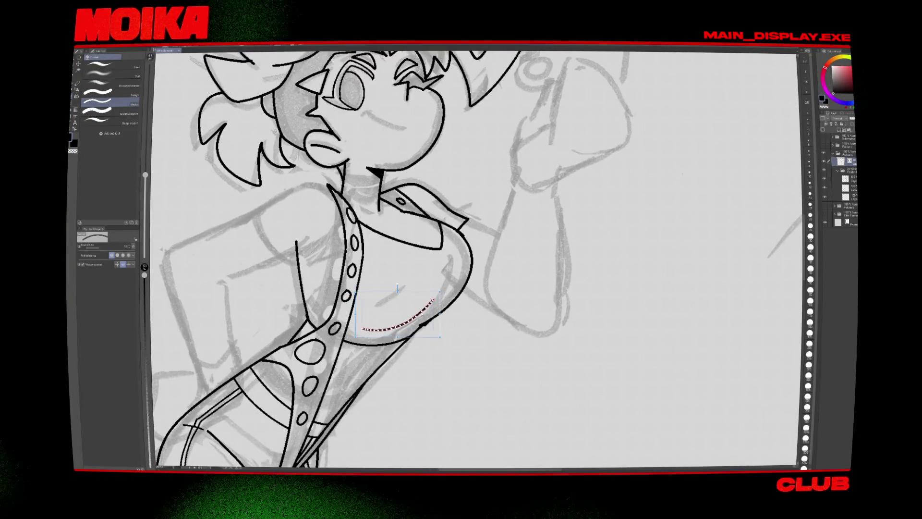
Step: Select the Hard eraser, then draw a short collar line across the chest
click(125, 67)
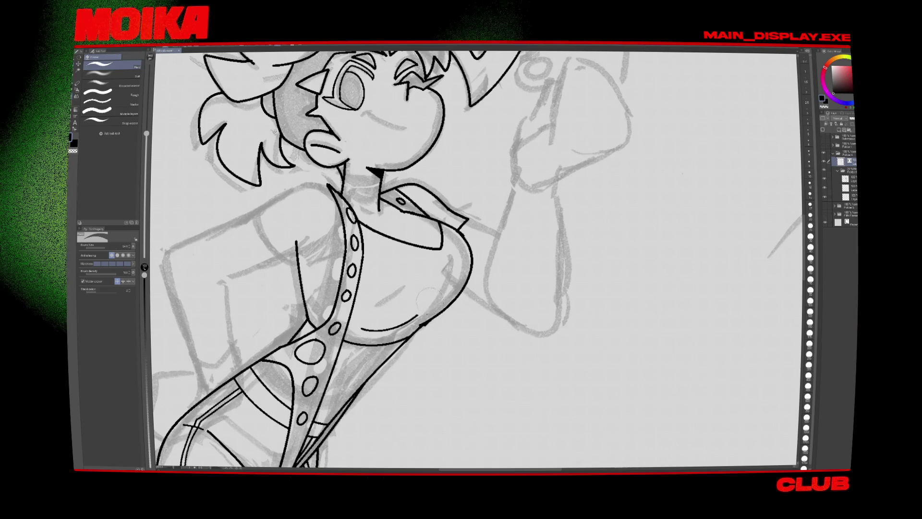
key(p)
scroll(475, 259, down, 5)
key(h)
scroll(476, 313, up, 5)
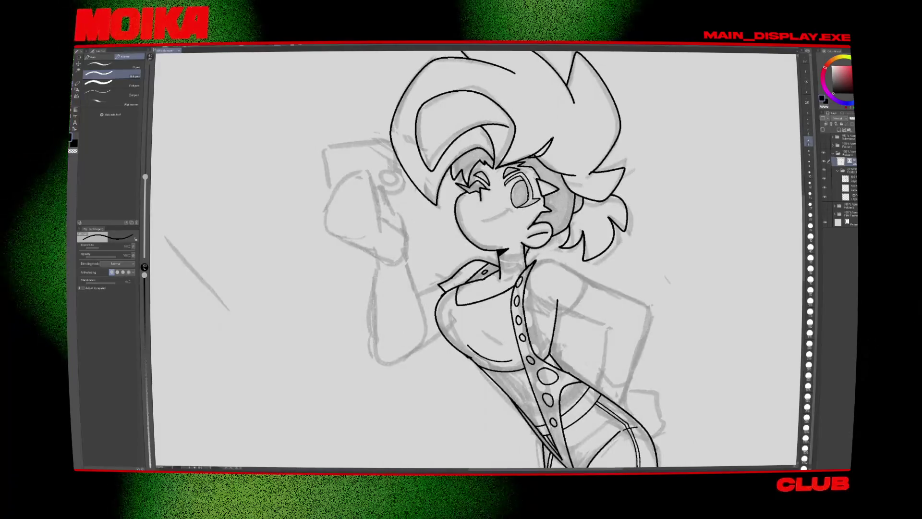
drag(458, 291, 466, 312)
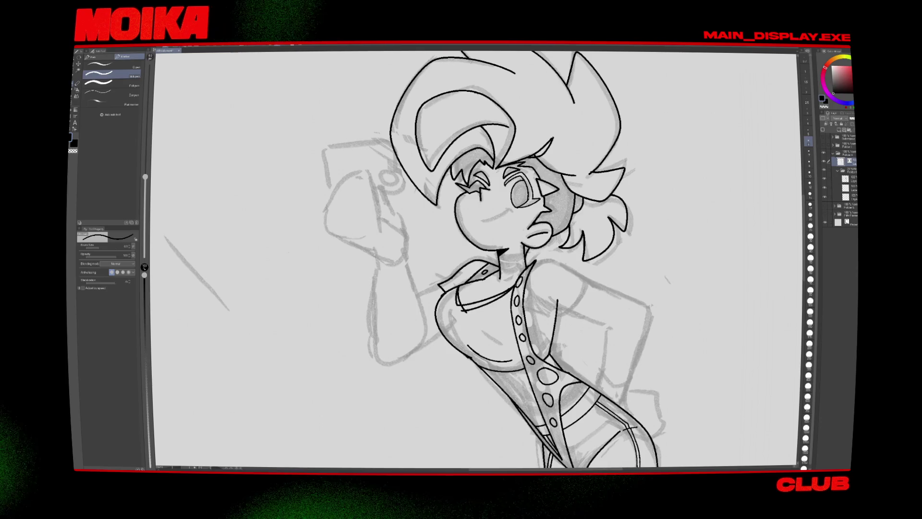
Step: Switch the eraser to Vector and change the pen size
key(e)
click(125, 103)
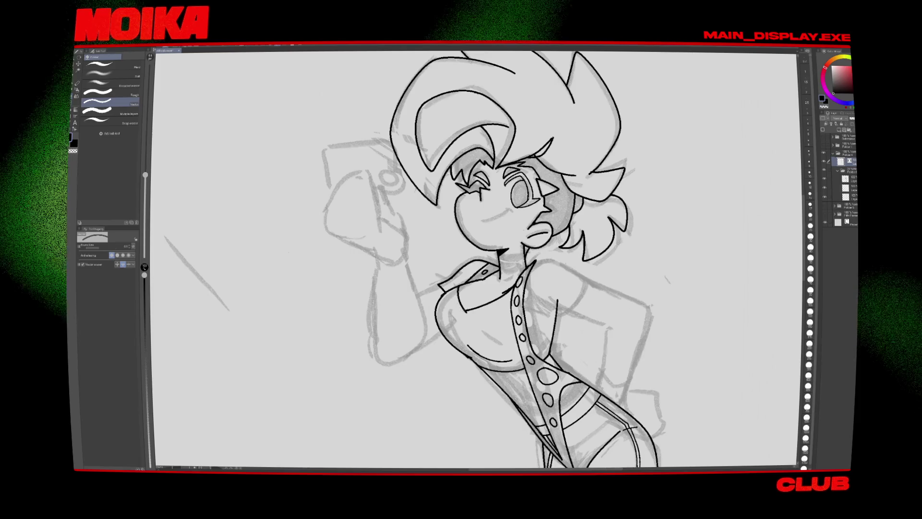
key(p)
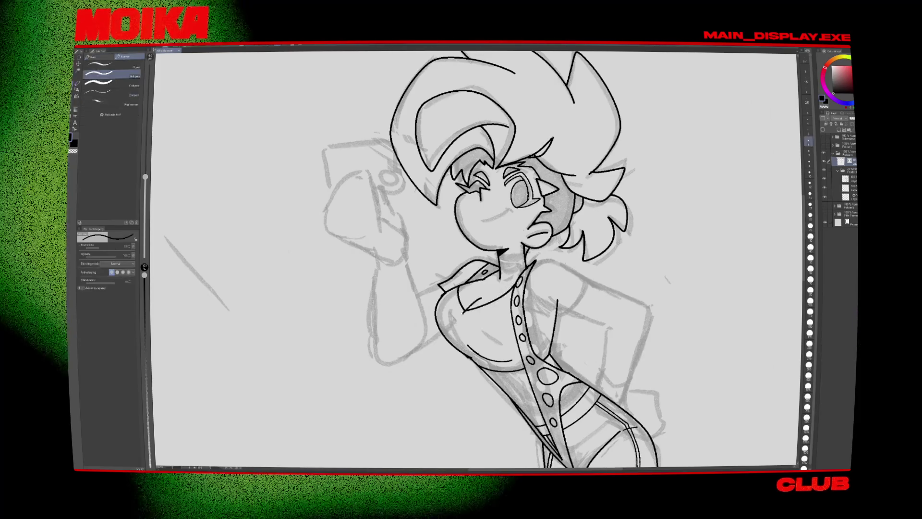
click(808, 130)
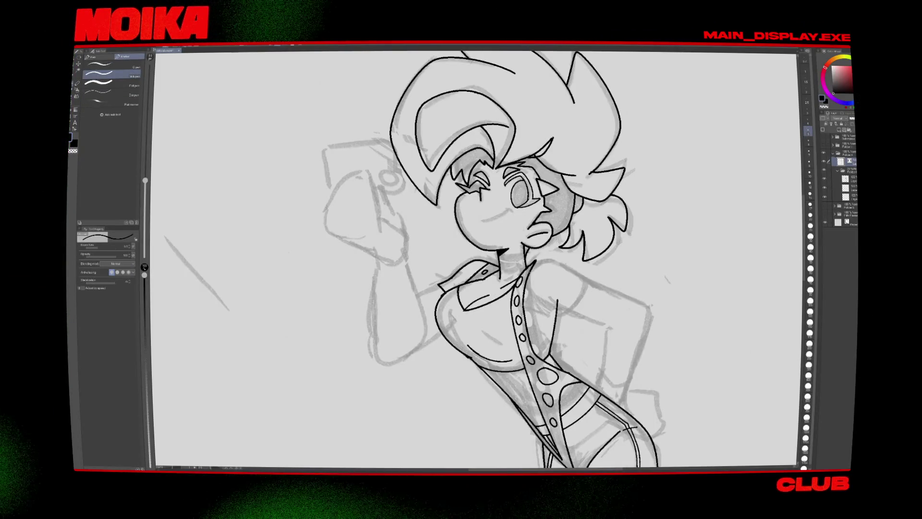
key(h)
key(ctrl+minus)
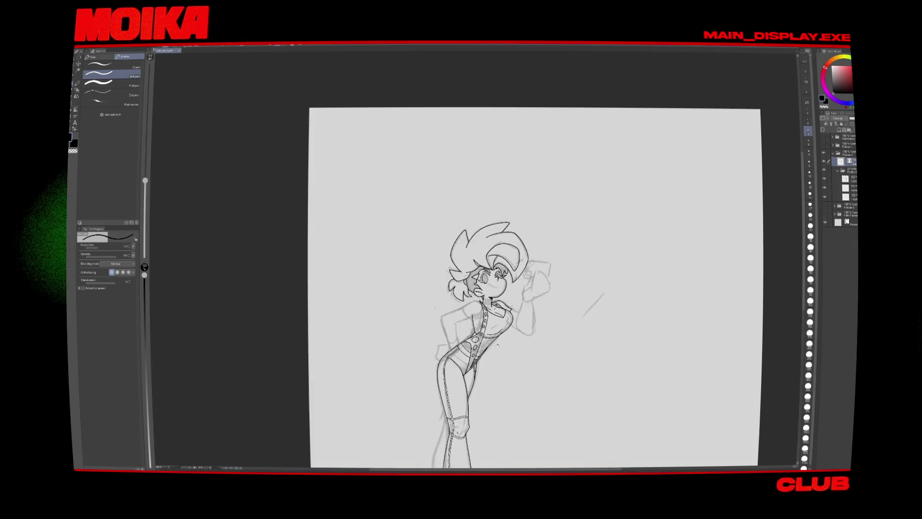
Step: Zoom out over the whole page, then zoom back in on the torso and head
key(ctrl+minus)
key(ctrl+plus)
key(ctrl+plus)
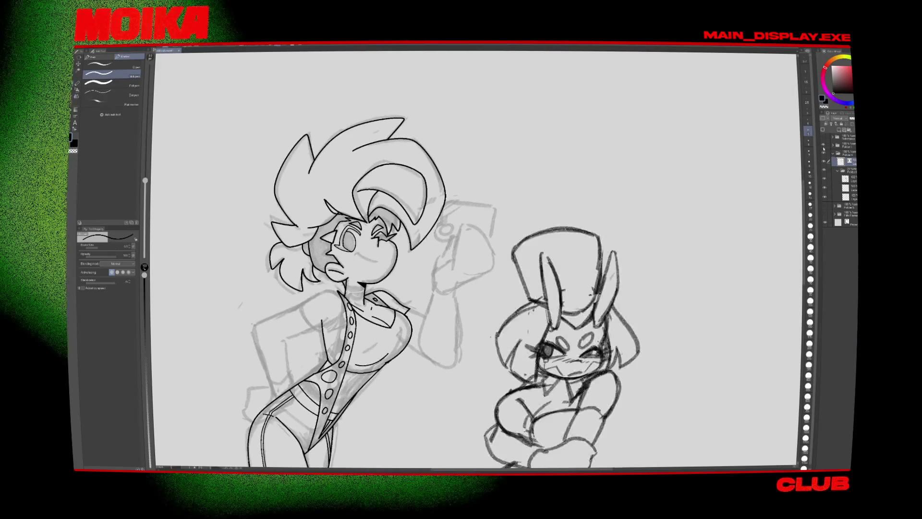
key(ctrl+minus)
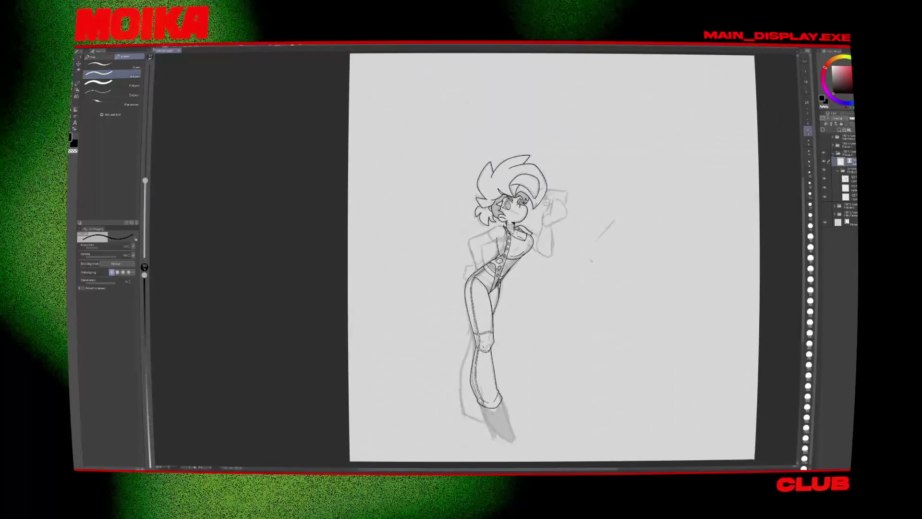
key(ctrl+plus)
key(ctrl+plus)
key(ctrl+plus)
scroll(476, 260, up, 3)
key(ctrl+plus)
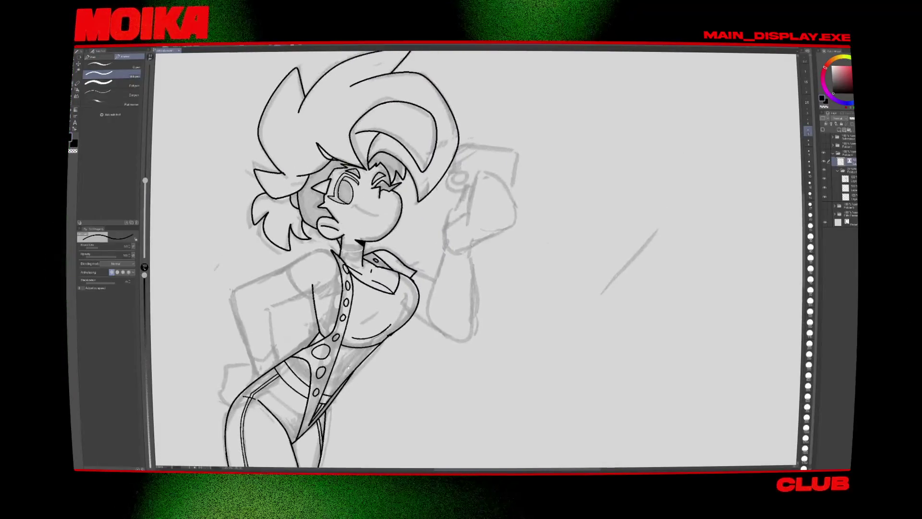
key(ctrl+plus)
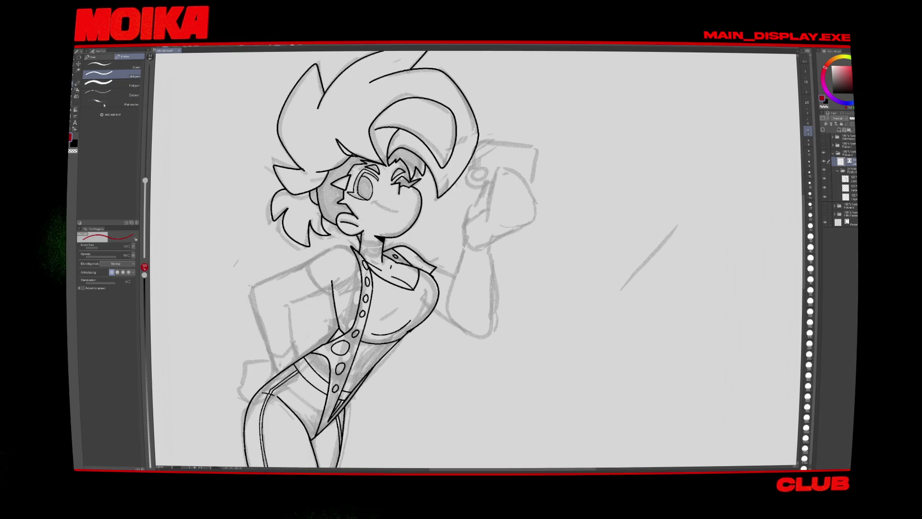
Step: Switch brush set, enlarge the brush to about 14.7, and toggle the rough sketch layer's visibility
key(b)
drag(253, 262, 346, 291)
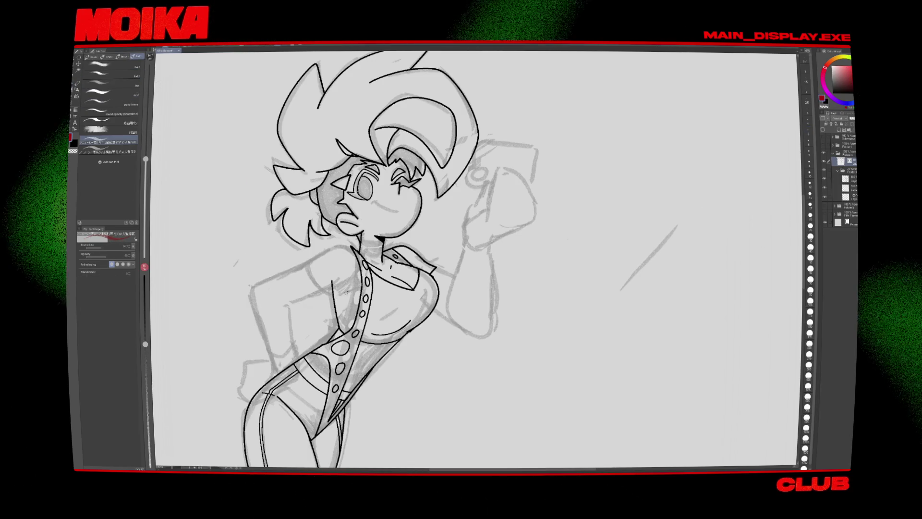
click(824, 179)
click(824, 178)
click(824, 179)
click(824, 179)
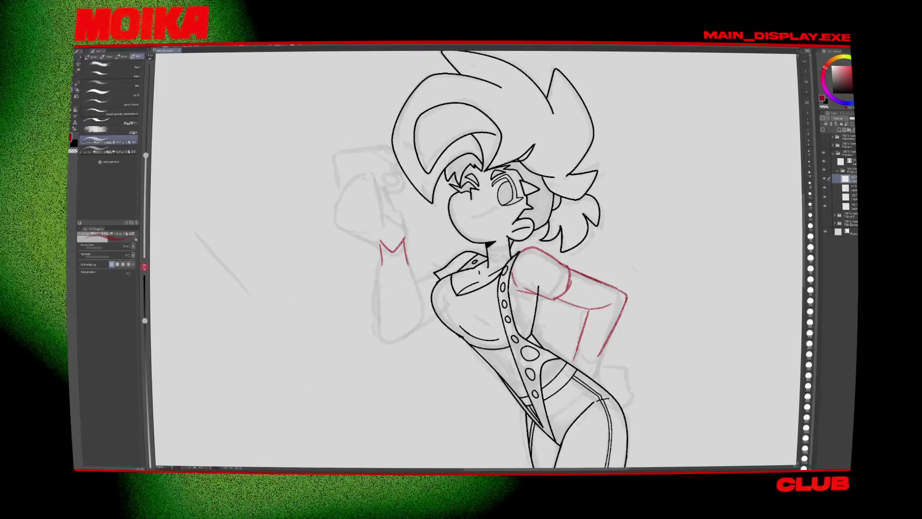
Step: Flip the canvas back and forth while sketching red arm guides, then fit the page
key(h)
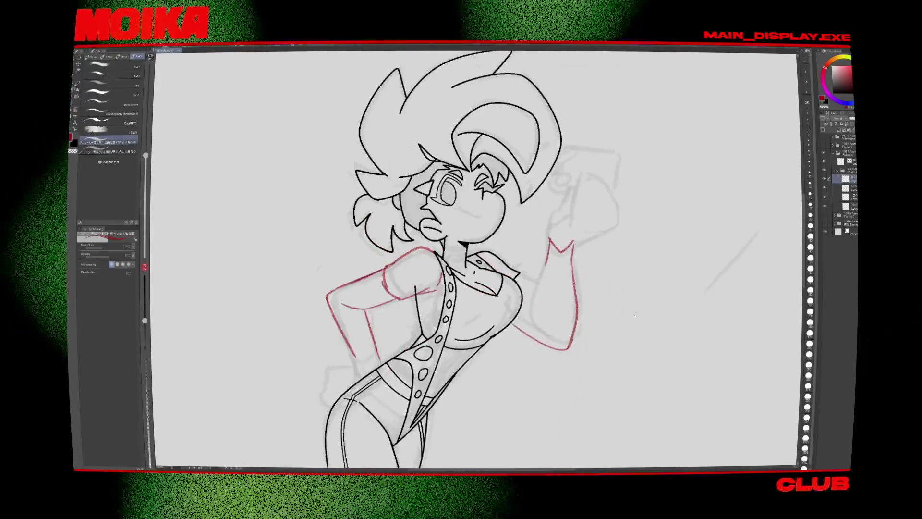
key(h)
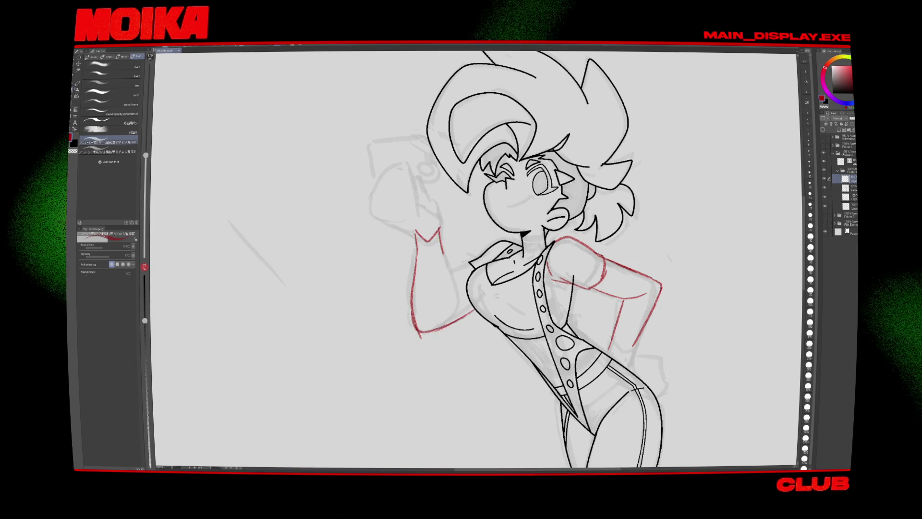
key(ctrl+0)
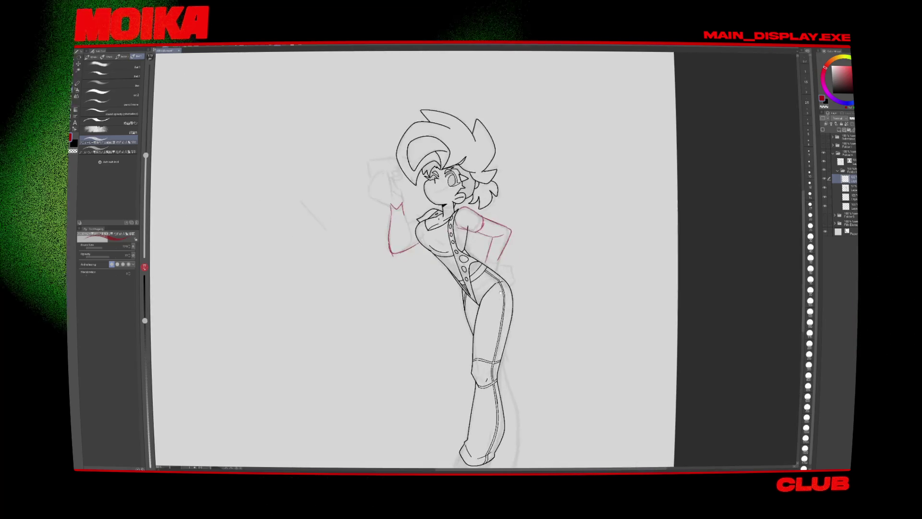
Step: Sketch a red smile on the girl's face, then undo it
scroll(456, 206, up, 5)
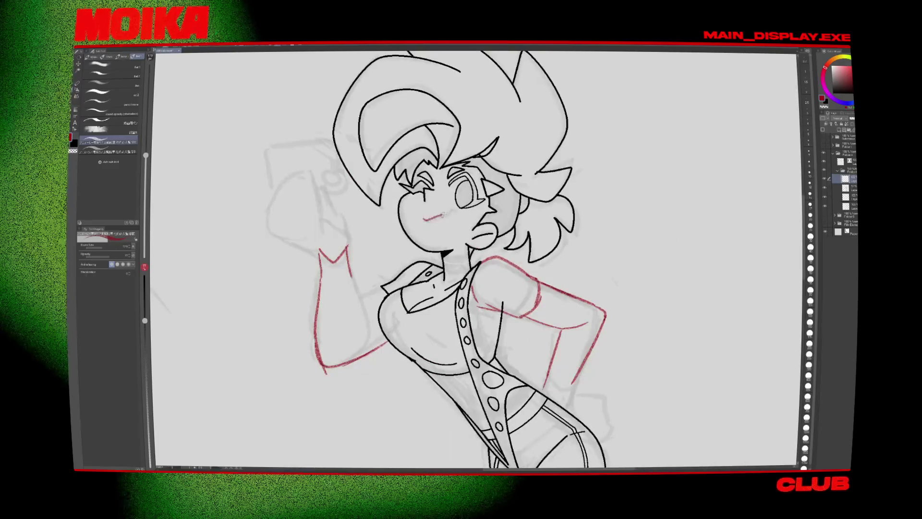
key(h)
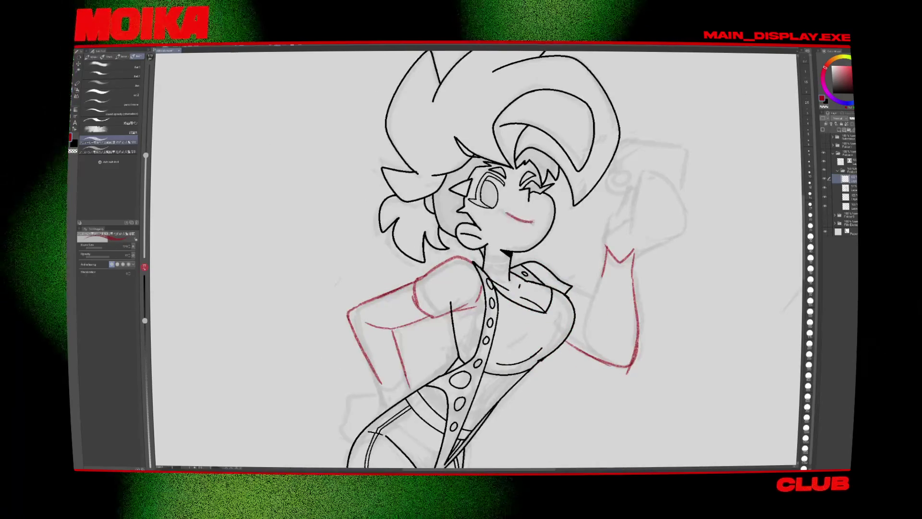
key(h)
drag(416, 215, 444, 207)
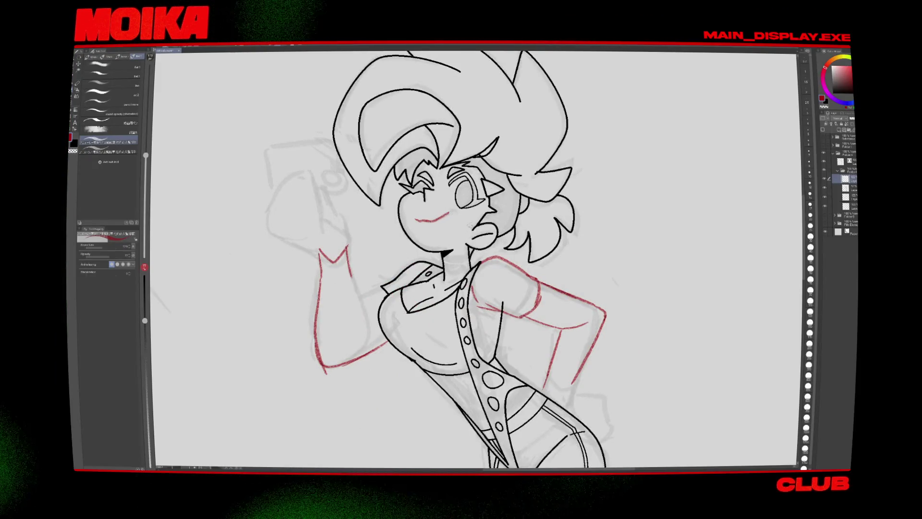
key(h)
key(ctrl+z)
key(h)
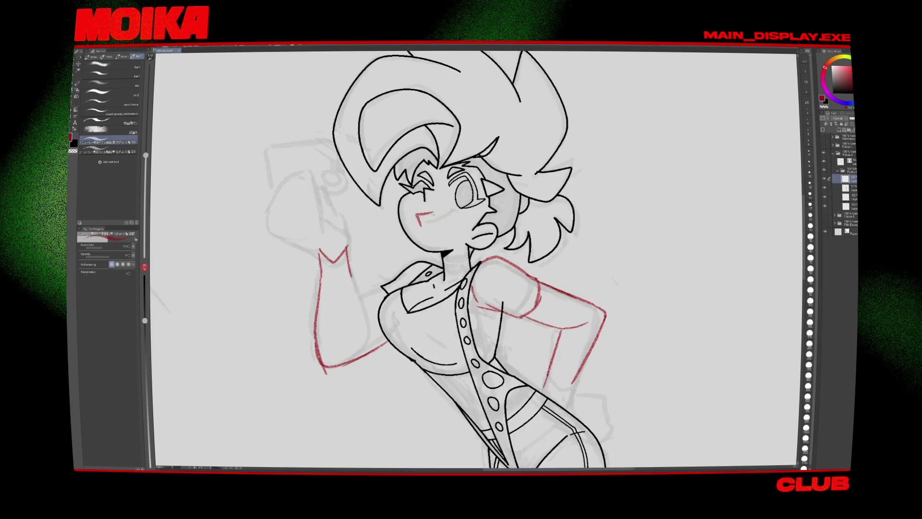
key(h)
Step: Redraw the red smile and extend an open-mouth stroke across the face
drag(507, 207, 531, 215)
key(h)
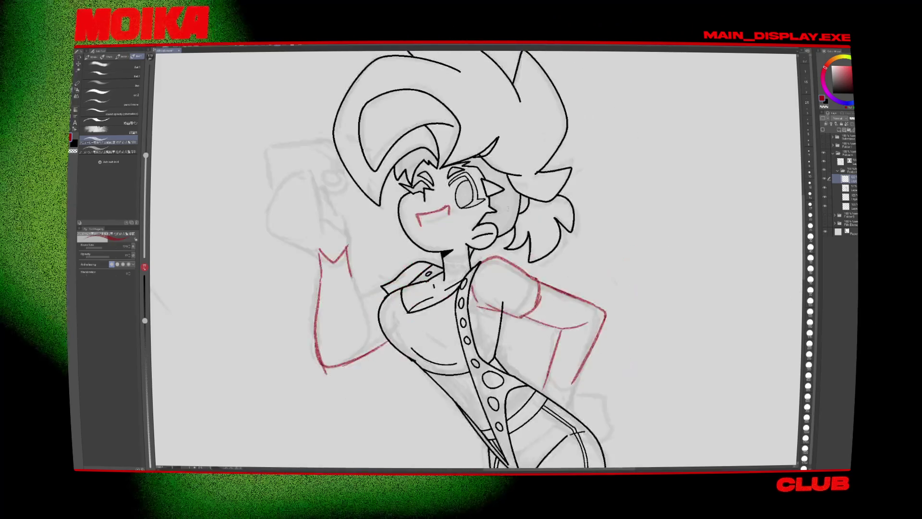
drag(432, 212, 451, 222)
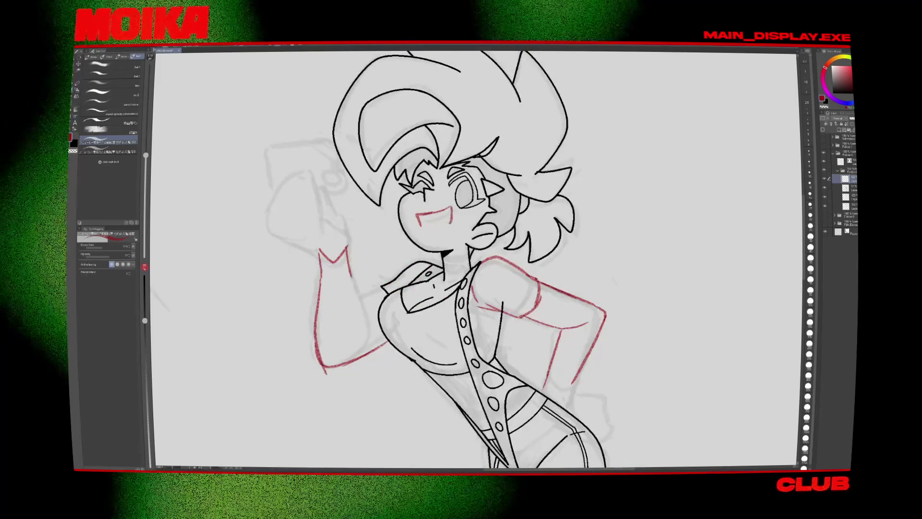
key(h)
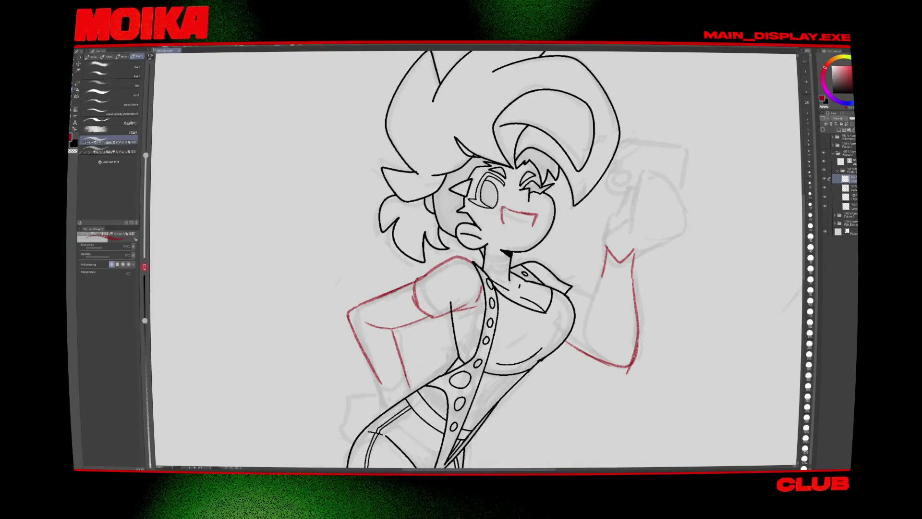
Step: Lasso the red mouth strokes, delete them, and clear the selection
key(h)
key(m)
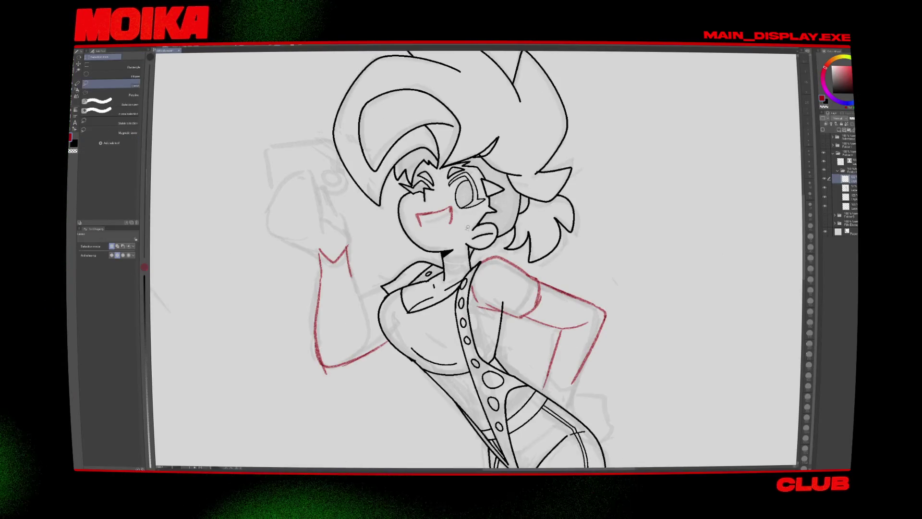
key(h)
key(ctrl+d)
key(b)
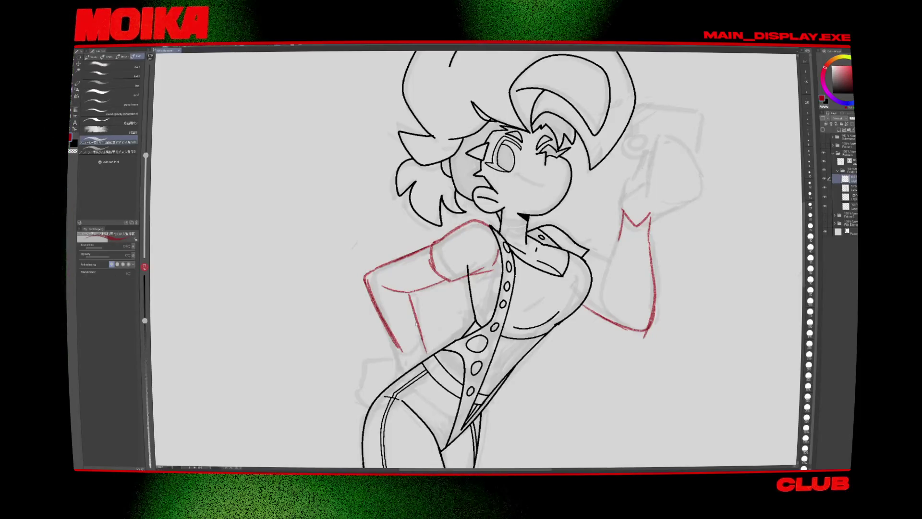
Step: Erase parts of the red arm and forearm construction lines
key(e)
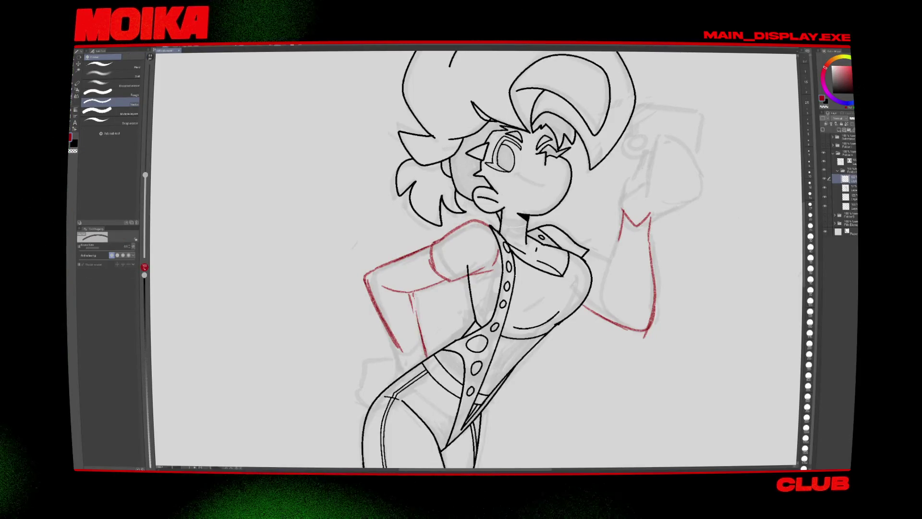
drag(415, 311, 425, 357)
key(p)
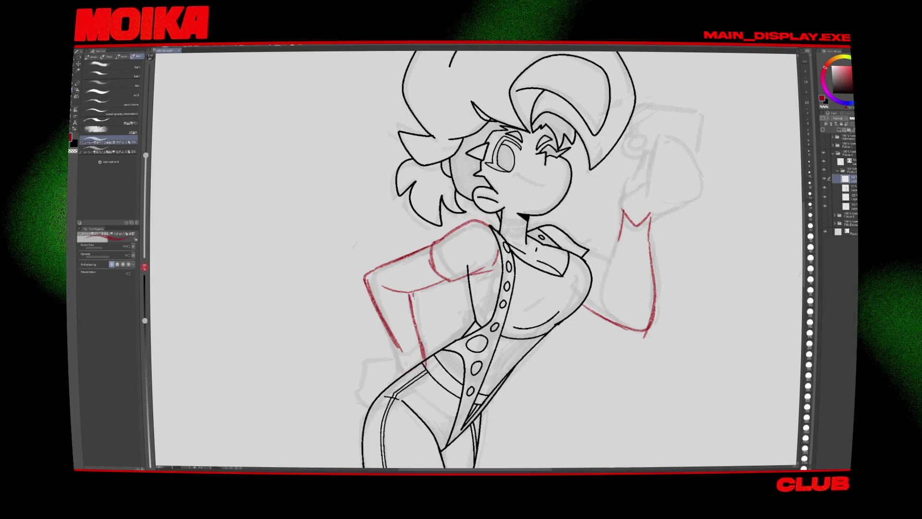
key(h)
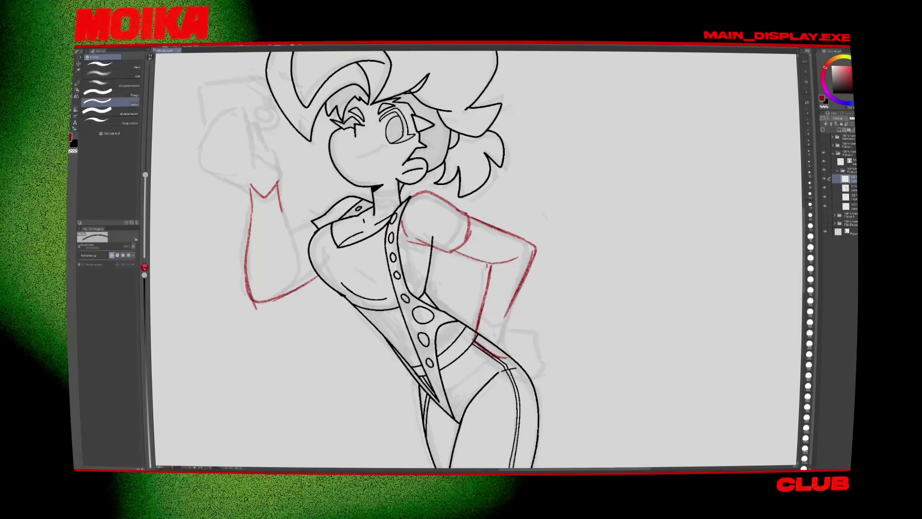
drag(526, 281, 504, 317)
key(b)
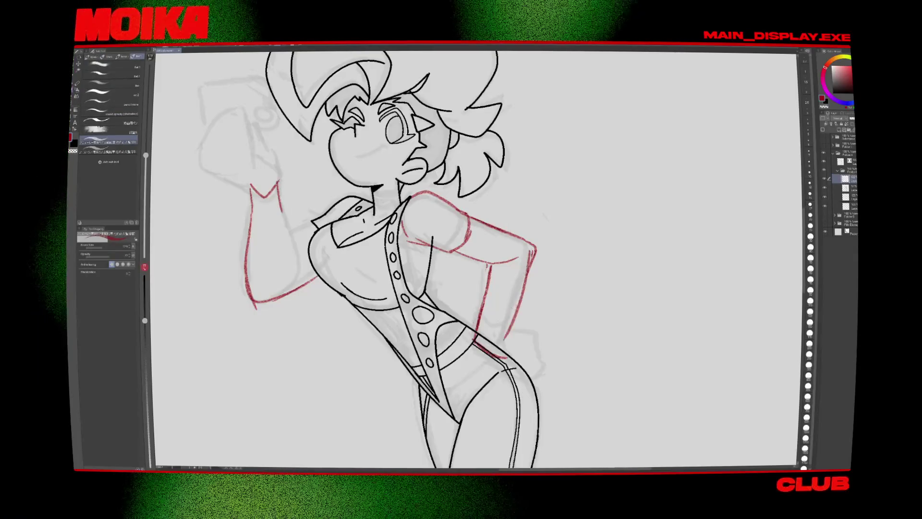
key(h)
key(e)
drag(413, 259, 429, 310)
key(b)
Step: Recenter the view on the figure and undo the last stroke by the raised arm
drag(495, 242, 439, 347)
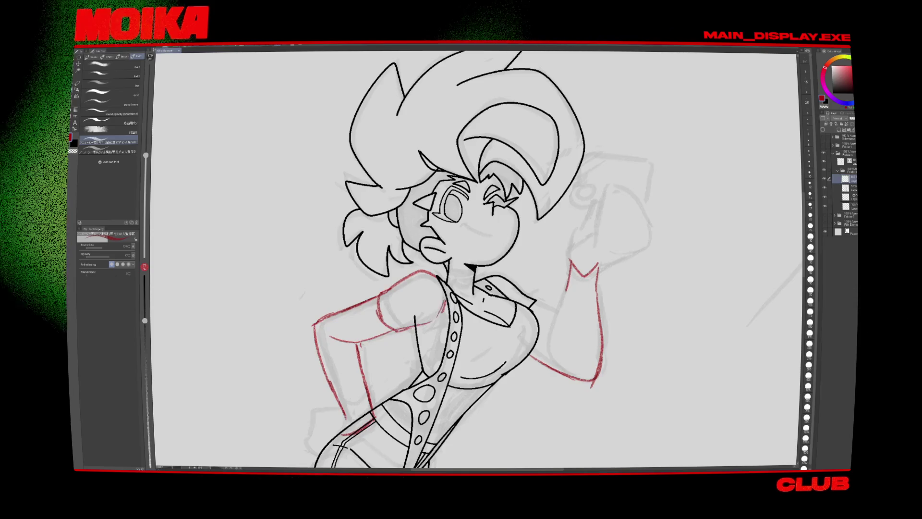
key(p)
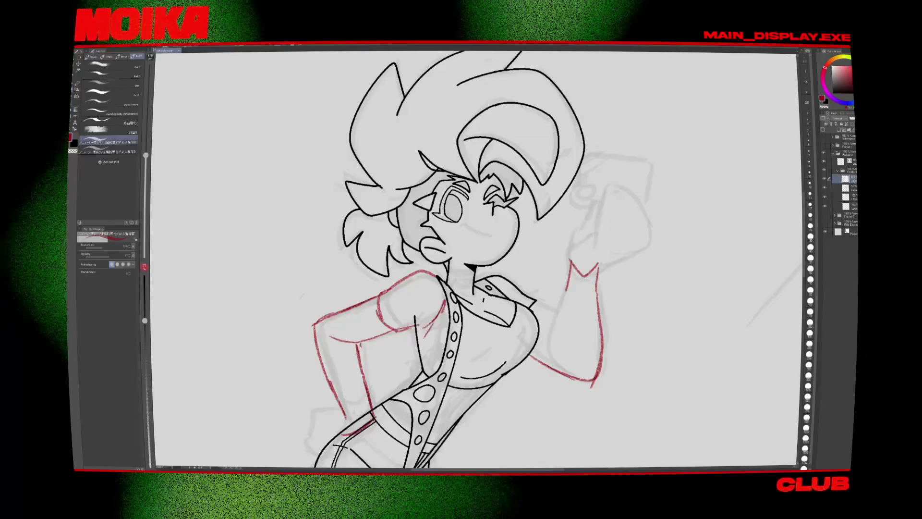
key(h)
key(h)
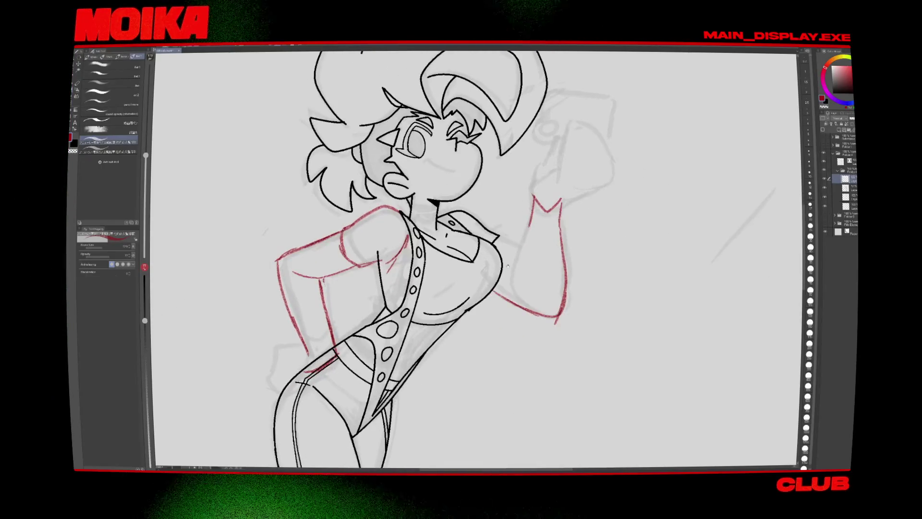
drag(508, 266, 459, 301)
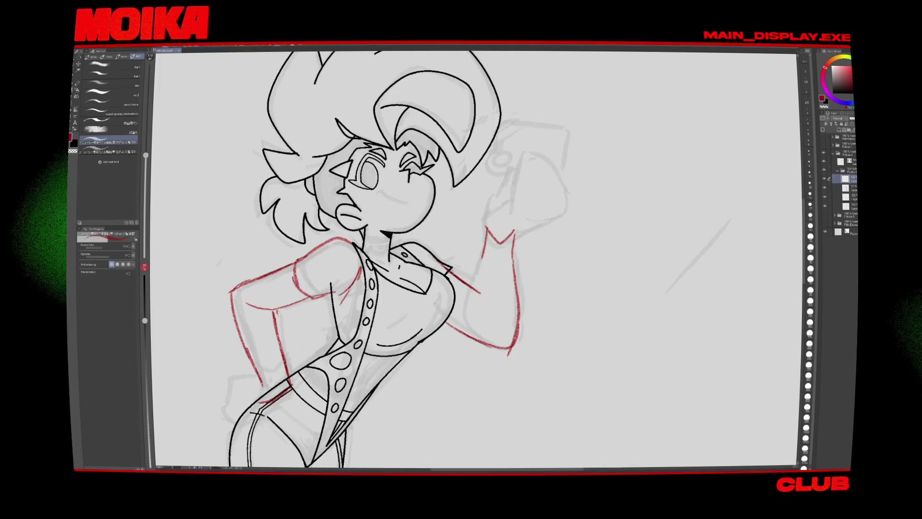
scroll(513, 177, down, 2)
scroll(512, 178, up, 2)
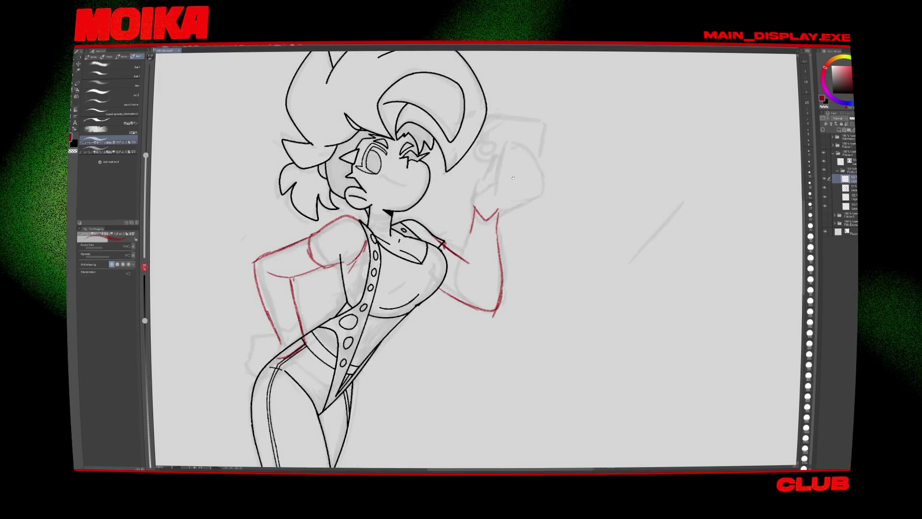
drag(512, 177, 485, 248)
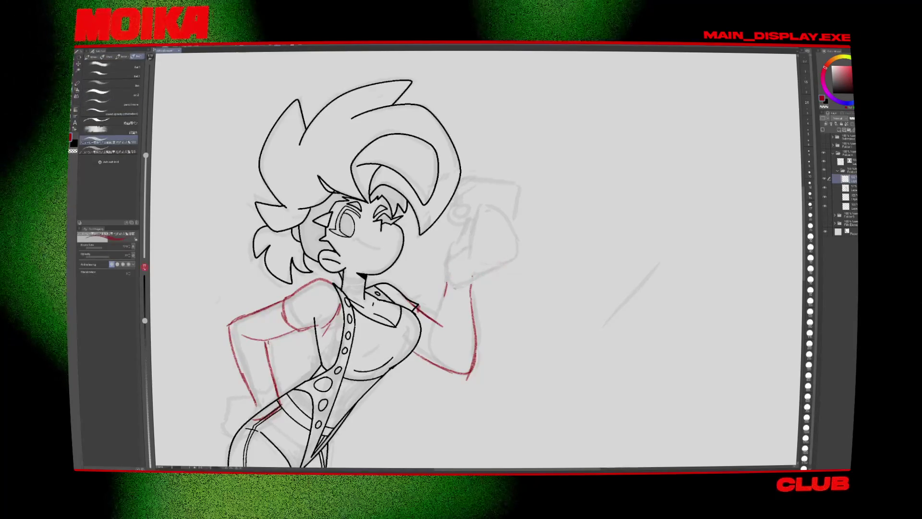
key(ctrl+z)
Step: Lasso the rough fist sketch and move it up and to the left
key(m)
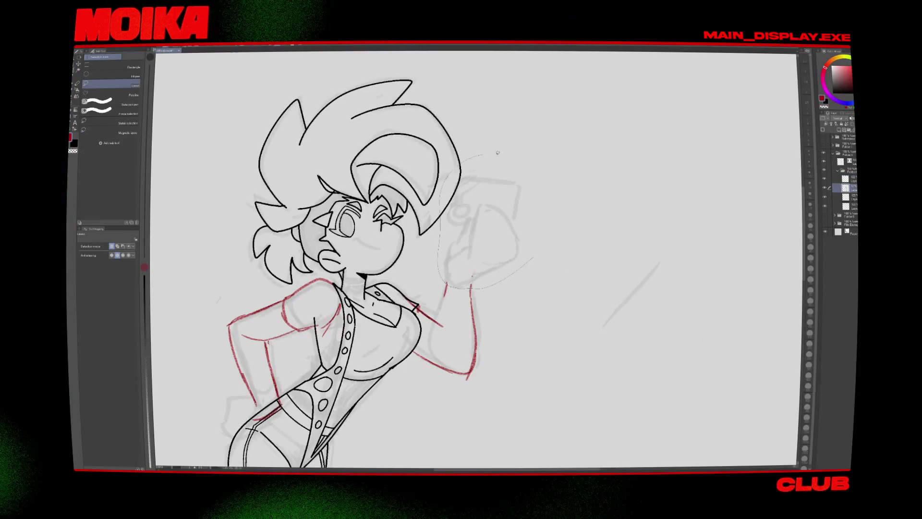
drag(497, 152, 490, 155)
key(ctrl+t)
drag(522, 237, 488, 228)
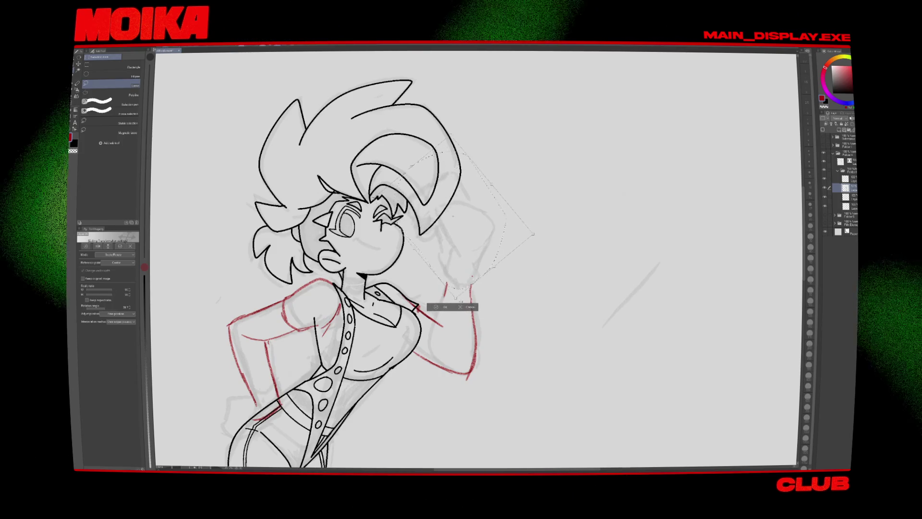
key(Return)
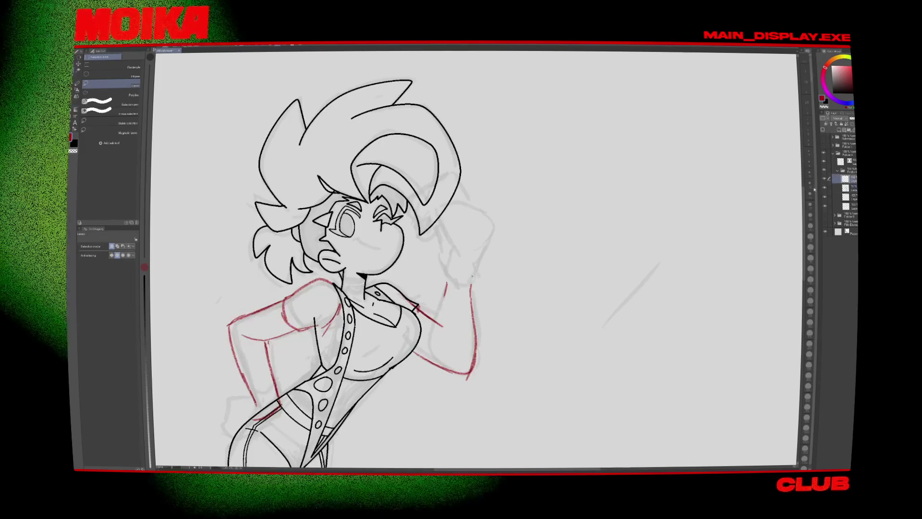
Step: Check the drawing mirrored, then hide the grey rough sketch layer
key(h)
key(e)
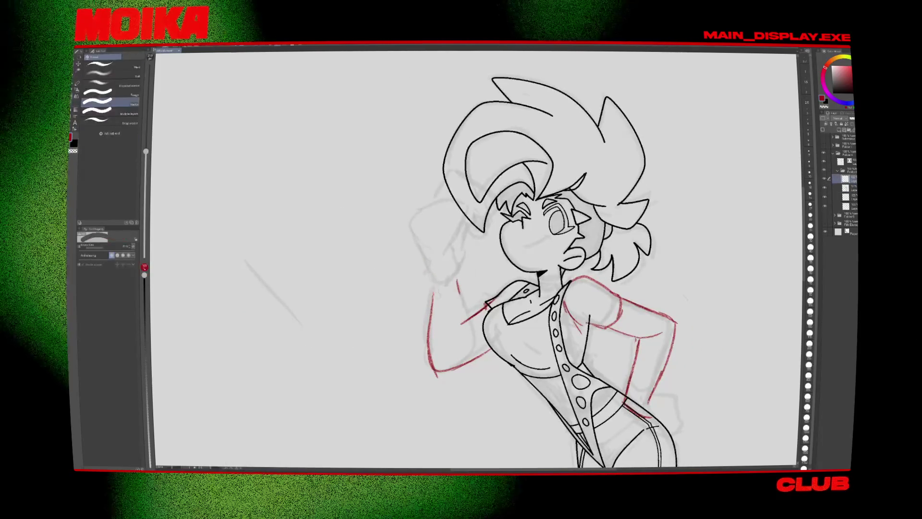
key(p)
key(h)
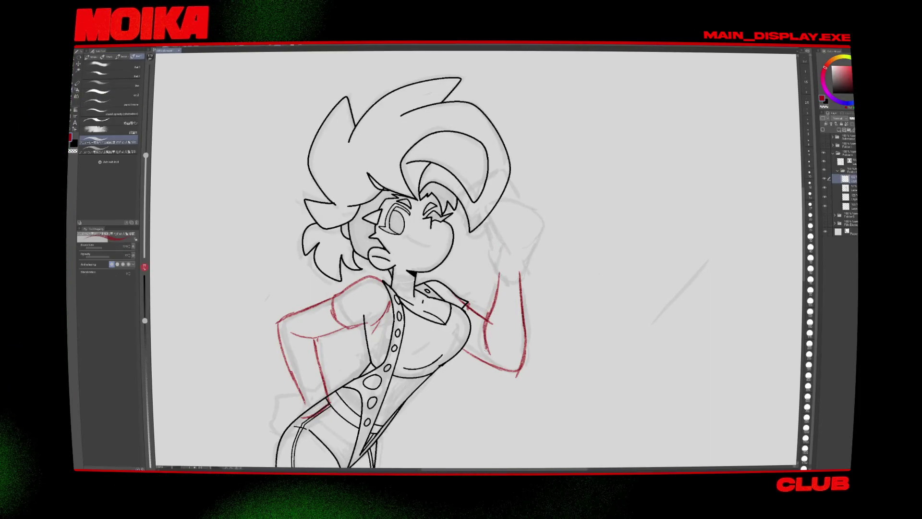
key(h)
key(h)
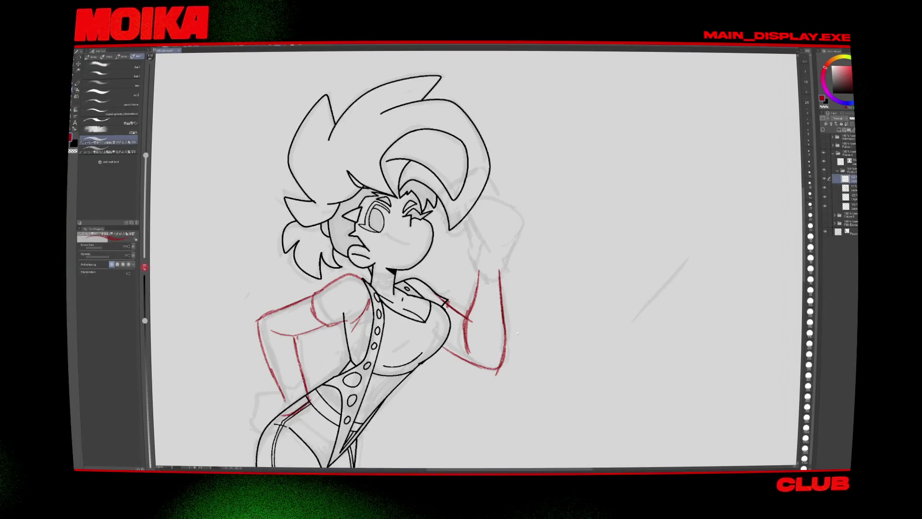
click(824, 206)
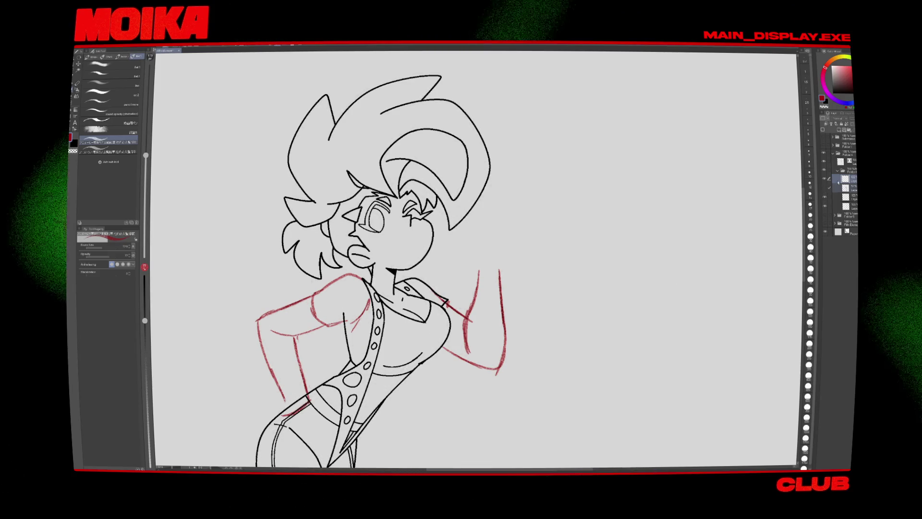
key(ctrl+minus)
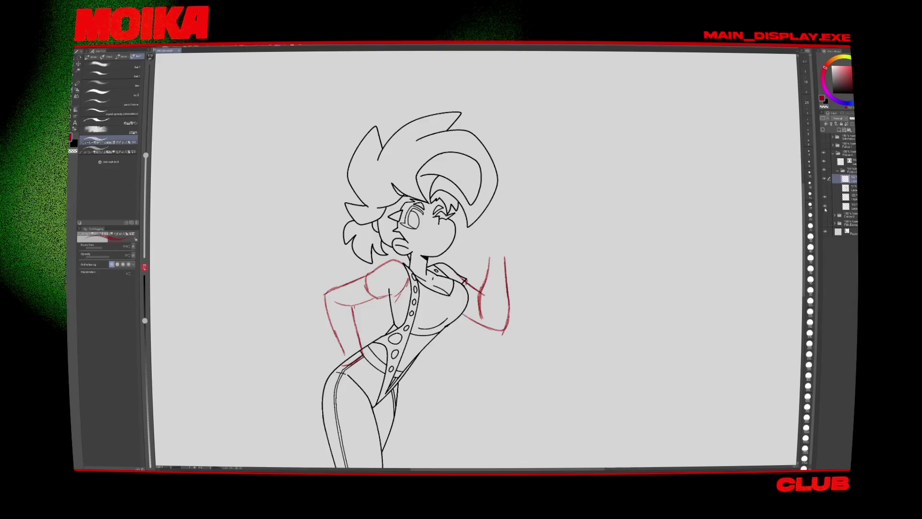
click(845, 161)
key(e)
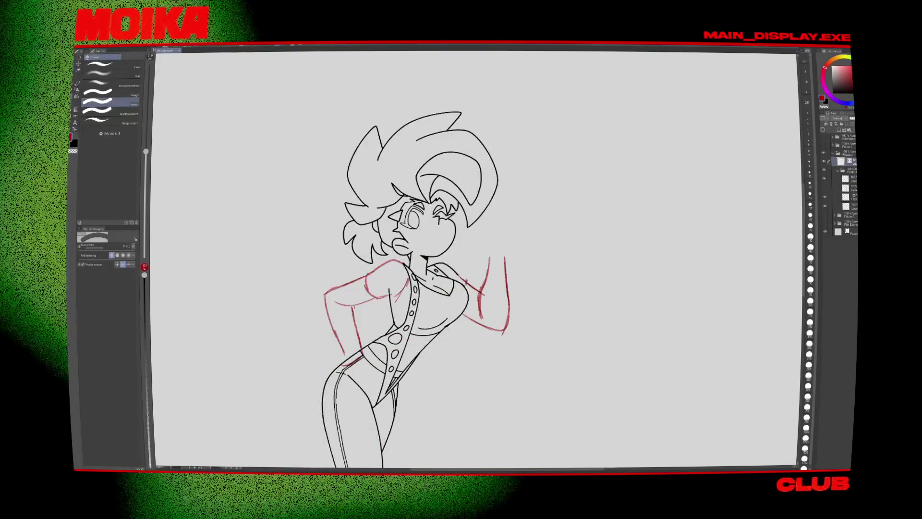
Step: On the red construction layer, lasso the raised-arm sketch and rotate and shift it
click(845, 179)
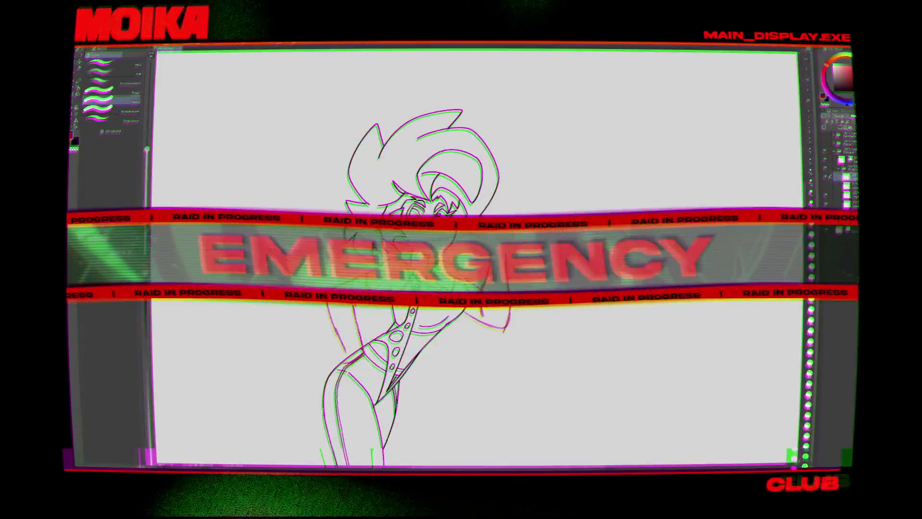
drag(456, 317, 547, 313)
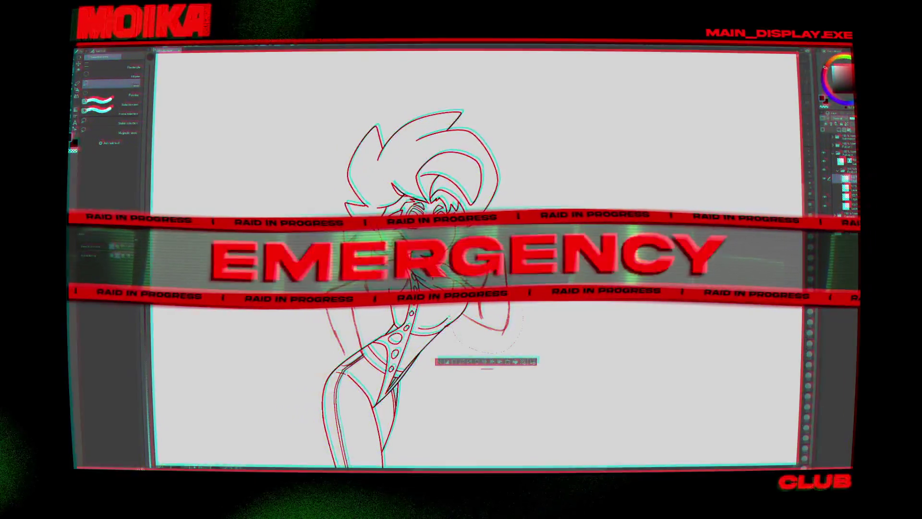
key(ctrl+t)
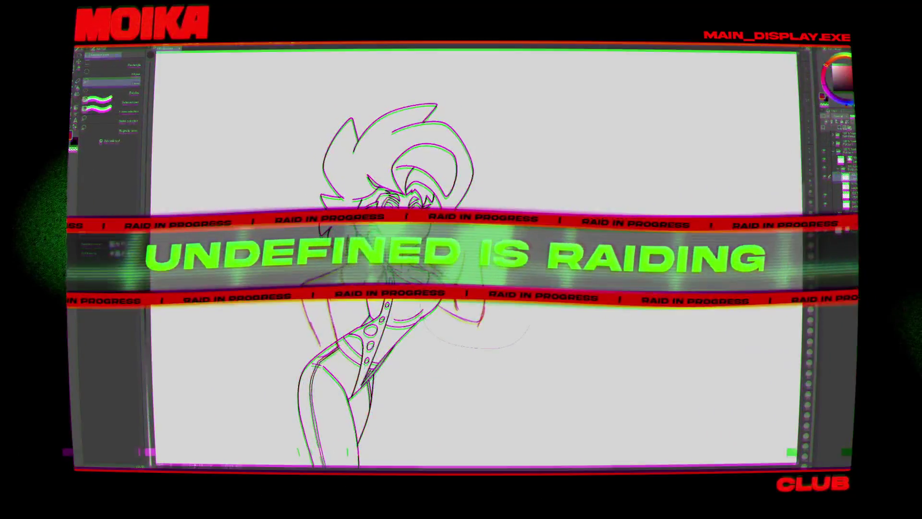
drag(531, 317, 497, 317)
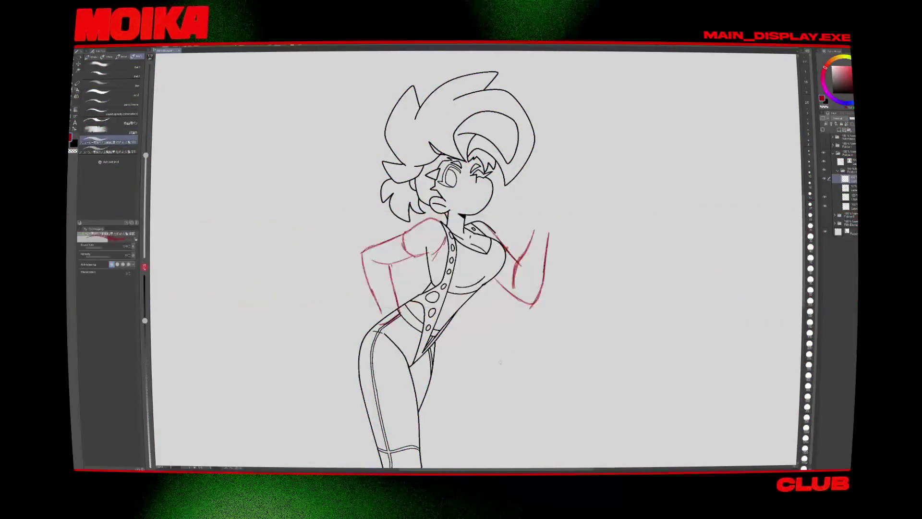
Step: Draw a light diagonal stroke at right, then shift and rotate the grey sketch slightly
key(m)
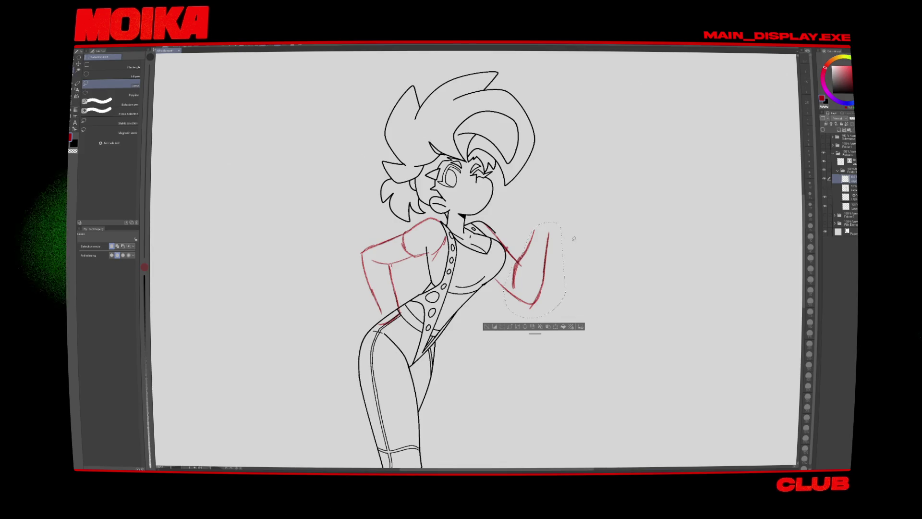
key(b)
drag(641, 252, 681, 207)
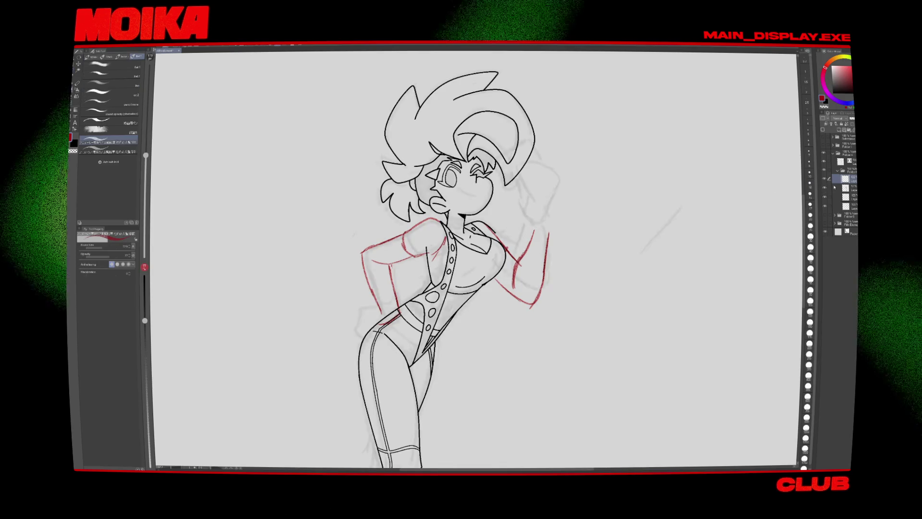
key(ctrl+t)
drag(692, 94, 694, 117)
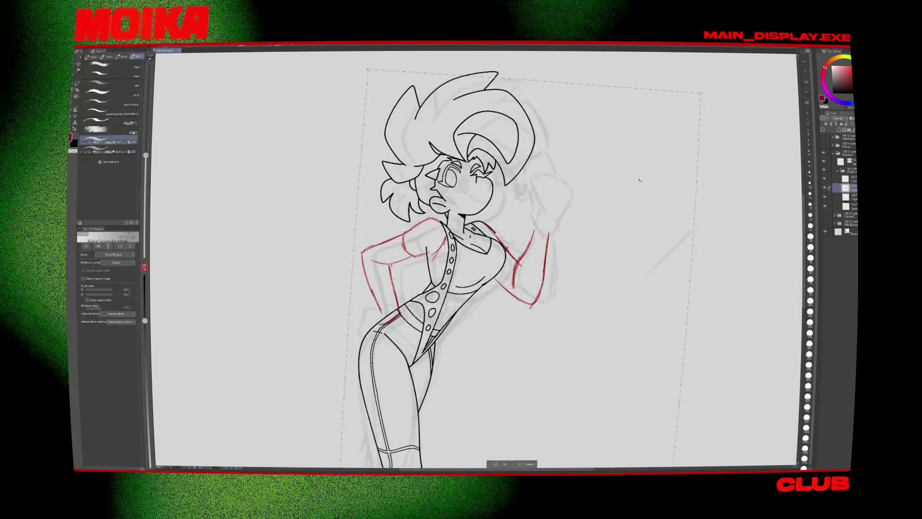
click(504, 466)
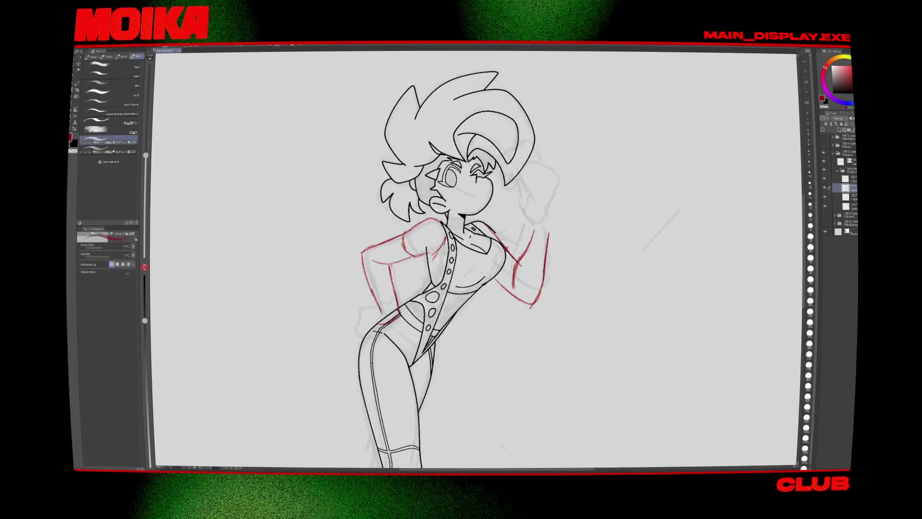
Step: Rotate the grey hand sketch clockwise so it sits above the raised arm
key(m)
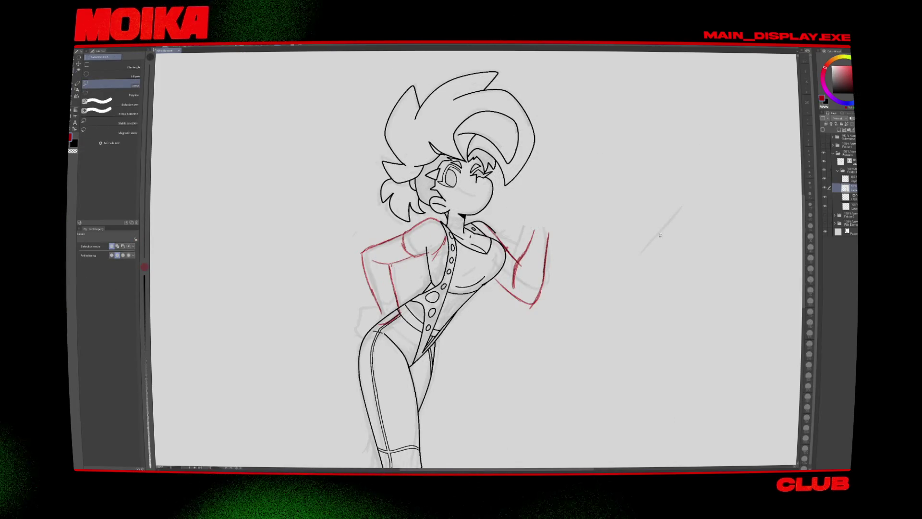
click(841, 196)
key(ctrl+t)
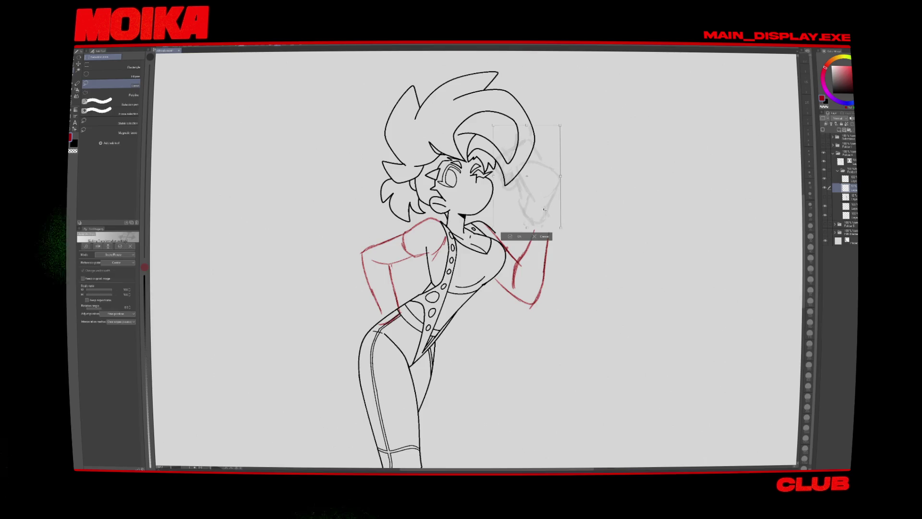
drag(565, 140, 556, 202)
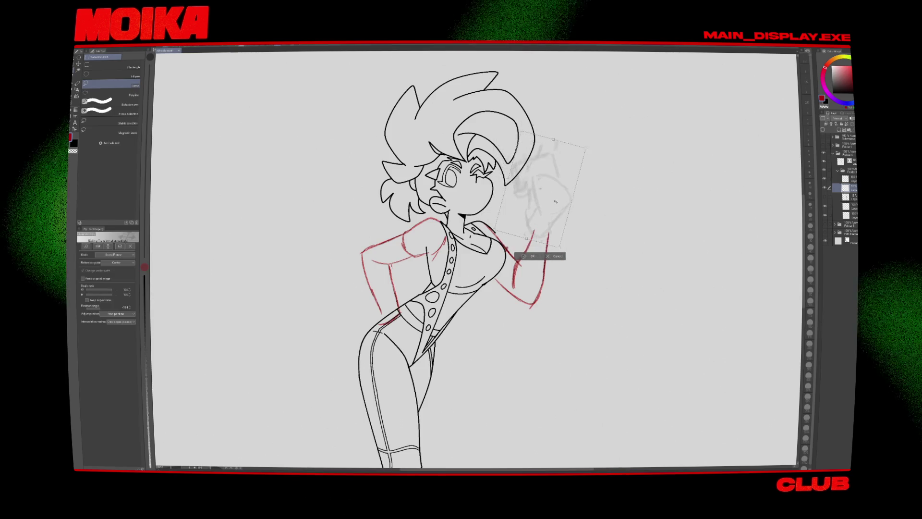
click(530, 256)
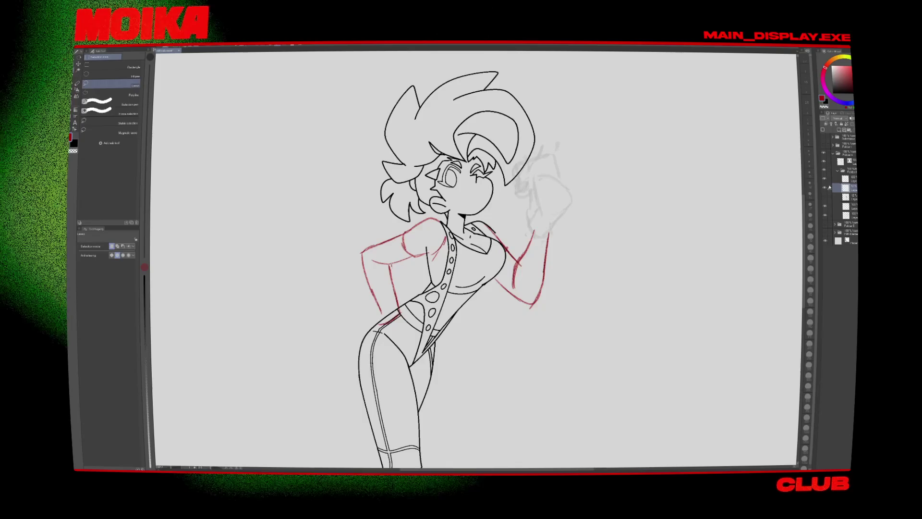
Step: Lasso the raised red arm and apply a transform to it
drag(564, 268, 549, 253)
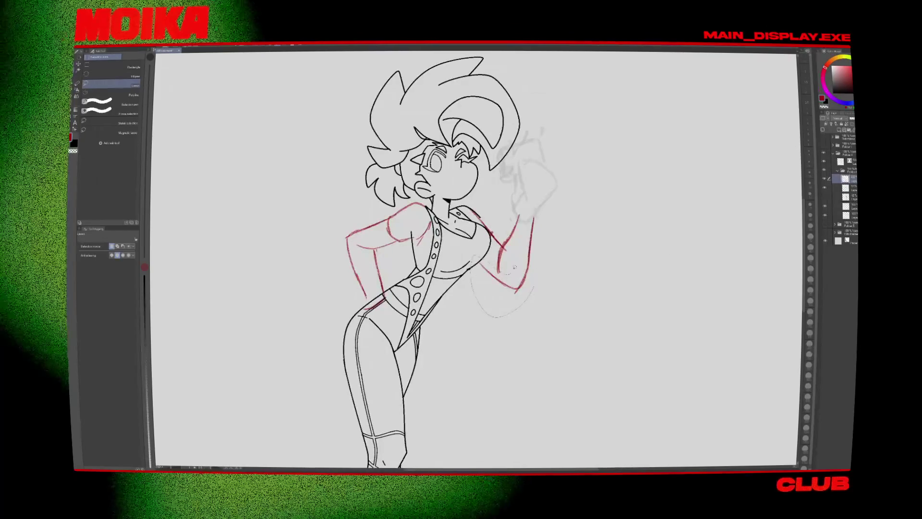
drag(472, 204, 547, 202)
click(505, 322)
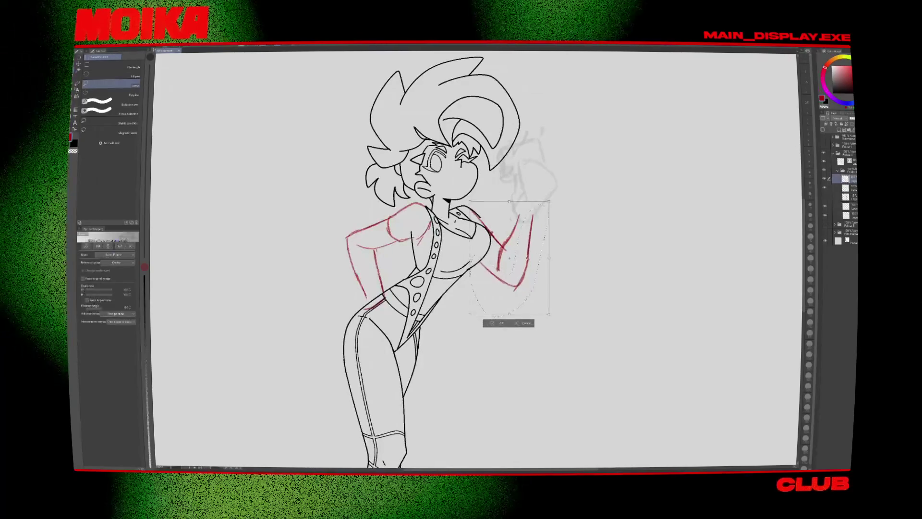
click(498, 323)
drag(509, 307, 496, 290)
Step: Sketch a red line along the arm on the hip and check it mirrored
key(e)
key(p)
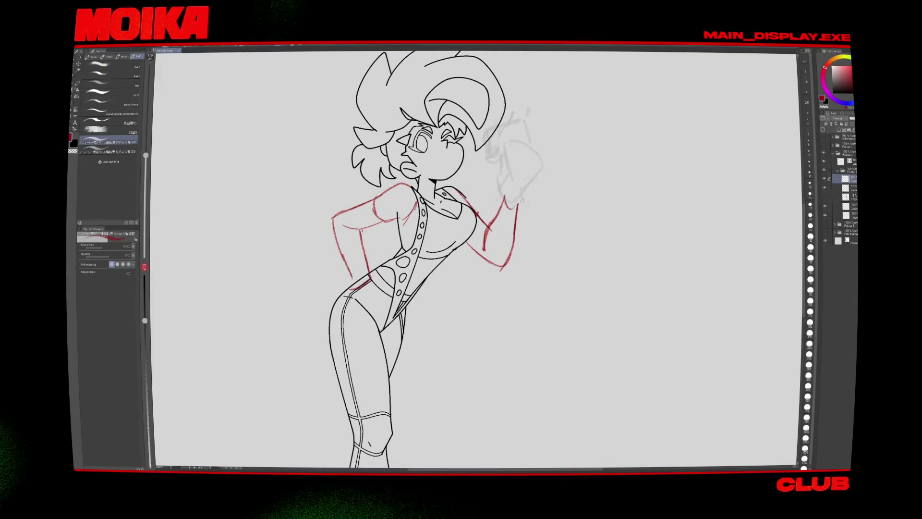
drag(480, 268, 501, 228)
key(e)
key(p)
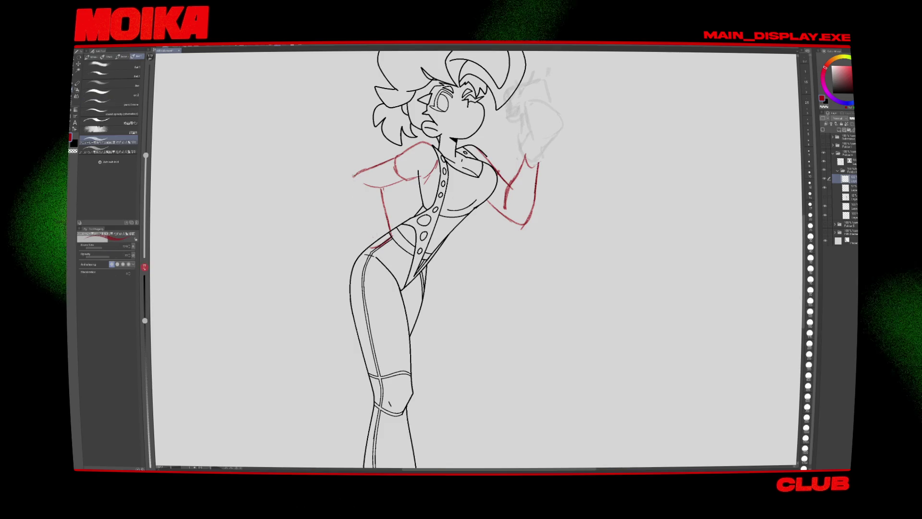
drag(354, 177, 370, 229)
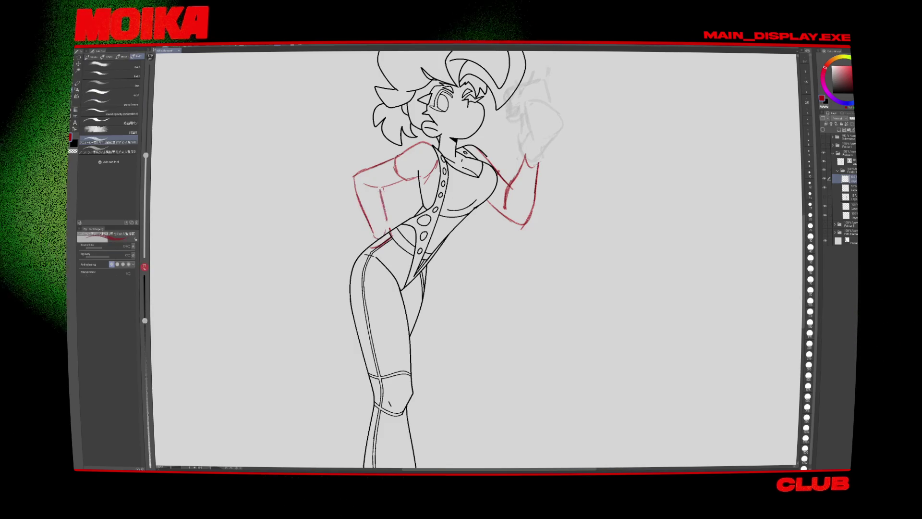
key(h)
key(h)
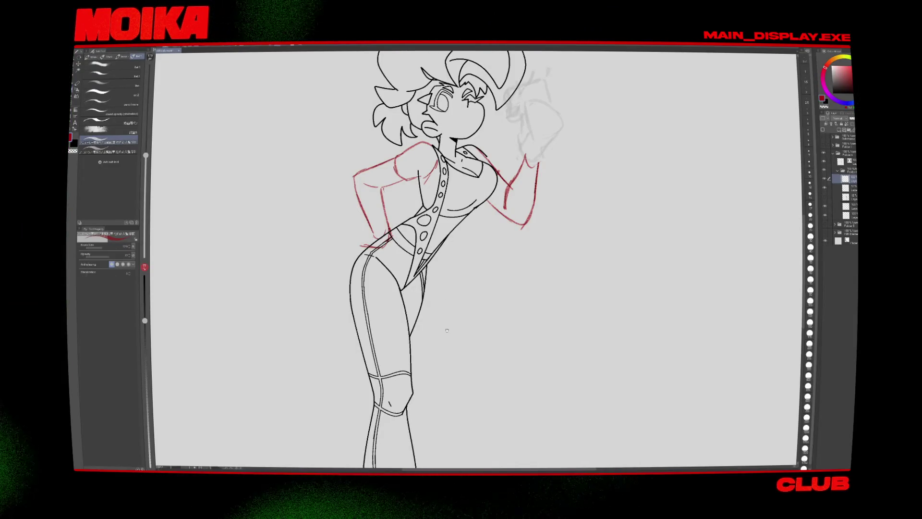
Step: Sketch the raised red forearm and the top of the fist, checking in mirrored view
drag(447, 331, 437, 347)
drag(499, 229, 453, 276)
drag(495, 168, 500, 214)
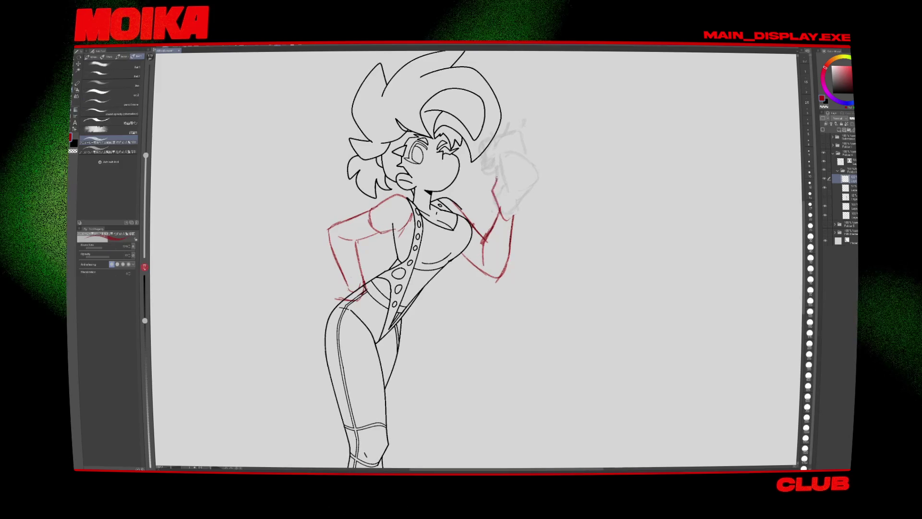
drag(505, 172, 528, 179)
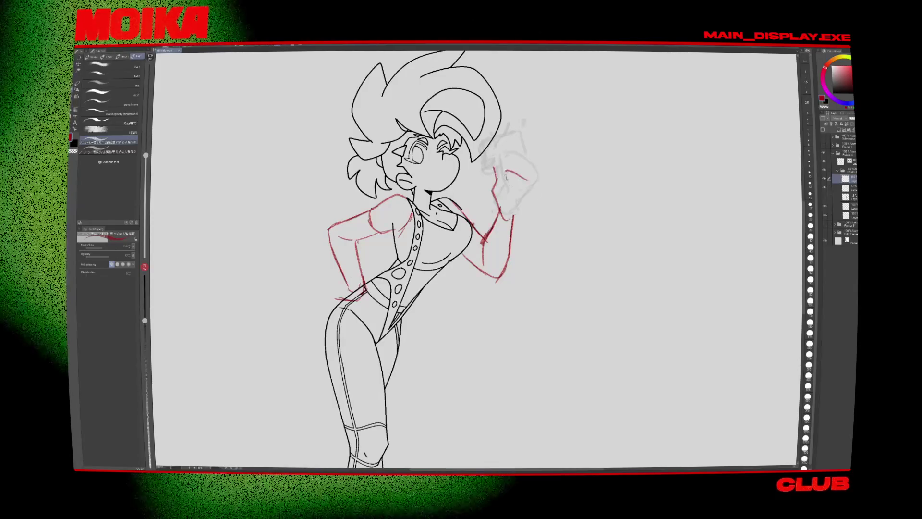
key(h)
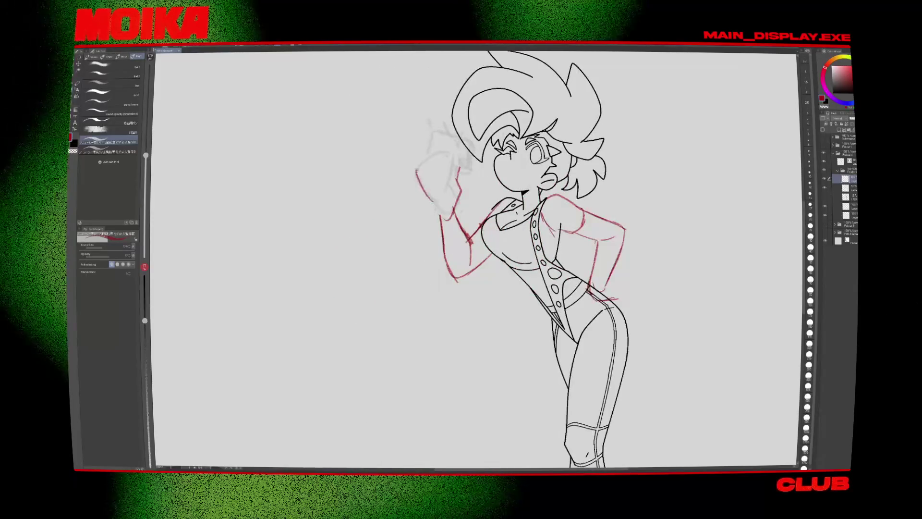
key(h)
Step: Extend the fist outline and add a short red stroke beside the raised fist
drag(498, 159, 517, 152)
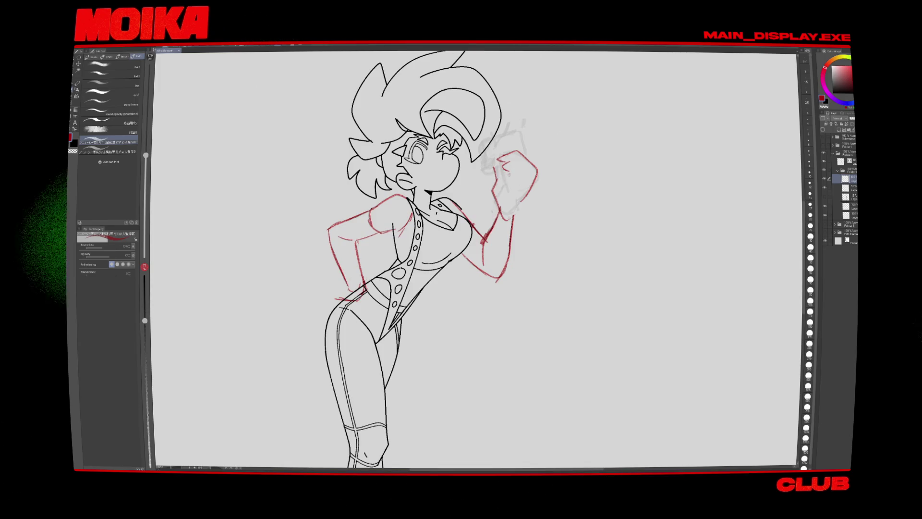
key(h)
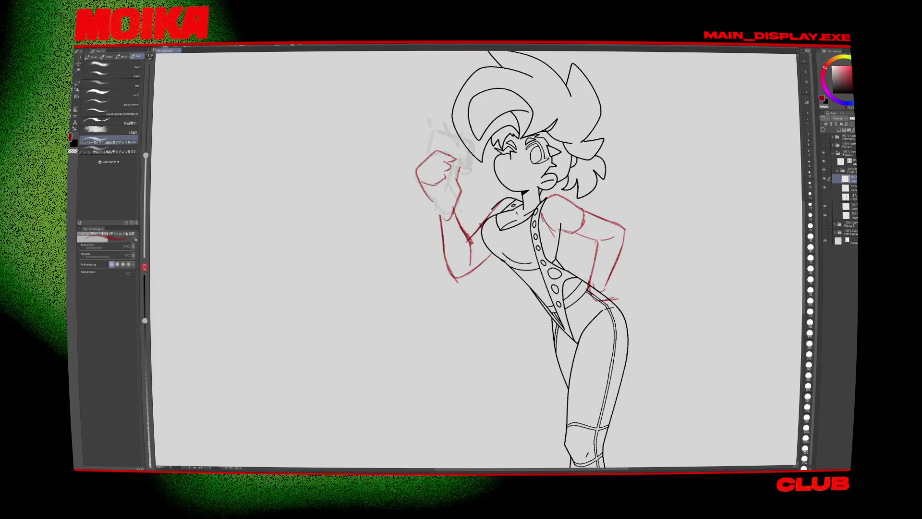
key(h)
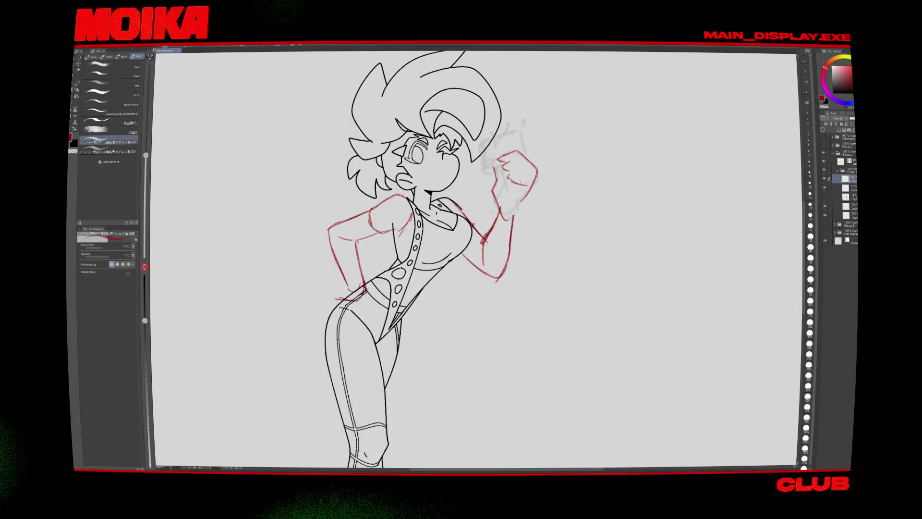
scroll(425, 259, up, 1)
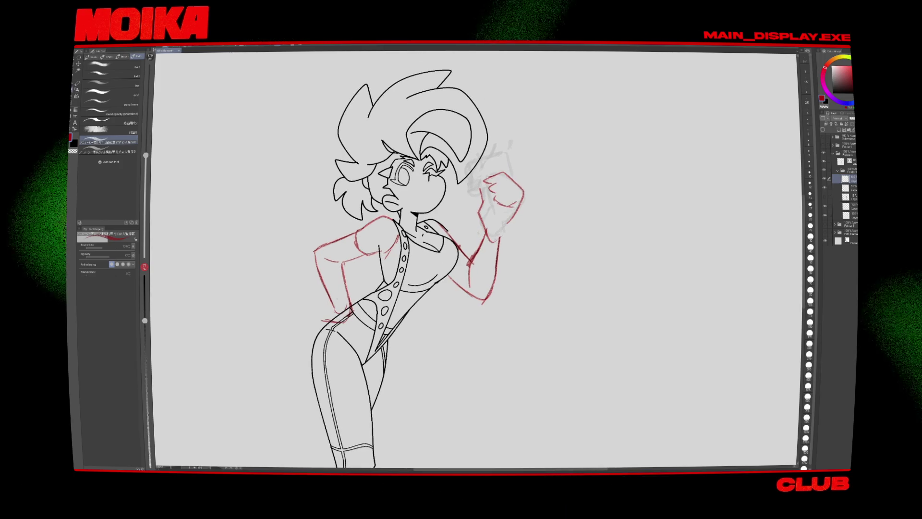
drag(530, 183, 531, 201)
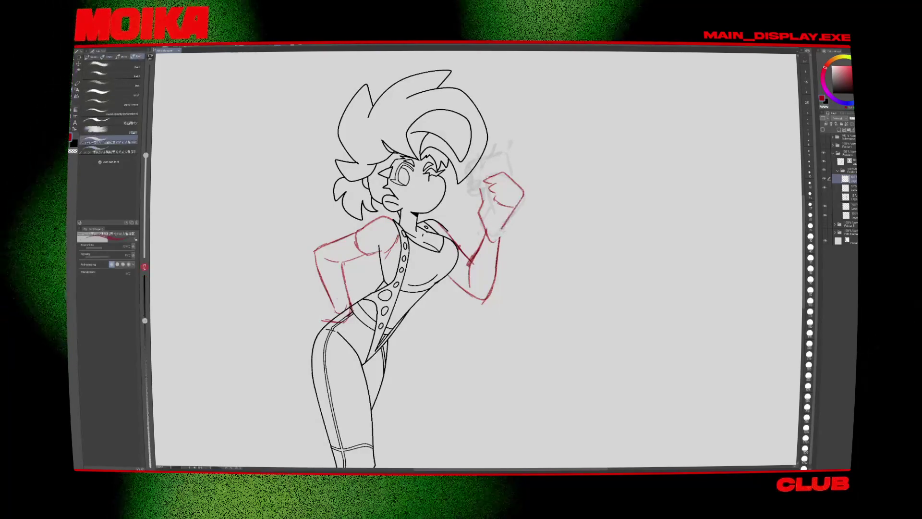
Step: Touch up the red arm sketch with pen and eraser, checking the mirrored view
key(h)
key(e)
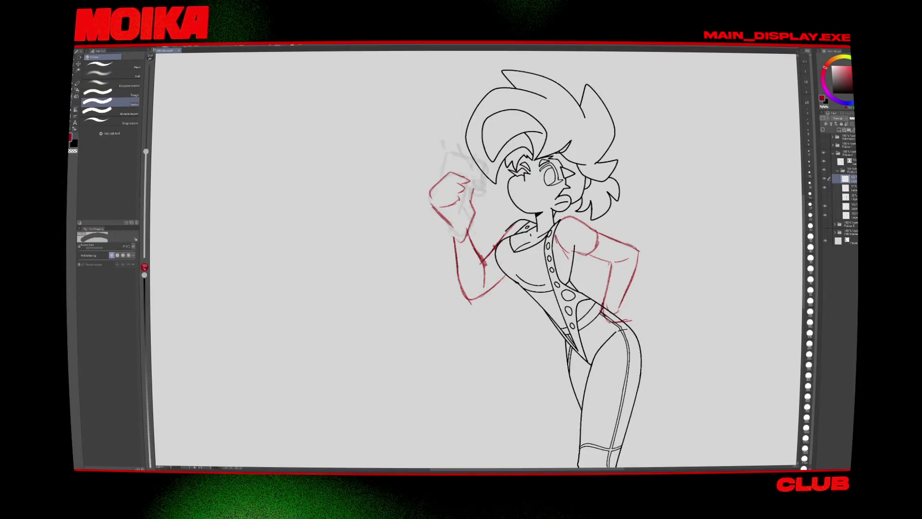
key(p)
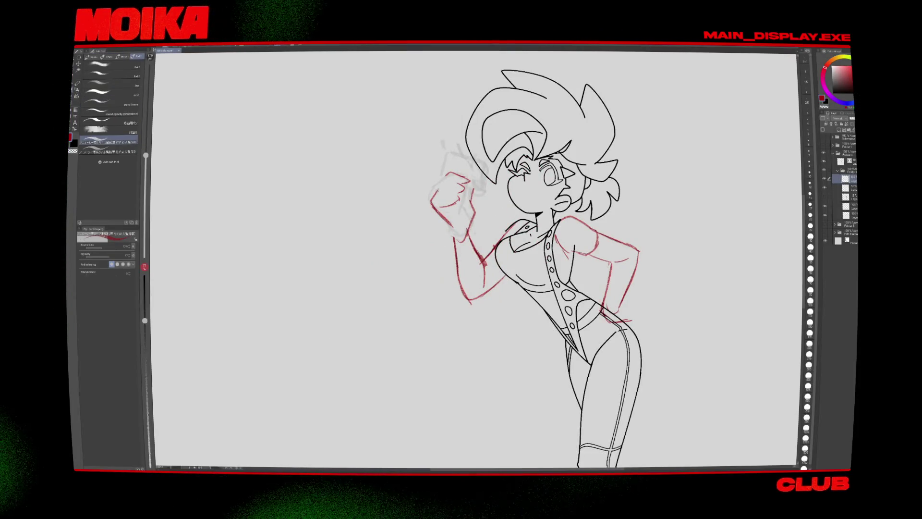
key(h)
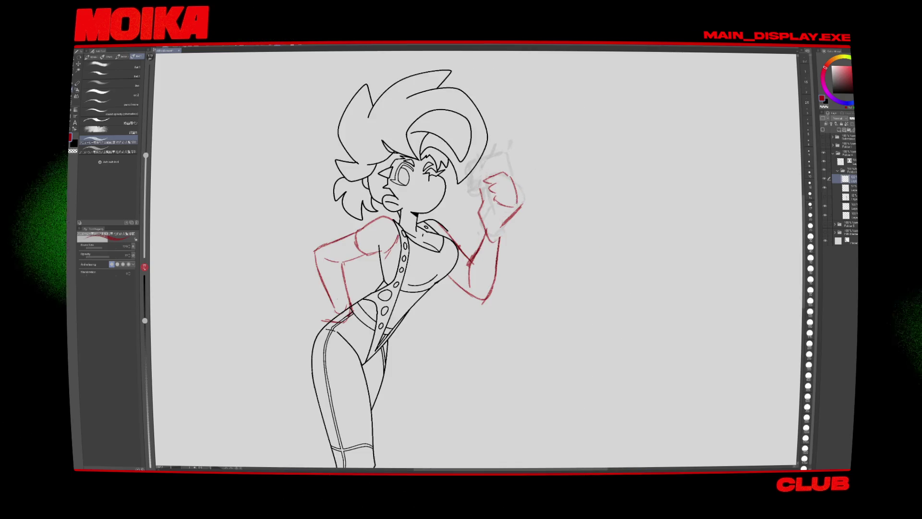
key(e)
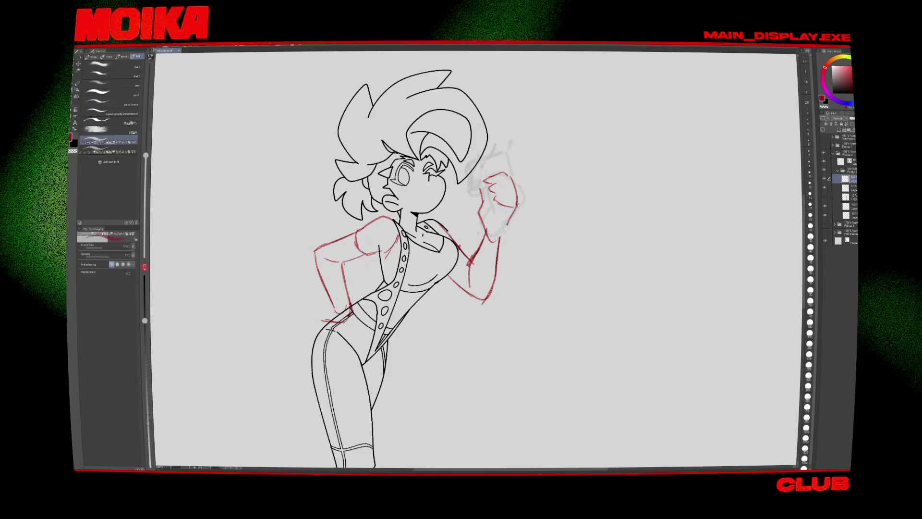
key(h)
key(p)
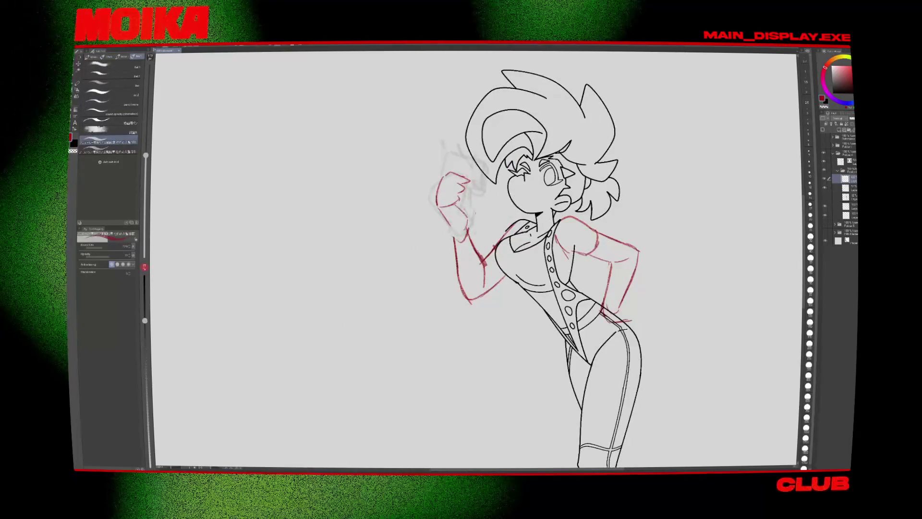
key(h)
Step: Nudge the grey hand sketch slightly down and apply the transform
key(m)
drag(511, 158, 482, 238)
click(826, 189)
key(ctrl+t)
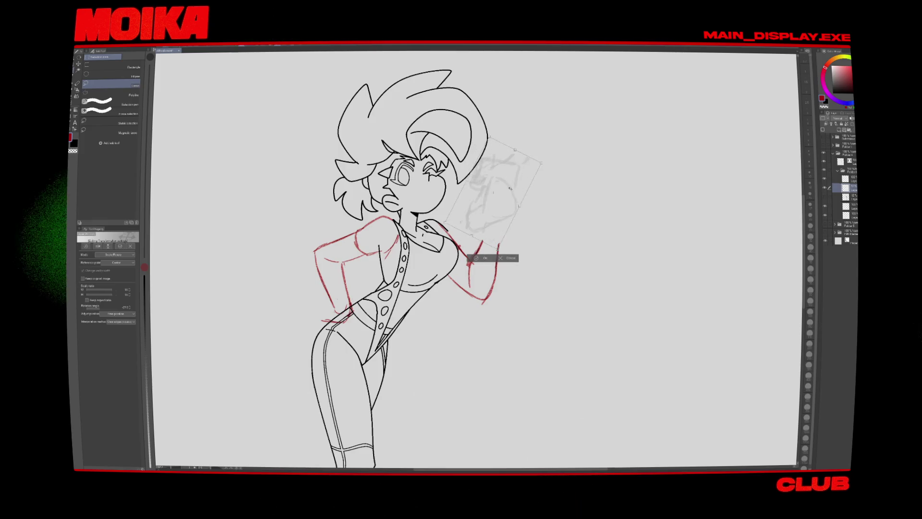
drag(523, 207, 522, 209)
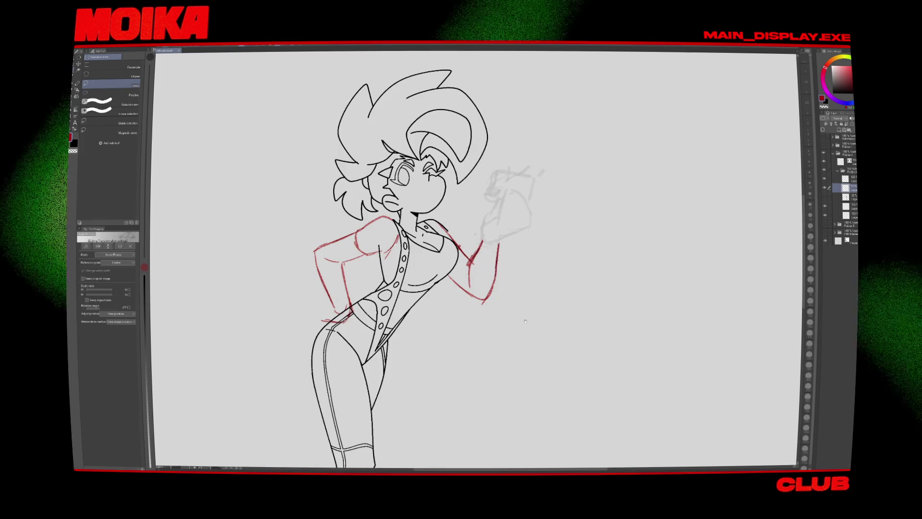
scroll(525, 321, down, 5)
scroll(525, 320, up, 3)
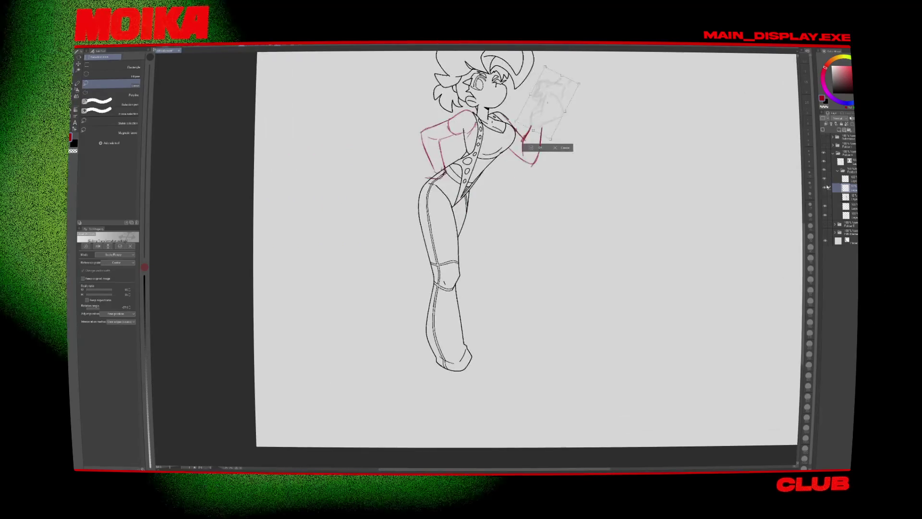
click(832, 194)
key(Return)
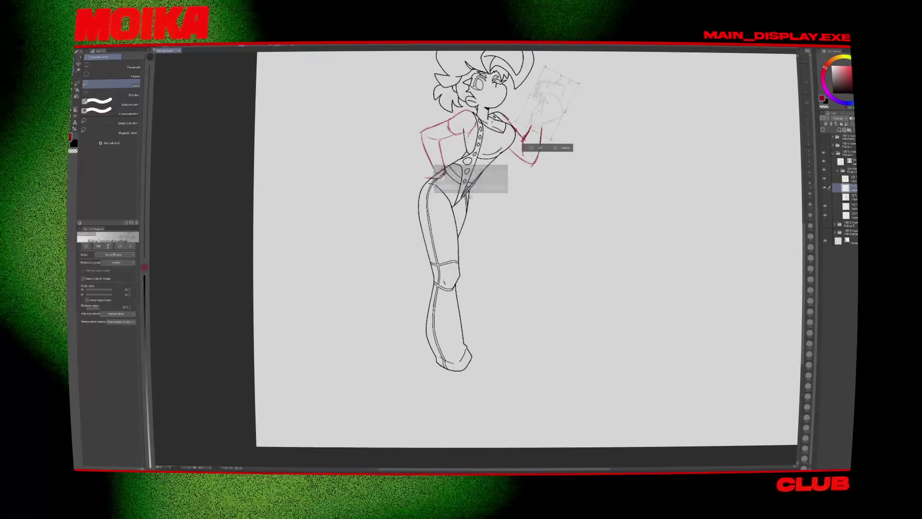
Step: Show the grey rough sketch layer and hide the red arm sketch lines
click(825, 196)
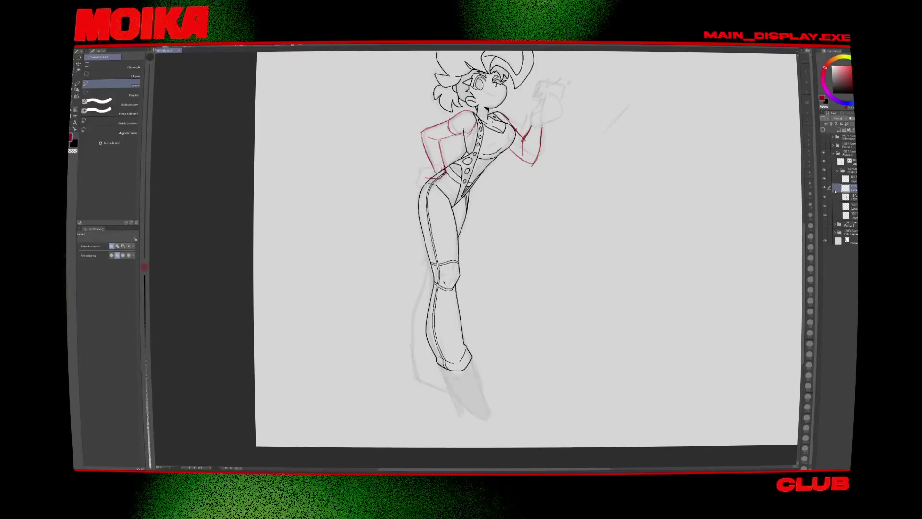
click(824, 180)
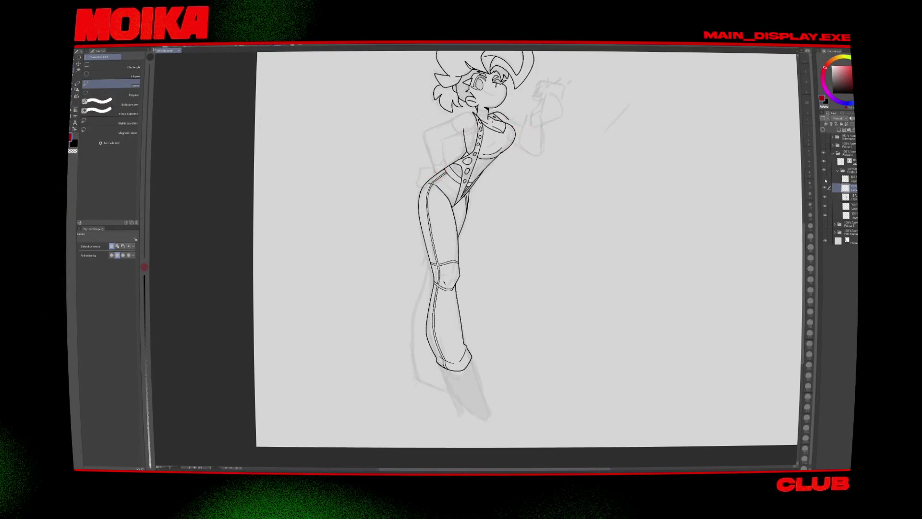
drag(528, 300, 475, 277)
key(p)
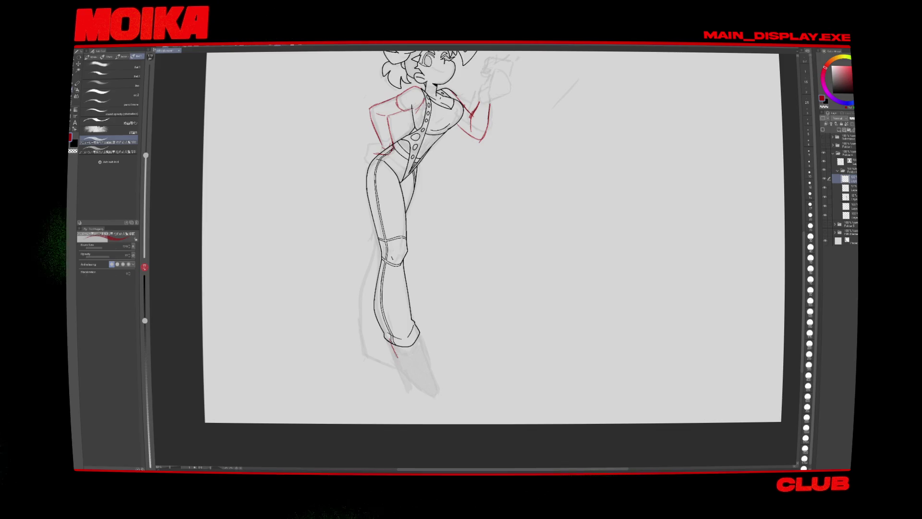
Step: Sketch the red boot's toe line, undoing stray strokes and fine-tuning brush size
drag(387, 343, 425, 361)
key(ctrl+z)
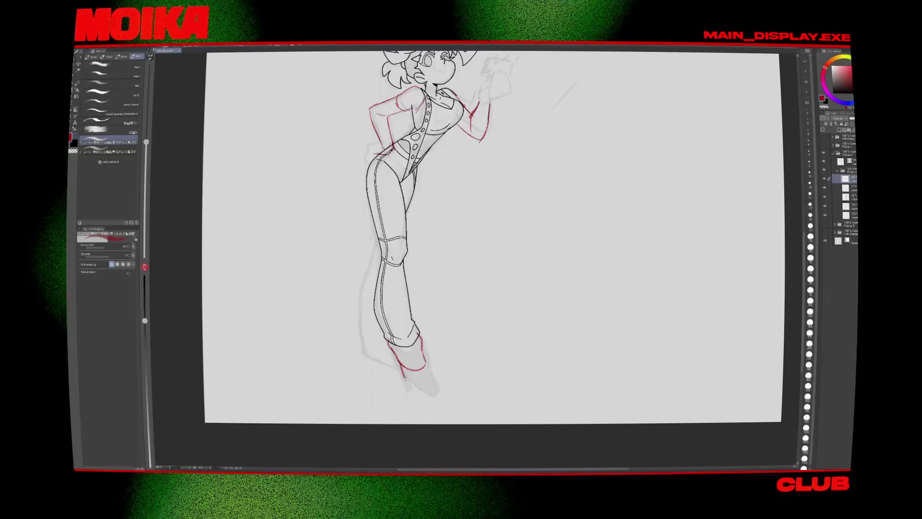
key(ctrl+z)
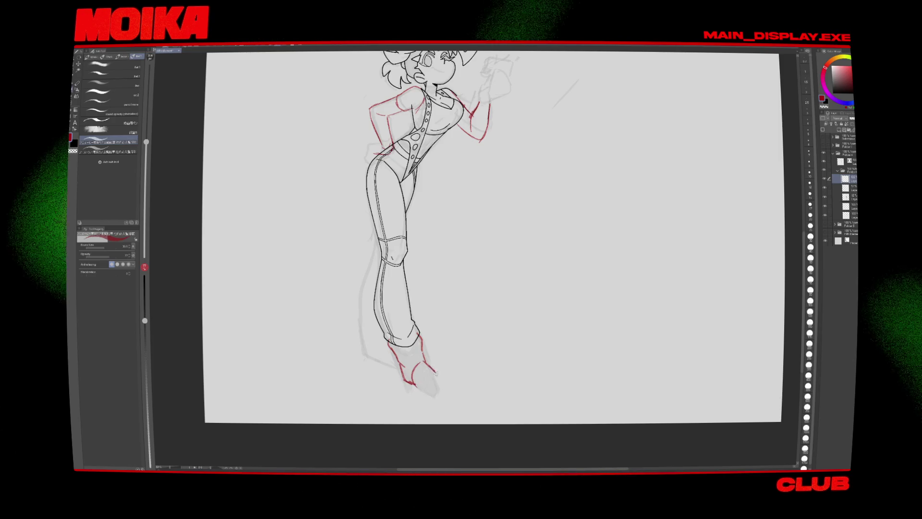
drag(424, 363, 458, 386)
key(ctrl+z)
key(bracketleft)
key(bracketleft)
key(bracketleft)
key(ctrl+z)
key(bracketright)
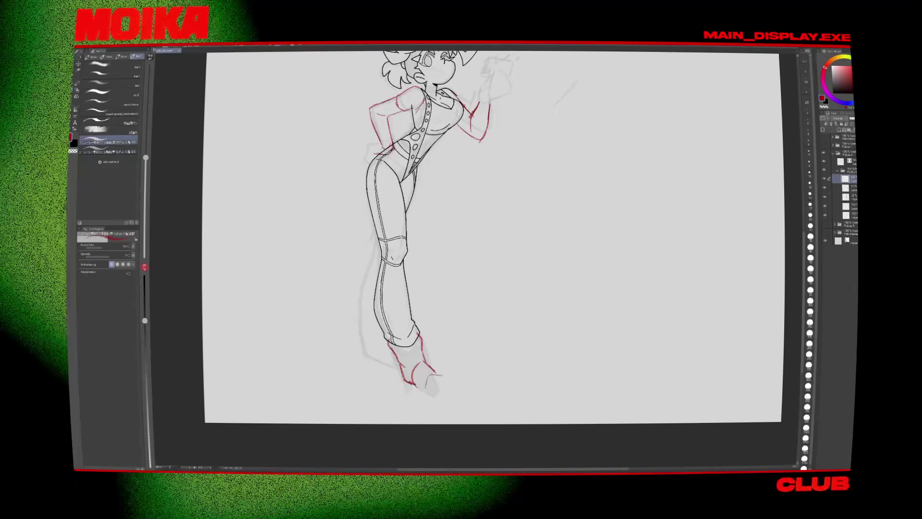
mouse_move(431, 372)
mouse_down()
mouse_move(454, 378)
mouse_move(459, 397)
mouse_up()
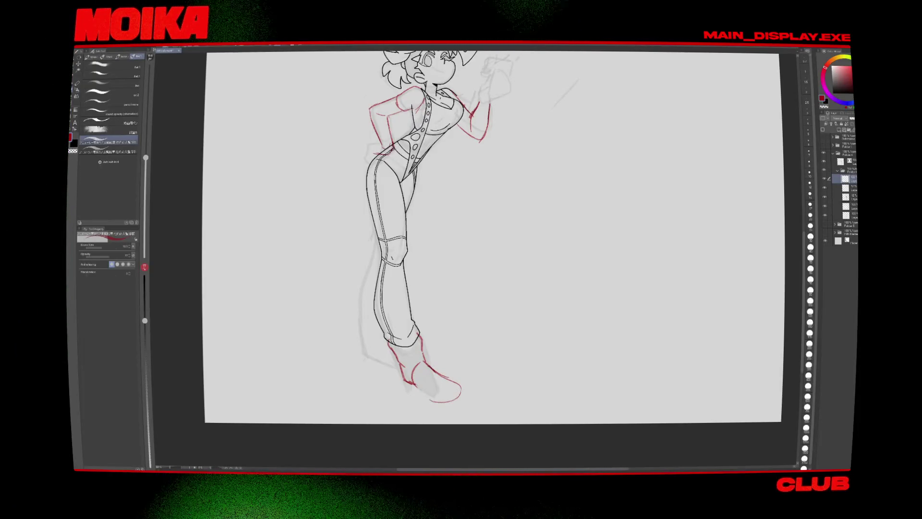
Step: Draw the boot's heel line and remove the unwanted sole curve
key(e)
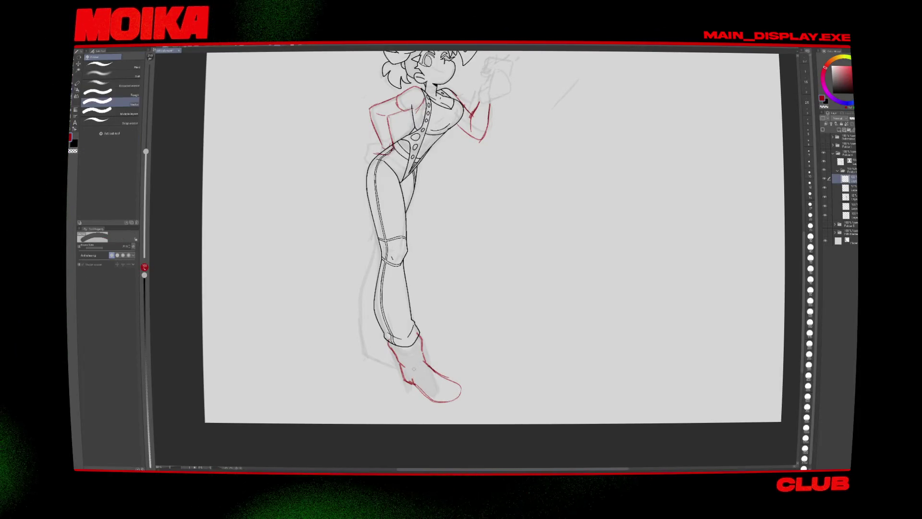
key(p)
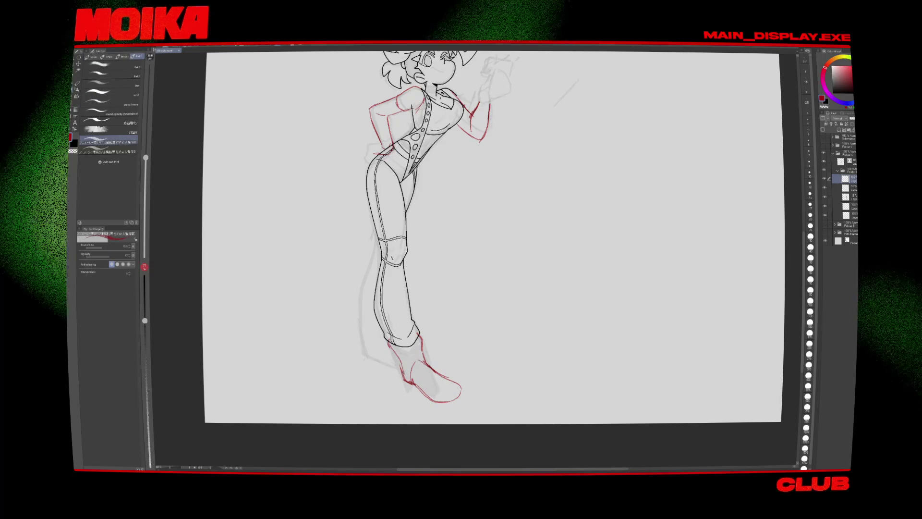
drag(403, 376, 422, 402)
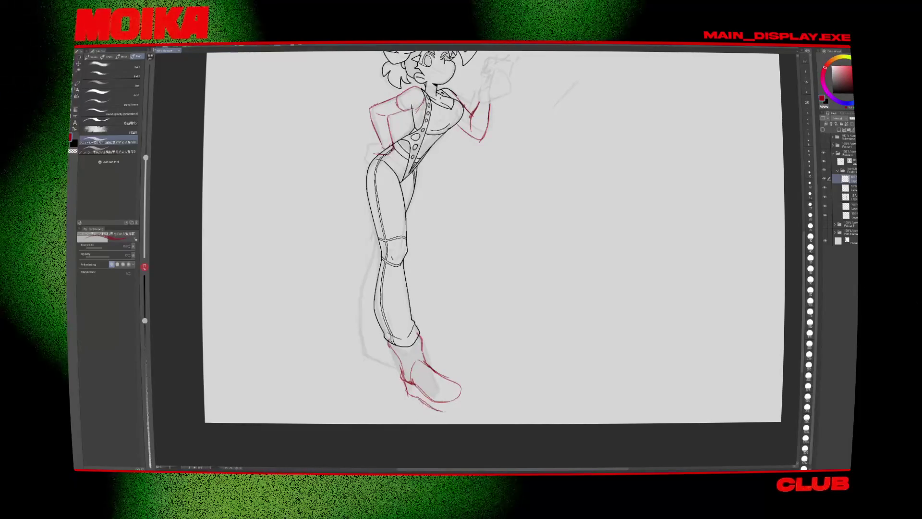
key(ctrl+z)
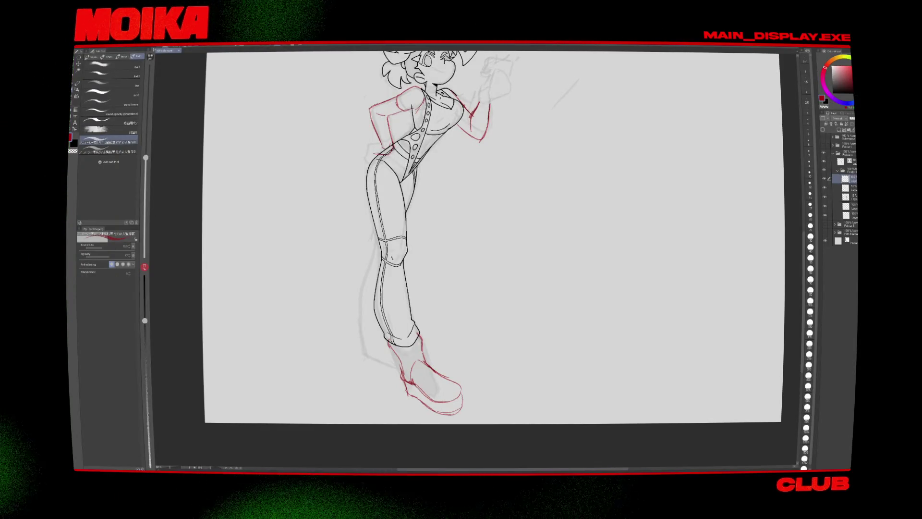
Step: Lasso the boot sketch and start scaling it to fit the leg
scroll(484, 369, down, 2)
scroll(484, 369, down, 2)
key(m)
mouse_move(408, 317)
mouse_down()
mouse_move(470, 408)
mouse_move(423, 410)
mouse_up()
key(ctrl+t)
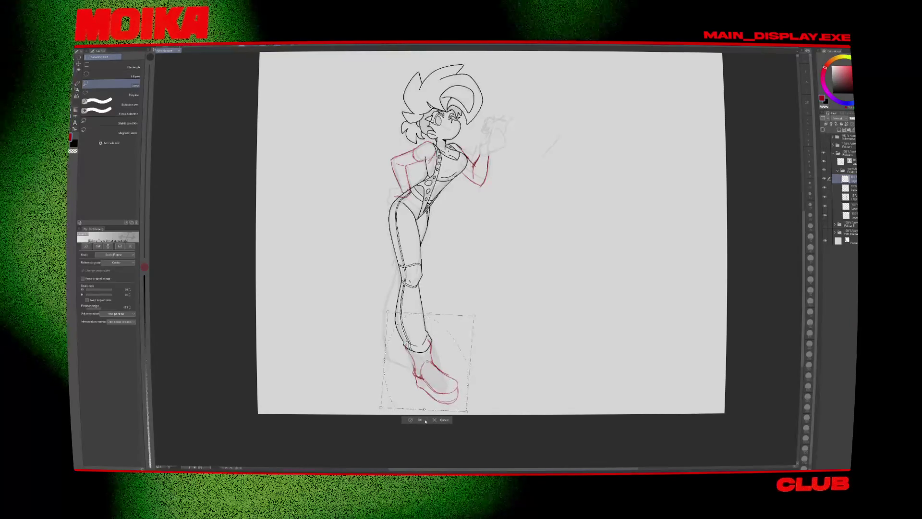
Step: Apply the boot rescale and clean up the red boot cuff with pen and eraser
key(Return)
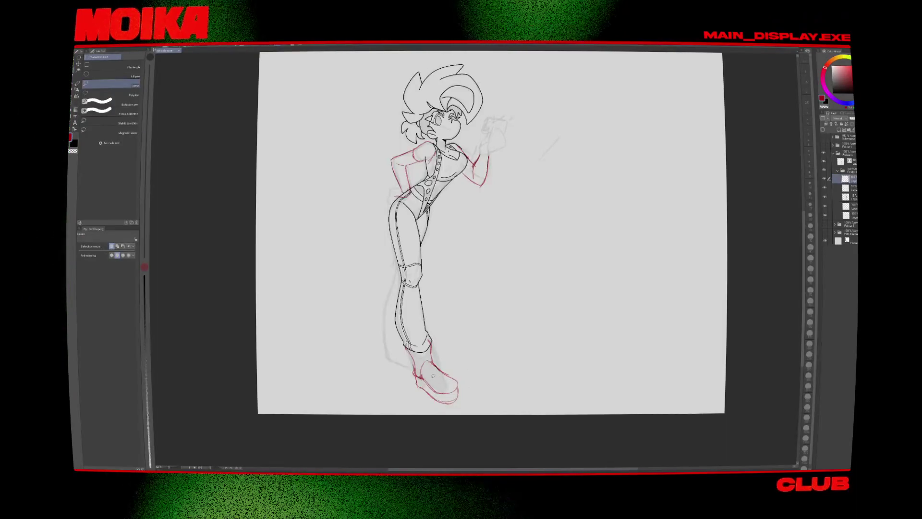
key(p)
key(e)
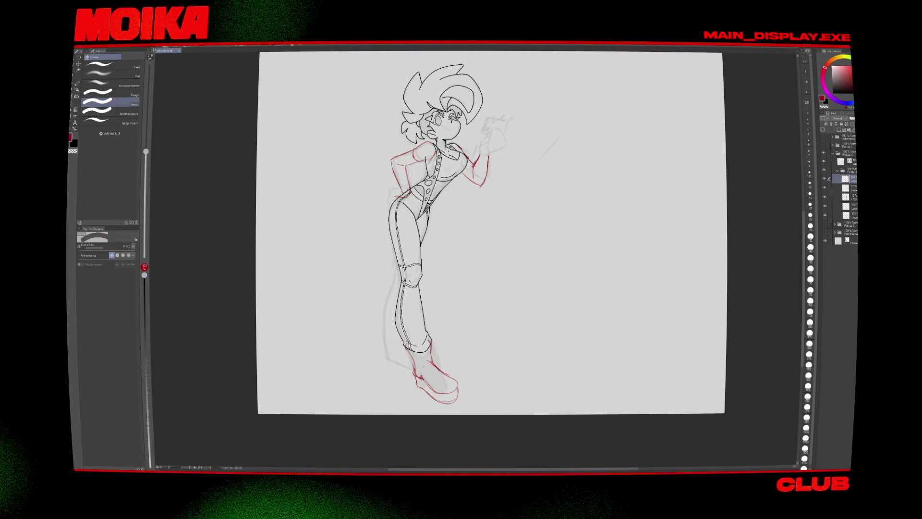
key(p)
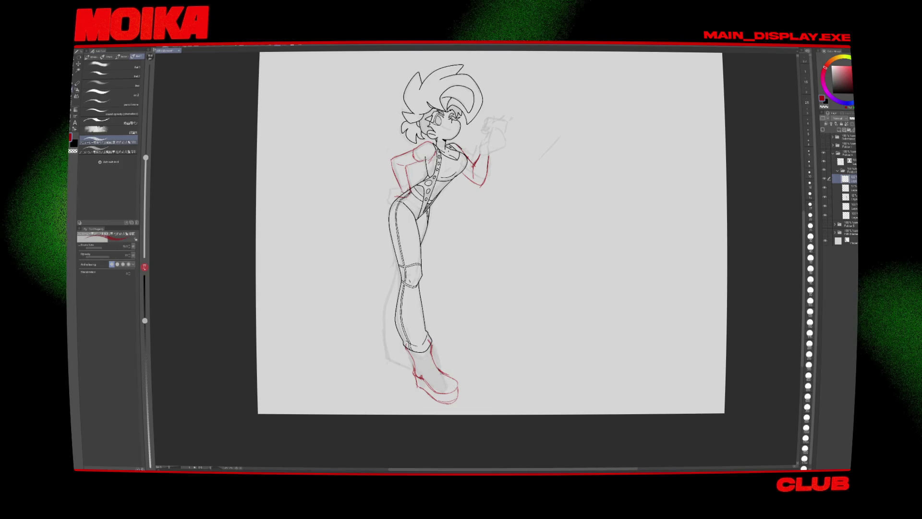
key(e)
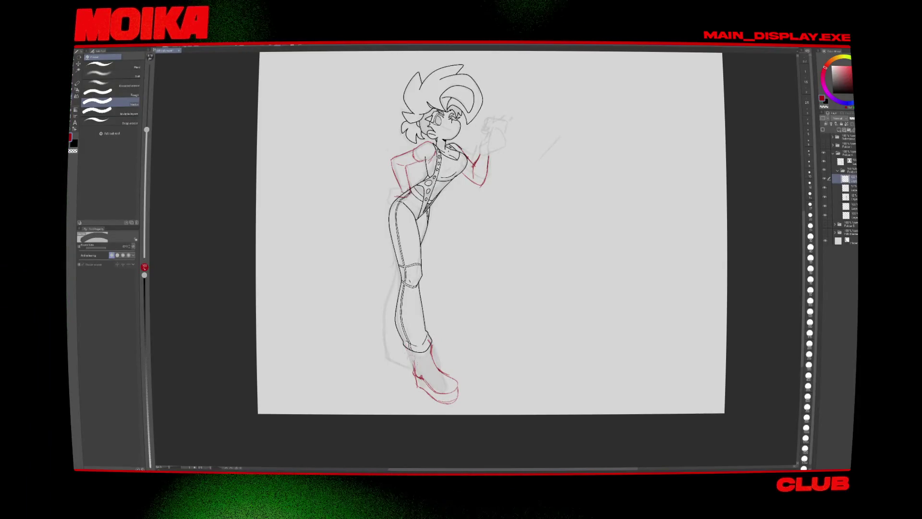
key(p)
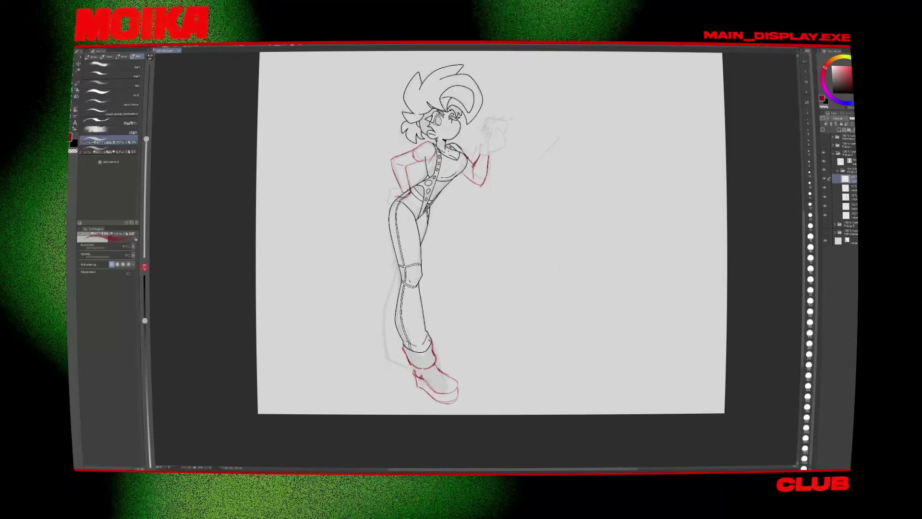
key(e)
key(p)
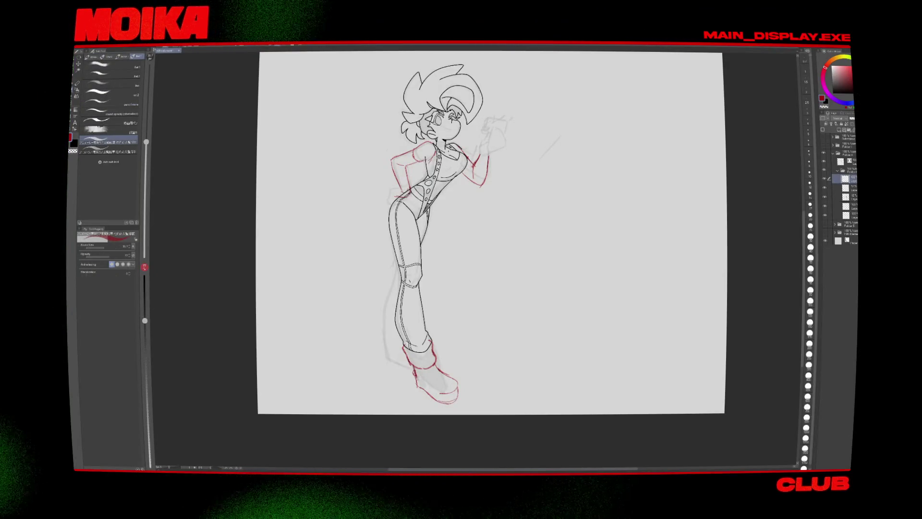
scroll(415, 380, up, 2)
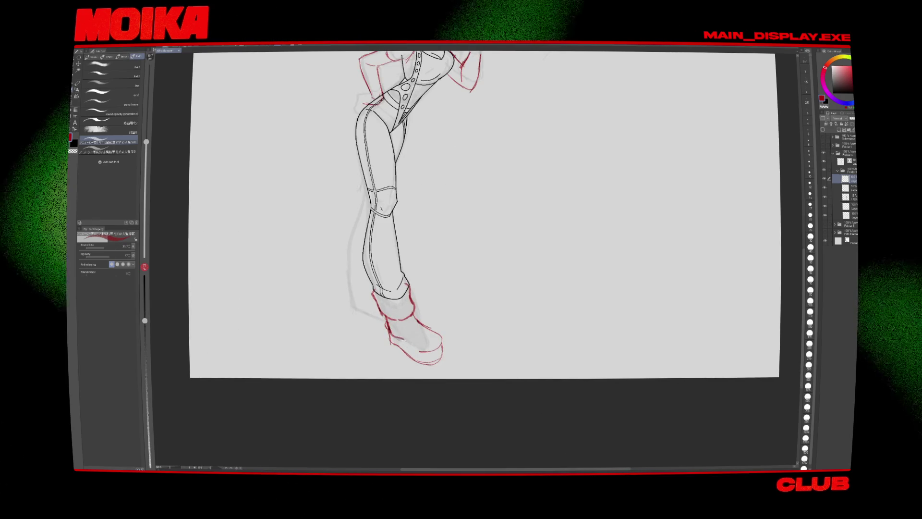
Step: Draw the boot's sole lines in red and lasso the grey foot ellipse to move it right
drag(406, 346, 439, 357)
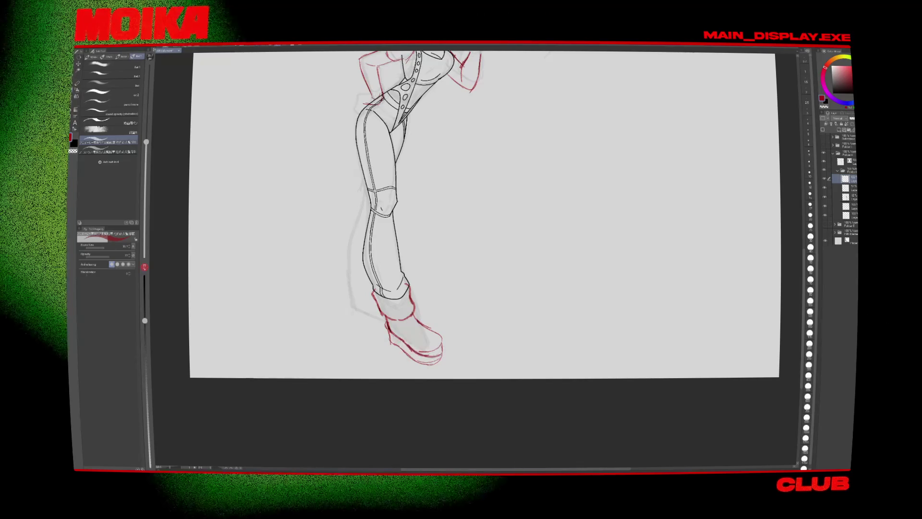
key(h)
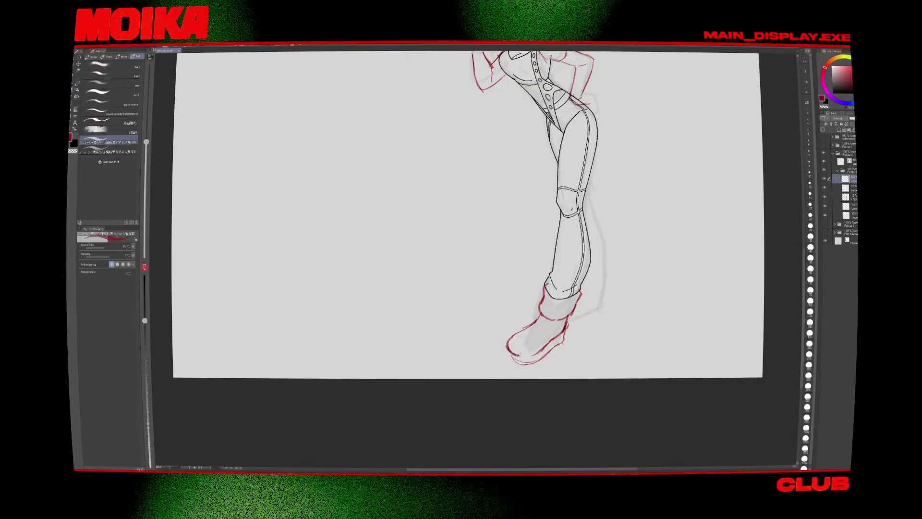
drag(510, 354, 563, 338)
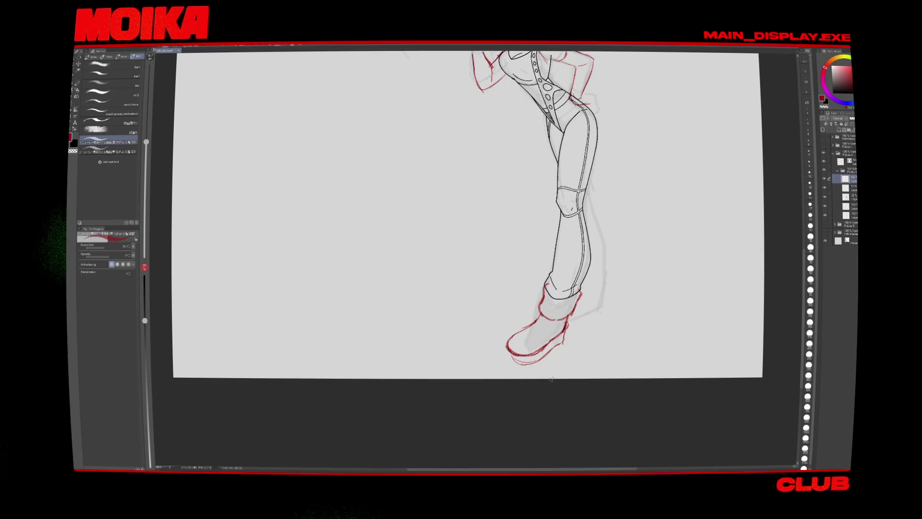
scroll(595, 313, down, 1)
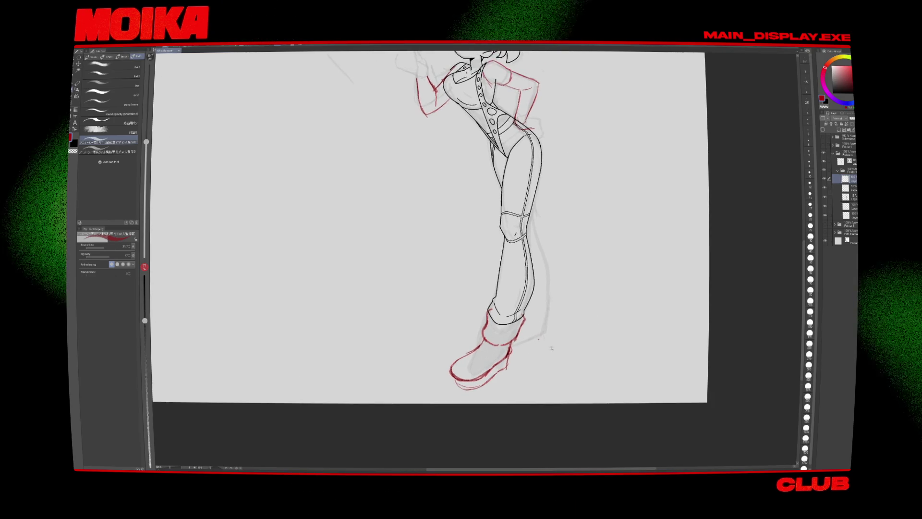
scroll(546, 330, down, 2)
scroll(545, 331, up, 1)
scroll(545, 330, up, 1)
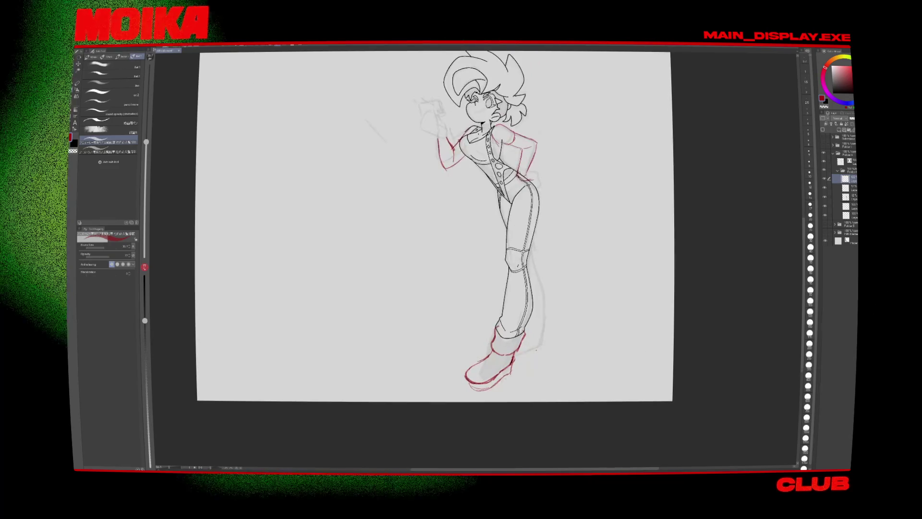
key(h)
key(m)
drag(460, 388, 503, 393)
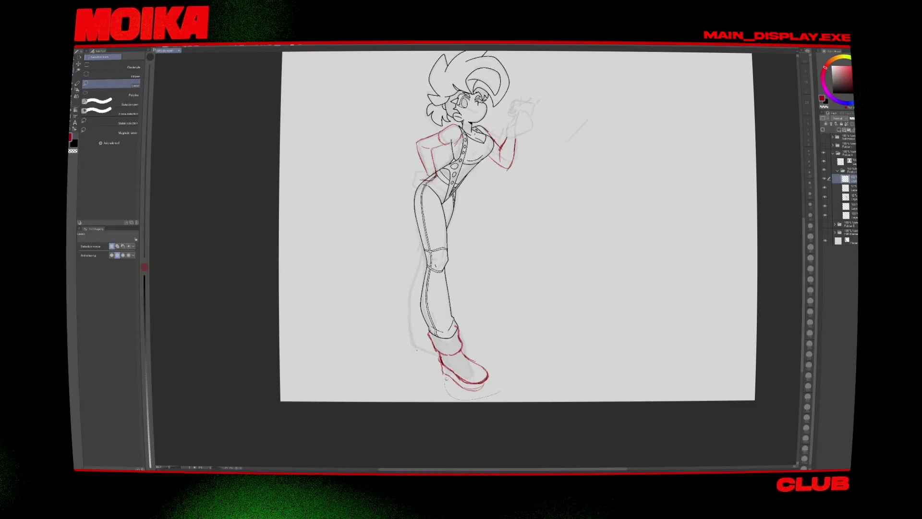
Step: Apply the pending transform to the selected area under the foot
key(ctrl+t)
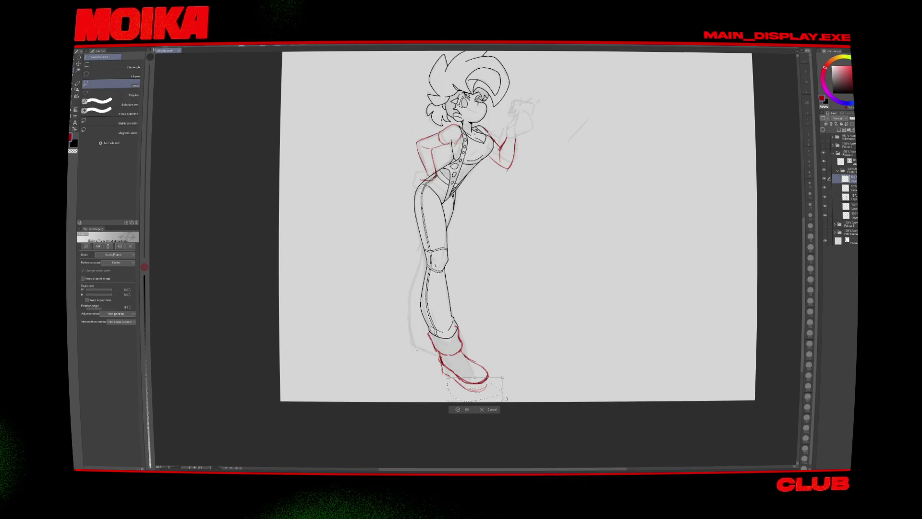
click(468, 412)
key(p)
key(h)
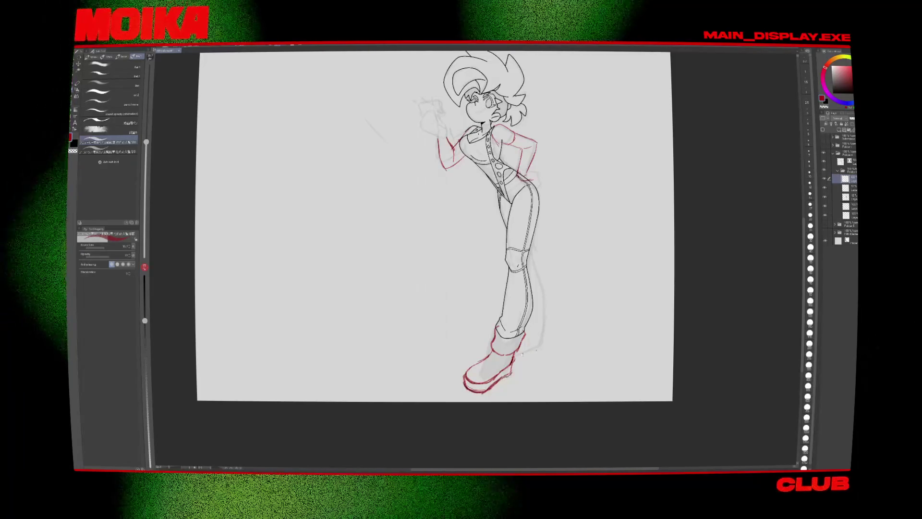
drag(425, 226, 406, 246)
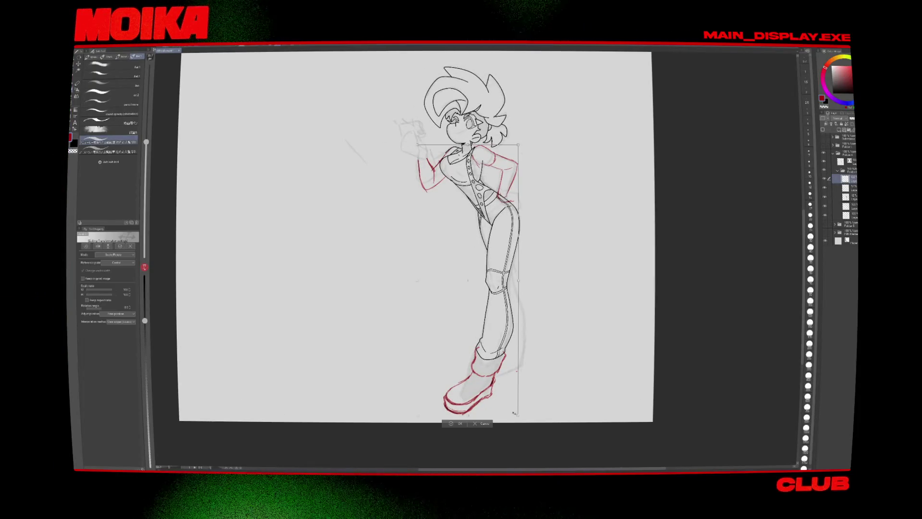
Step: Lasso the red boot and apply a transform to reposition it
key(m)
drag(514, 409, 526, 412)
key(ctrl+t)
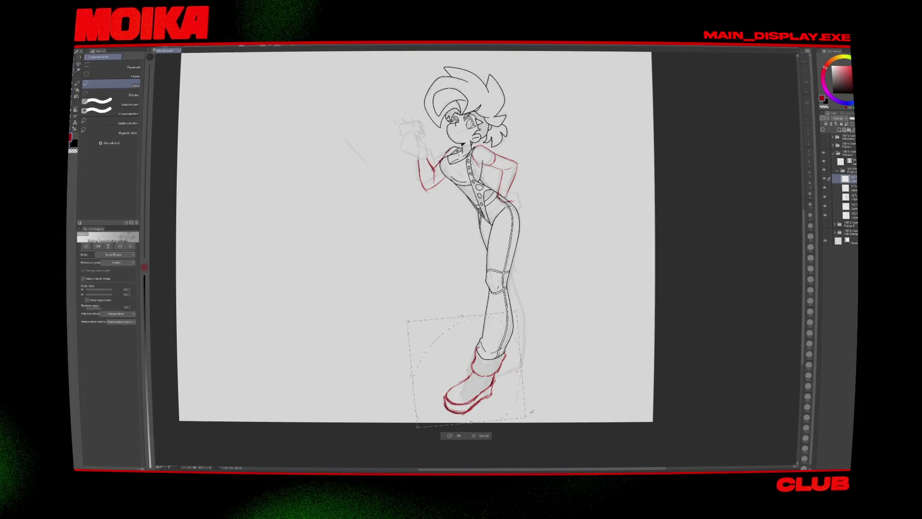
click(458, 438)
key(p)
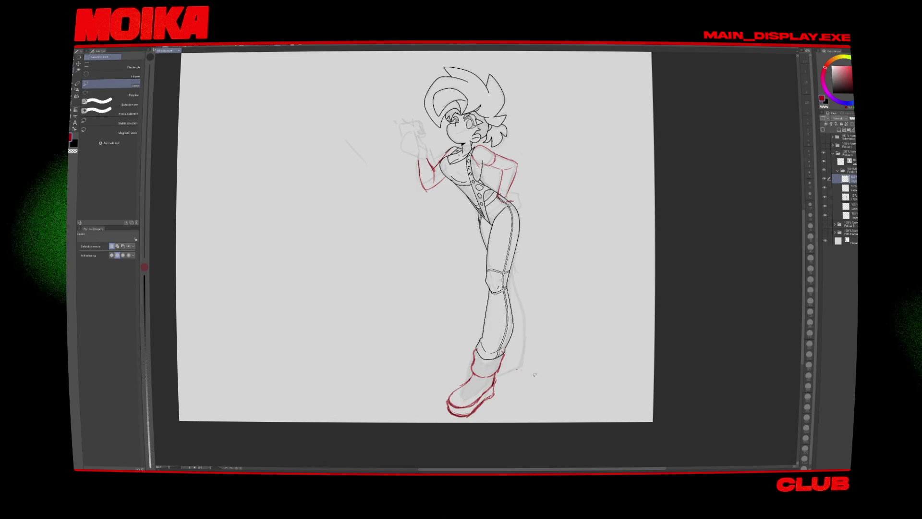
Step: Sketch a red construction line down the back of the calf beside the knee
key(h)
drag(441, 270, 424, 312)
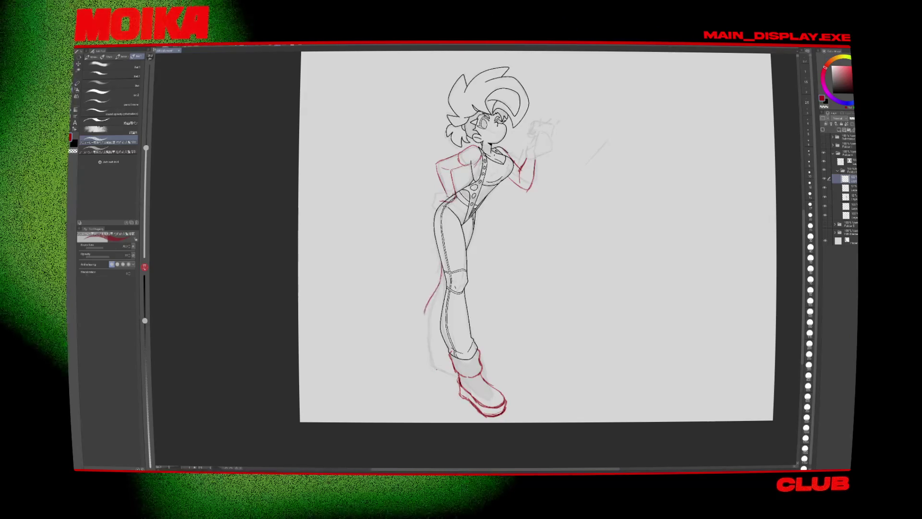
key(h)
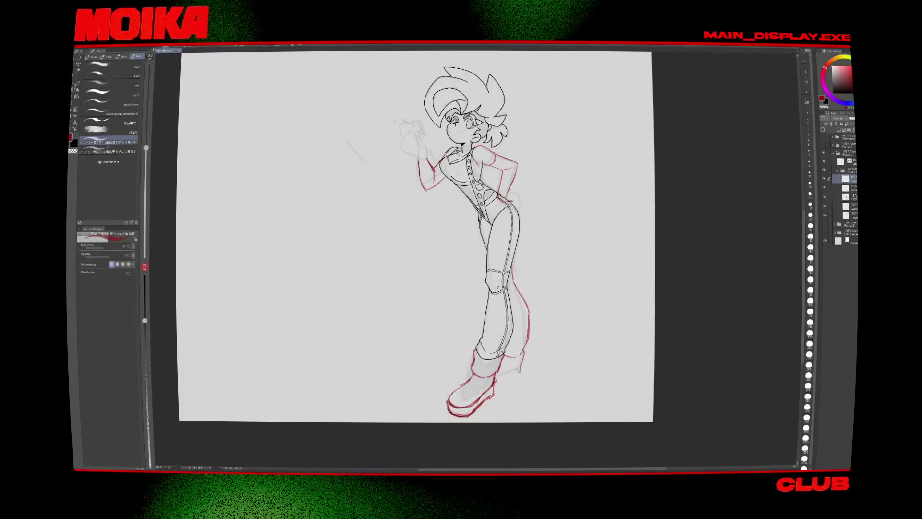
key(h)
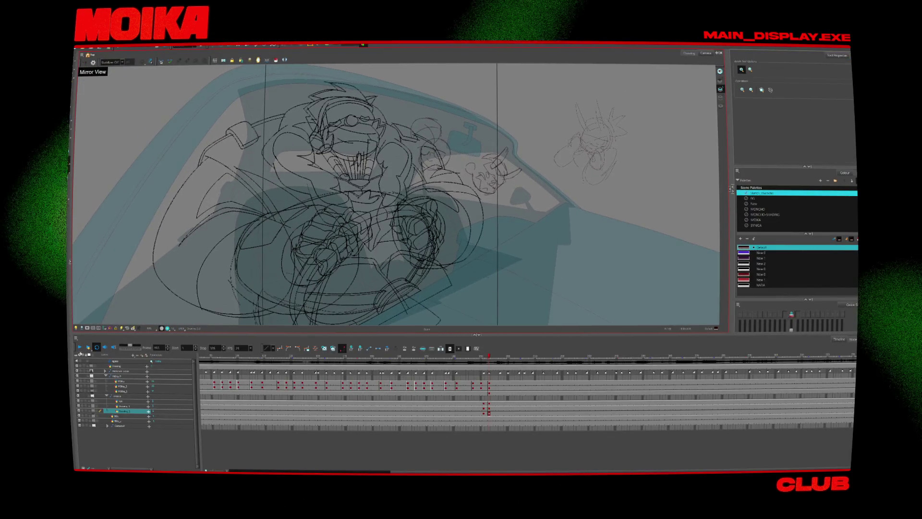
Step: Play back the animation and stop it on an earlier frame
key(Return)
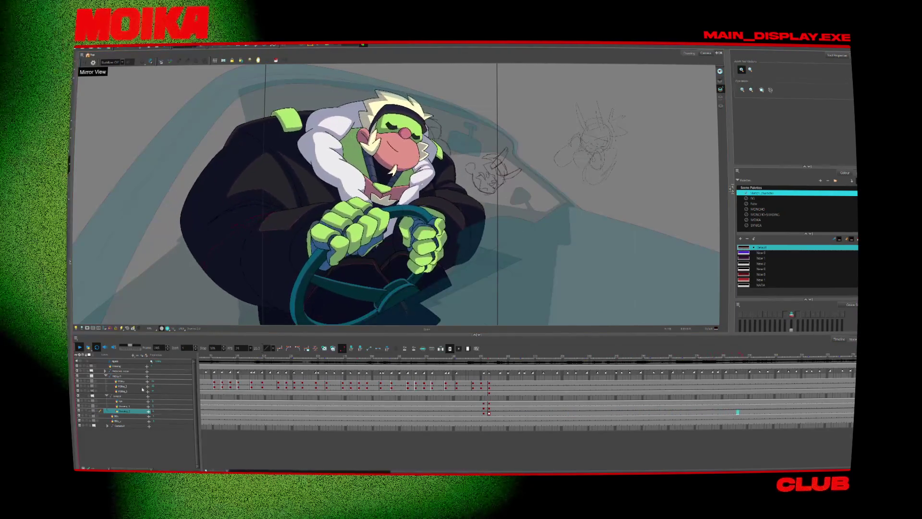
click(494, 412)
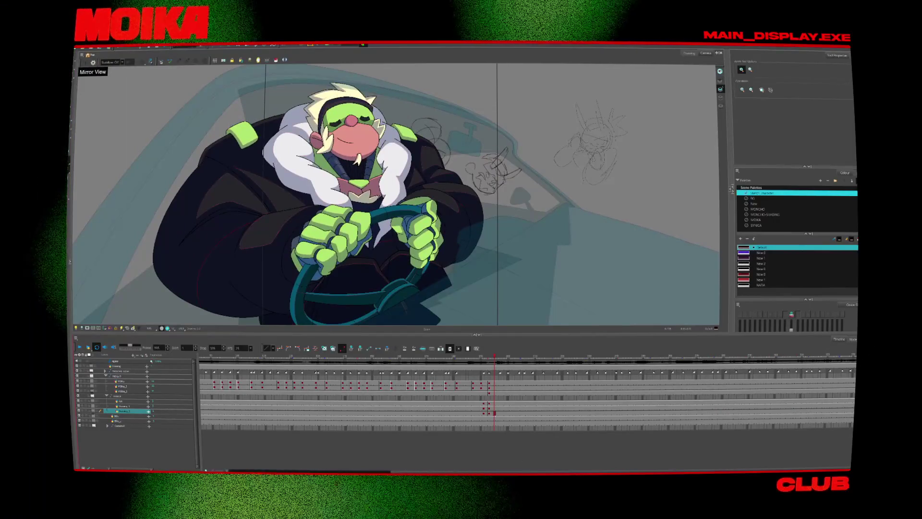
mouse_move(523, 476)
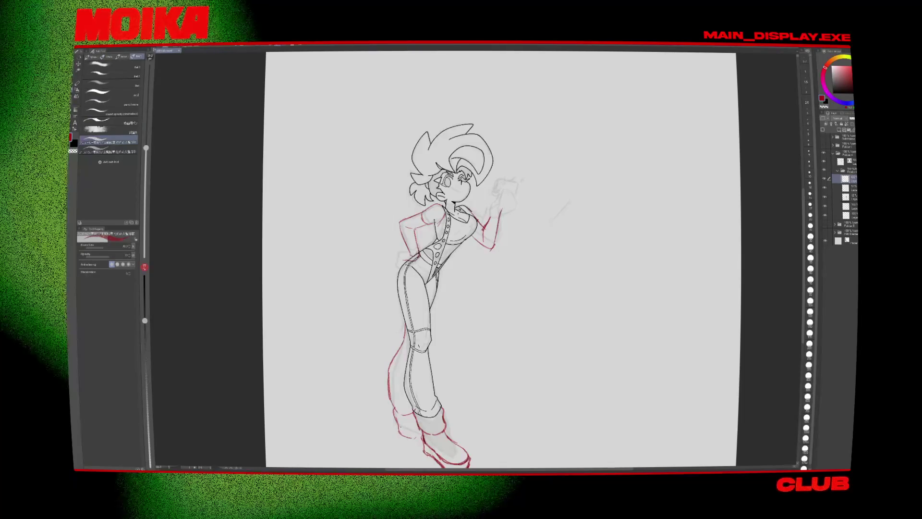
Step: Zoom in and mirror the canvas back and forth to check the girl's pose
key(ctrl+plus)
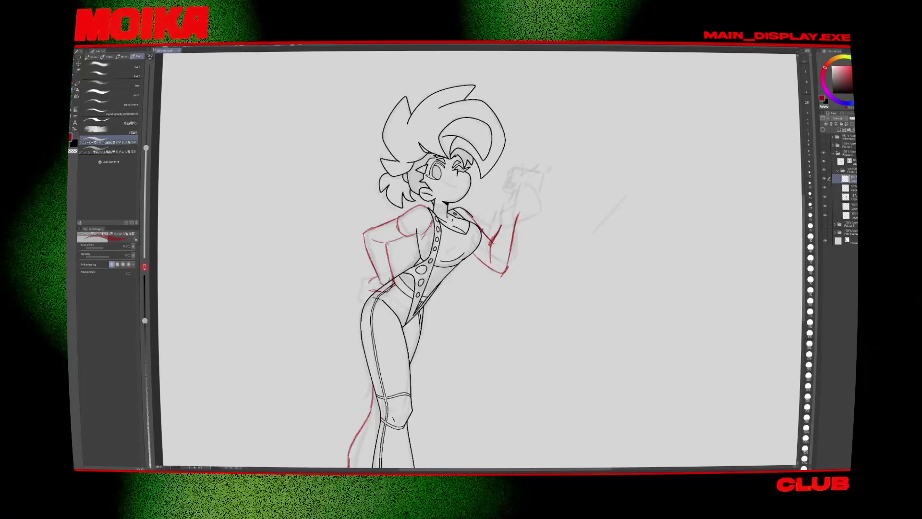
key(h)
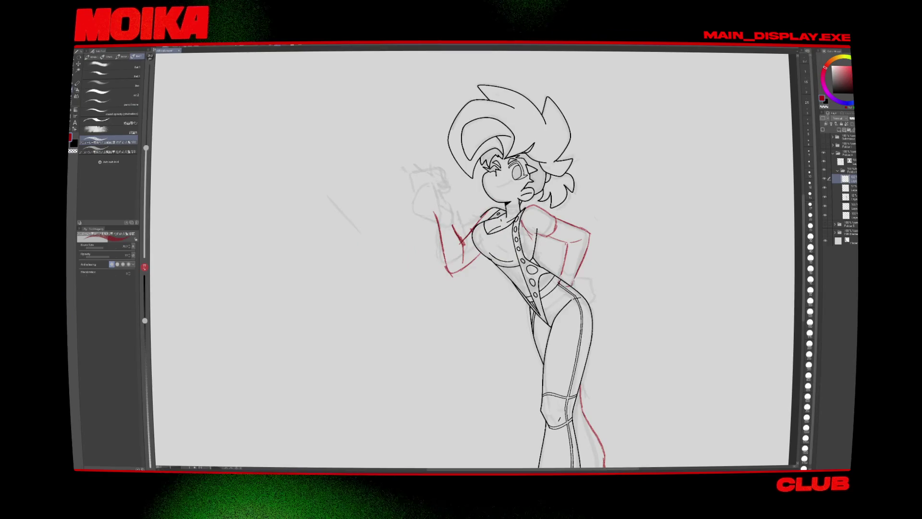
key(h)
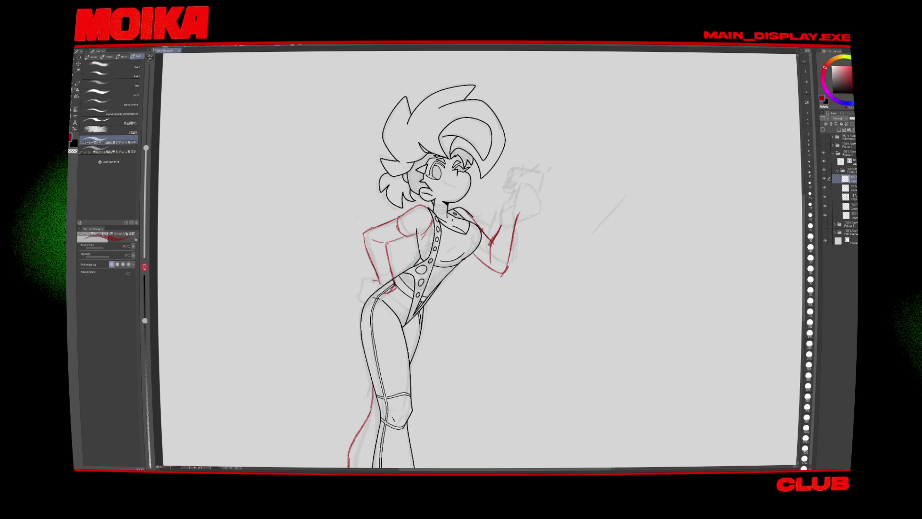
key(h)
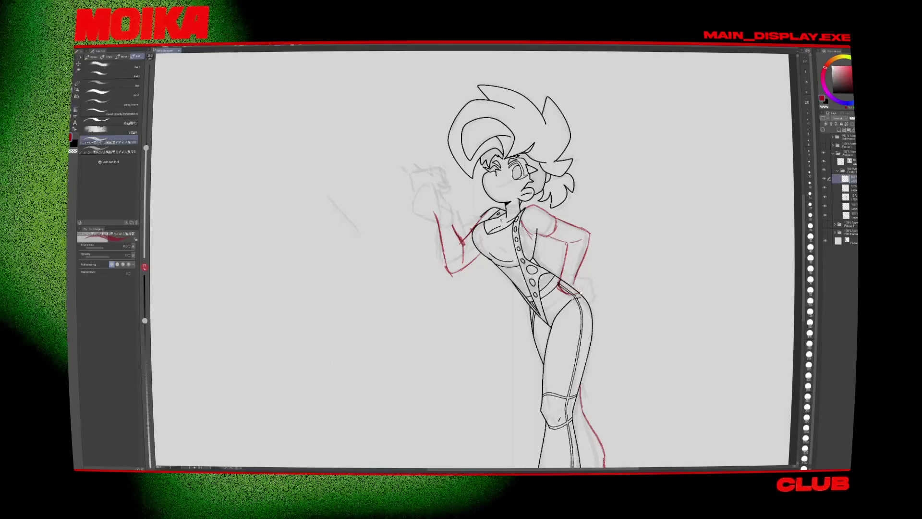
key(h)
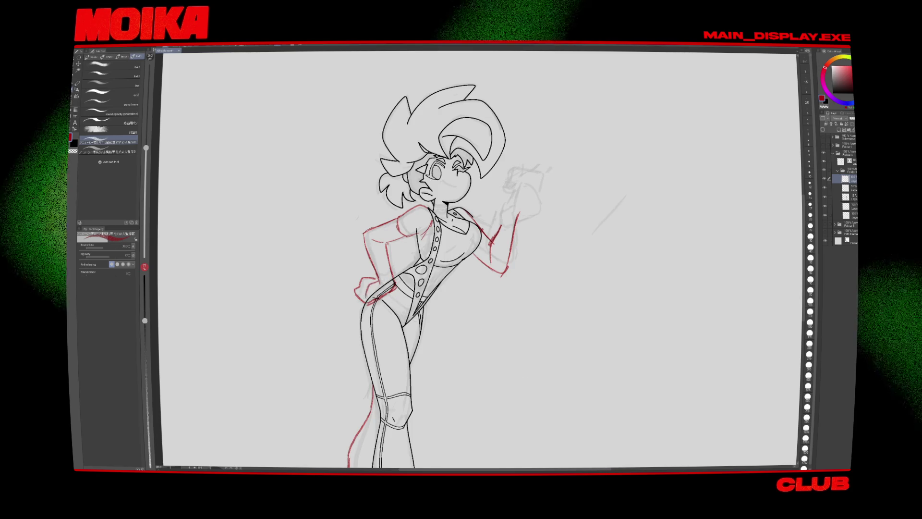
key(h)
Step: Toggle timeline editing and light table mode, then lasso the hand on her hip
key(o)
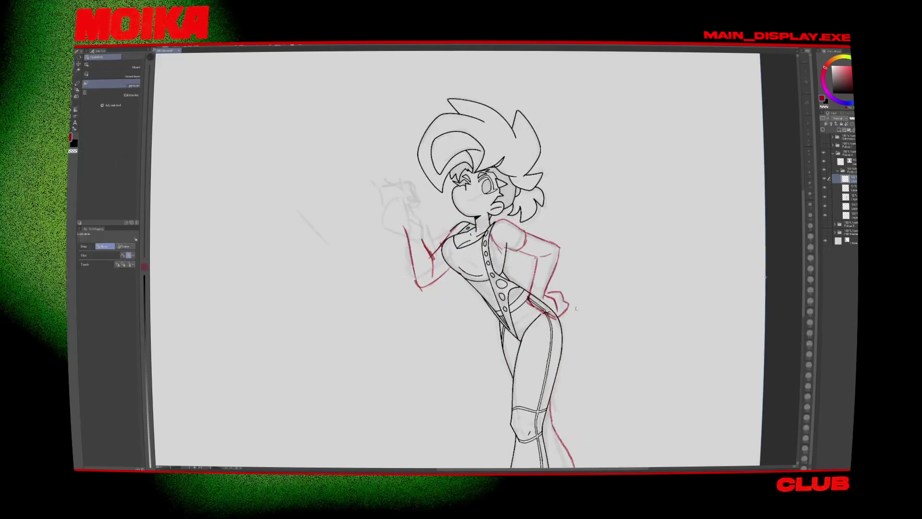
drag(576, 308, 566, 317)
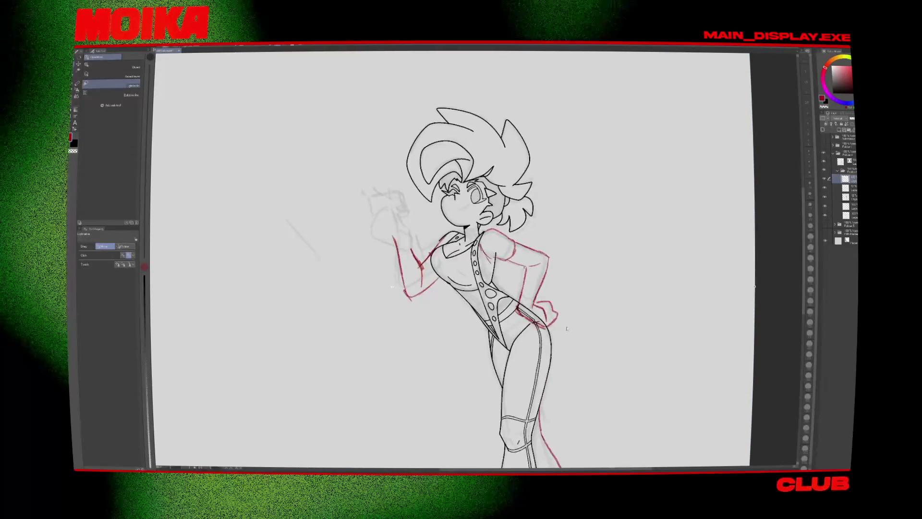
click(111, 94)
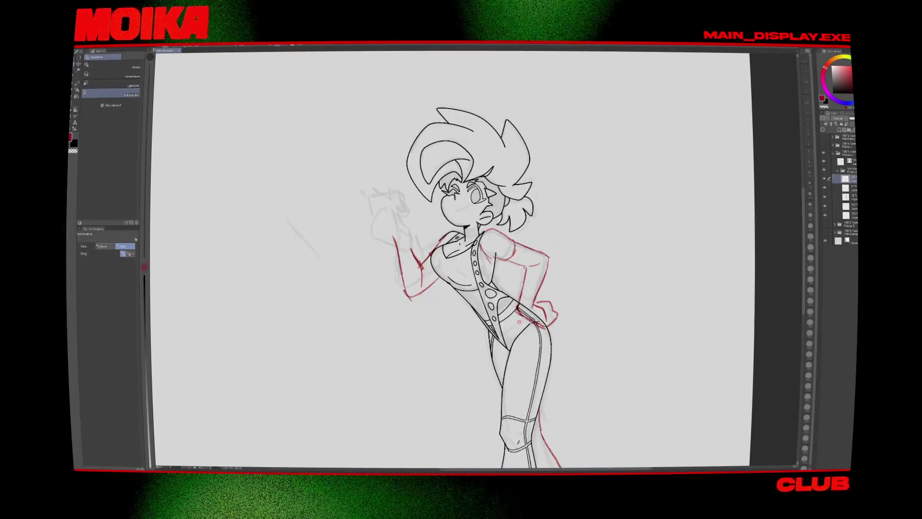
click(111, 84)
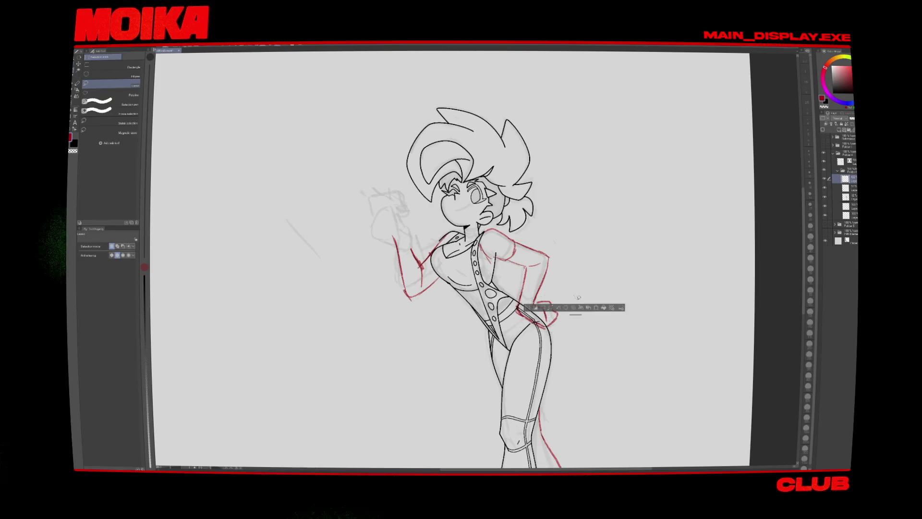
drag(551, 316, 571, 307)
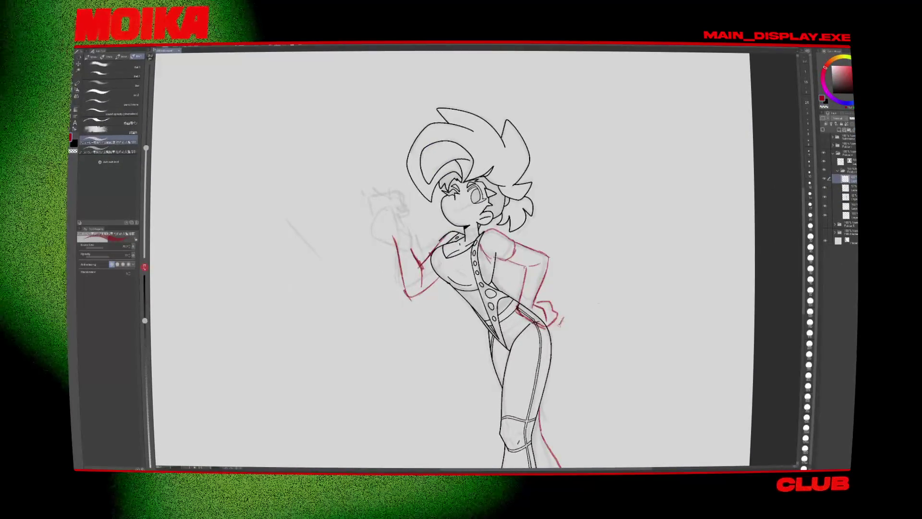
mouse_move(561, 321)
mouse_down()
mouse_move(552, 332)
mouse_move(539, 286)
mouse_move(554, 318)
mouse_up()
Step: Switch between the object tool and the pen, then show the hidden system tray icons
key(o)
key(p)
key(o)
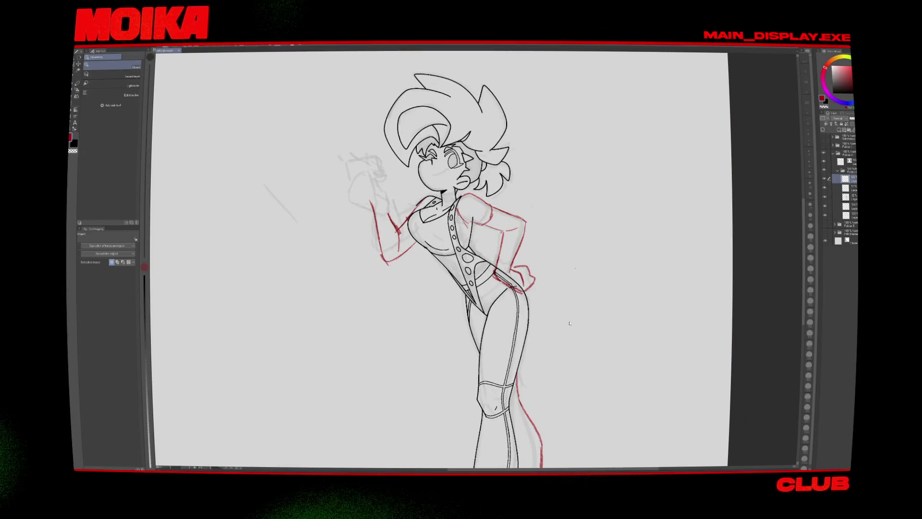
key(p)
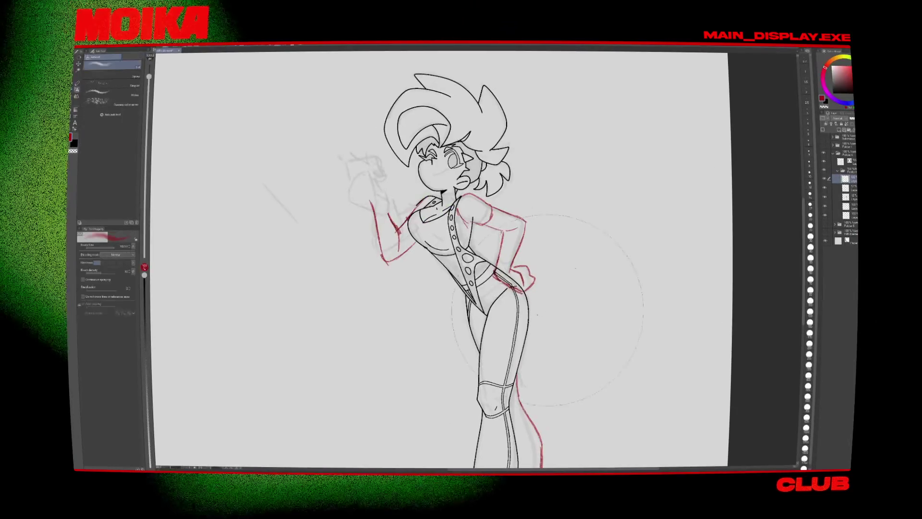
key(o)
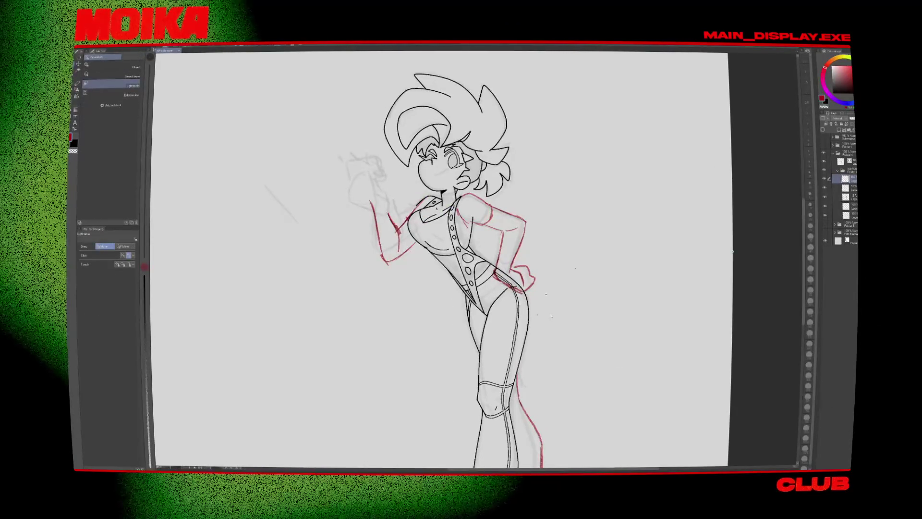
click(811, 468)
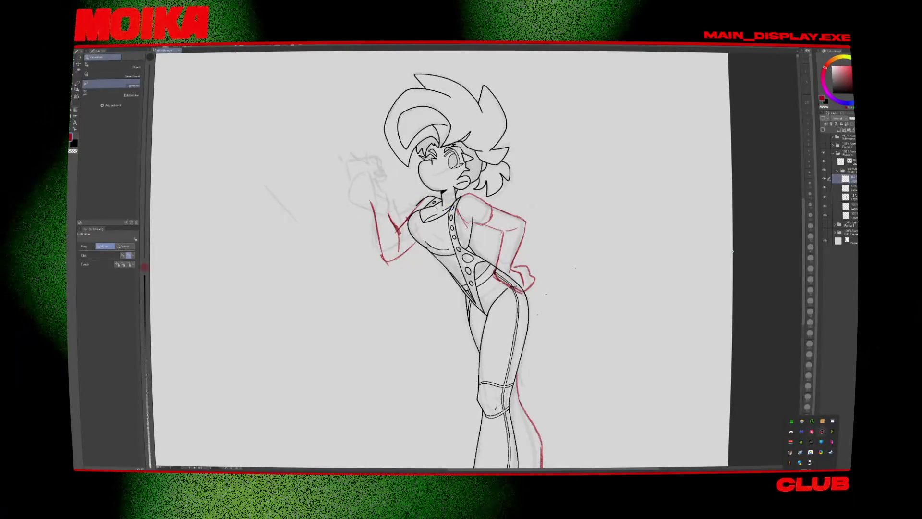
Step: Lasso the red hand on her hip and apply a scale/rotate transform to it
click(812, 421)
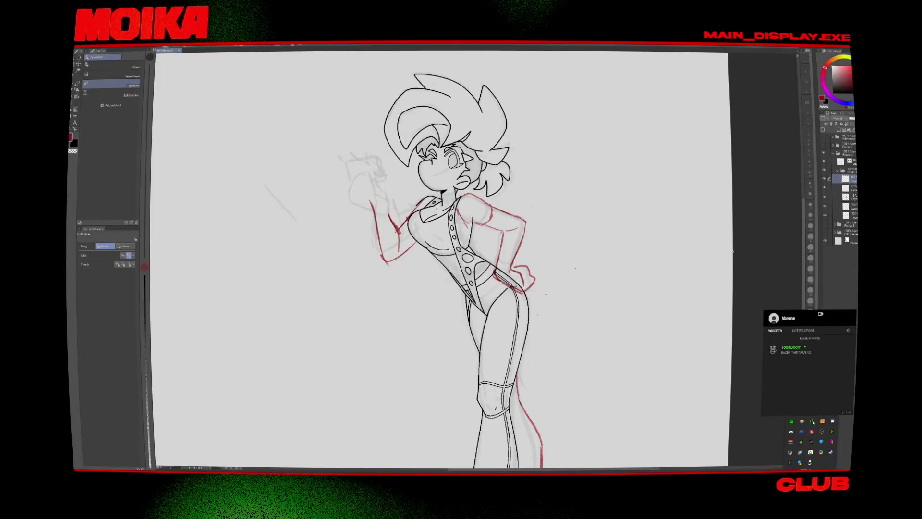
key(m)
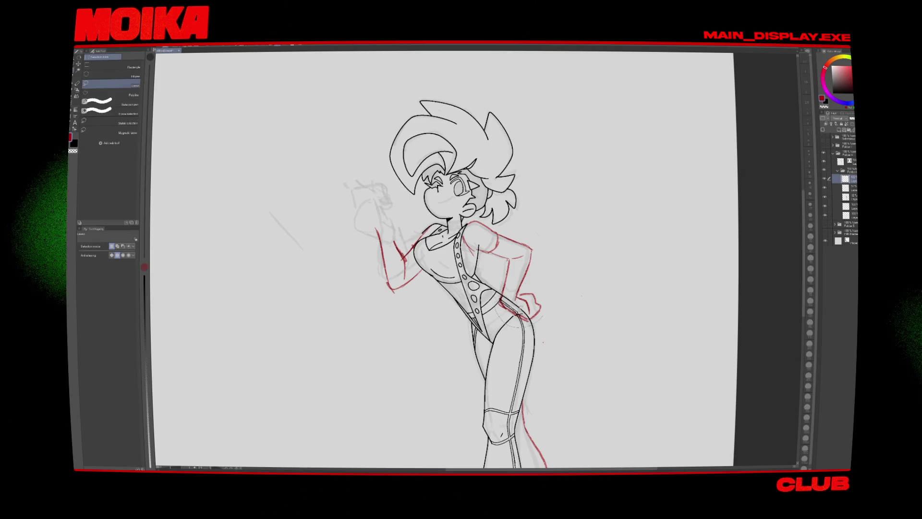
drag(500, 288, 497, 326)
key(ctrl+t)
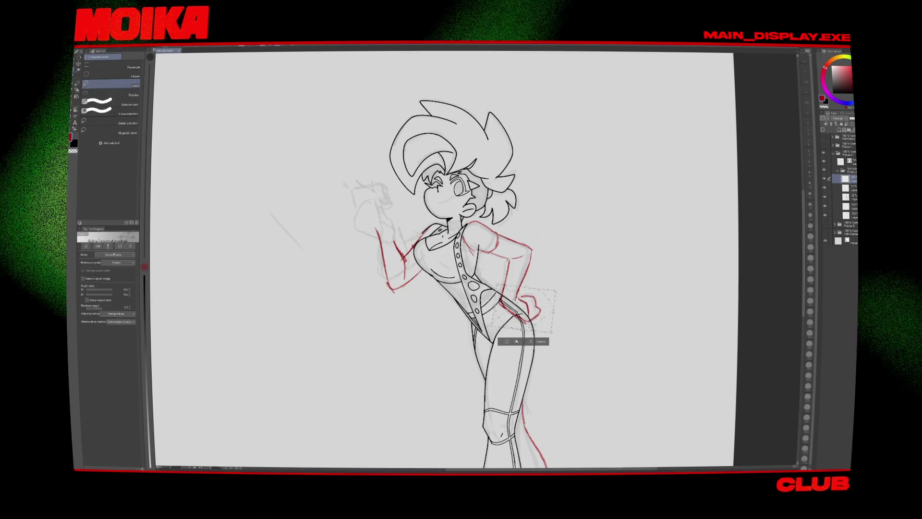
key(Return)
key(p)
key(h)
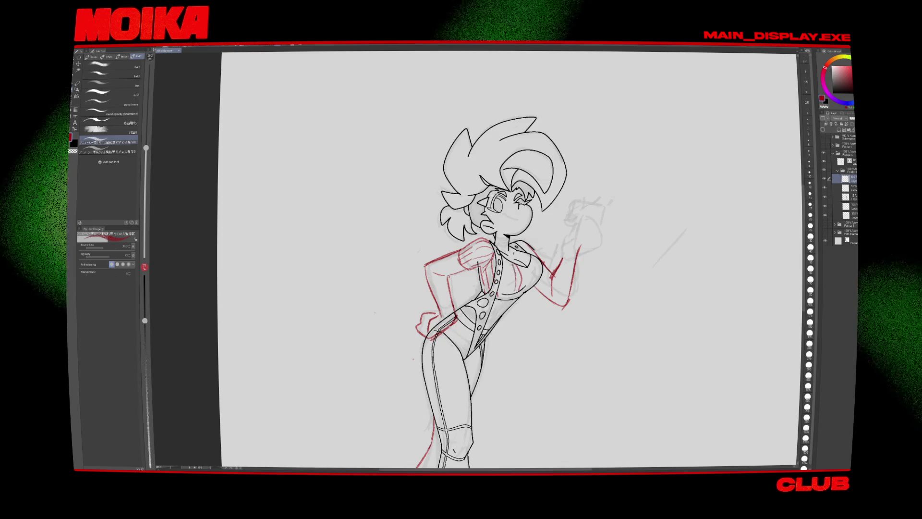
Step: Draw red vertical stripes on the leotard chest with a slightly smaller brush, mirroring the view to check
key(h)
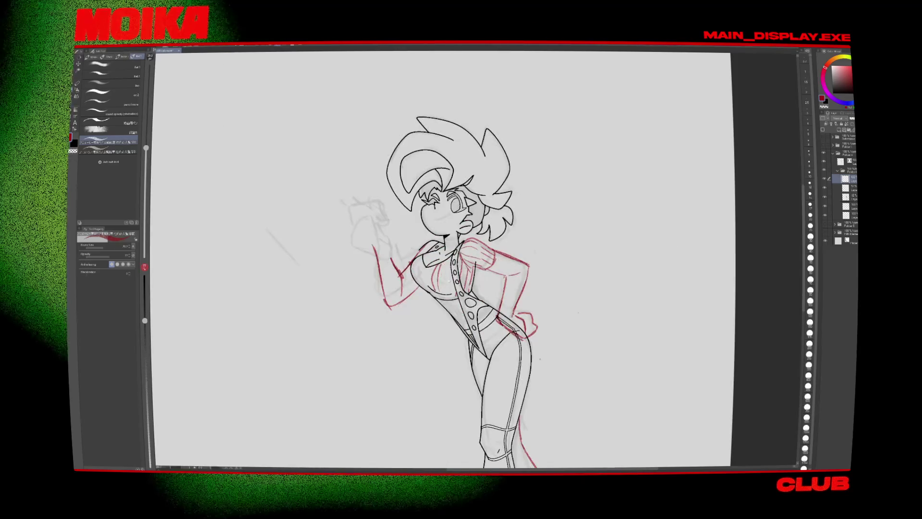
key(bracketleft)
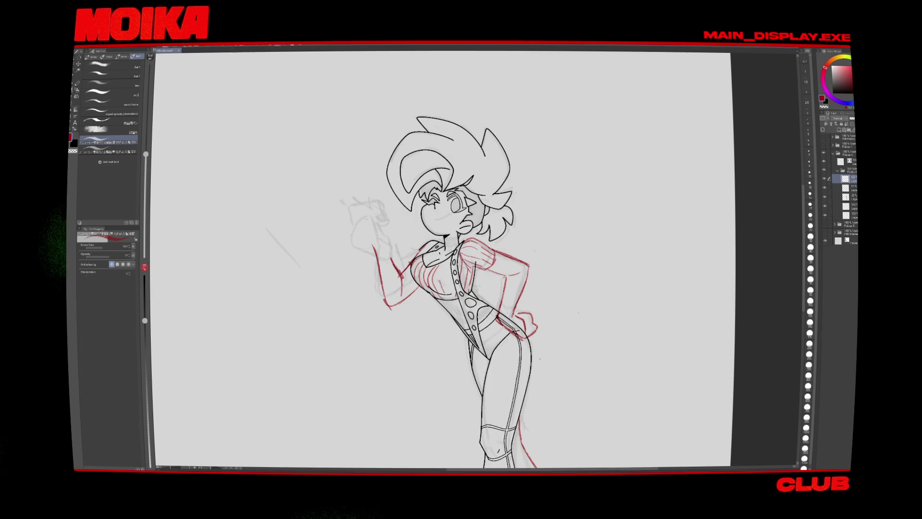
key(h)
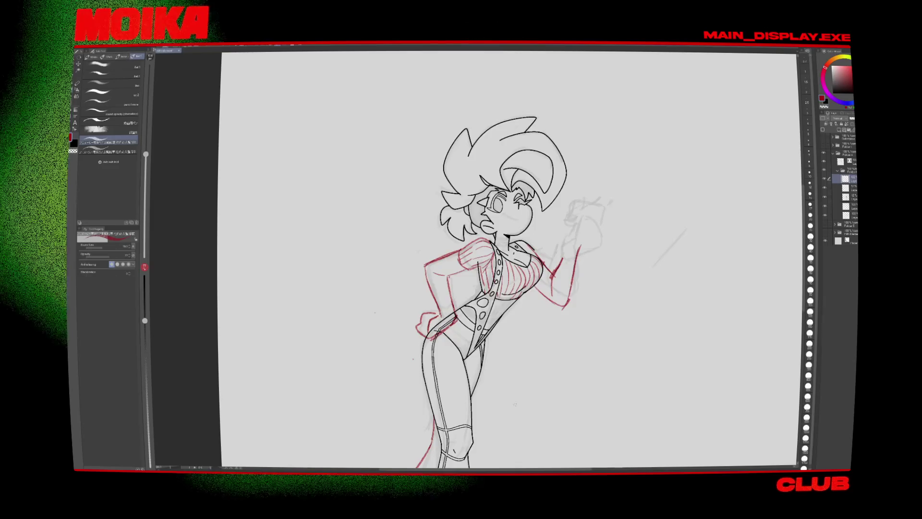
key(h)
scroll(538, 334, down, 2)
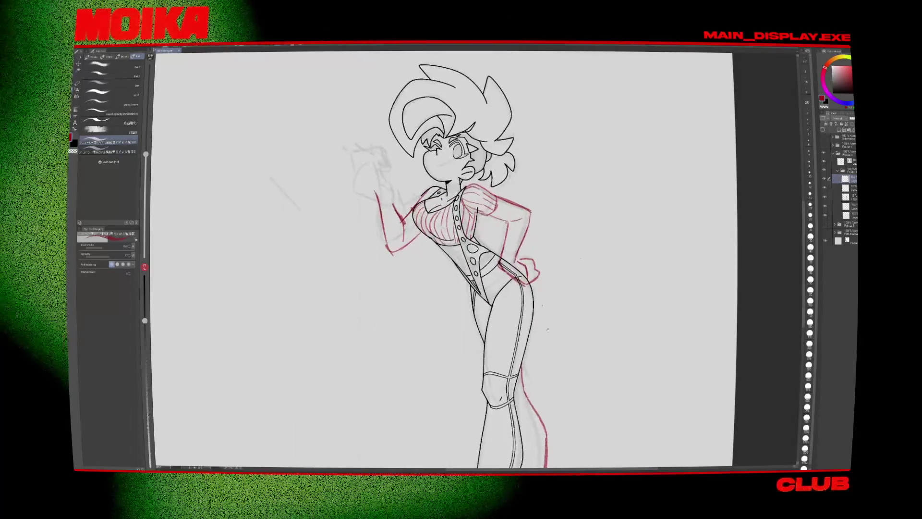
Step: Lasso the red back leg and transform it slightly right and narrower
scroll(538, 333, down, 3)
scroll(538, 334, down, 1)
scroll(513, 282, down, 3)
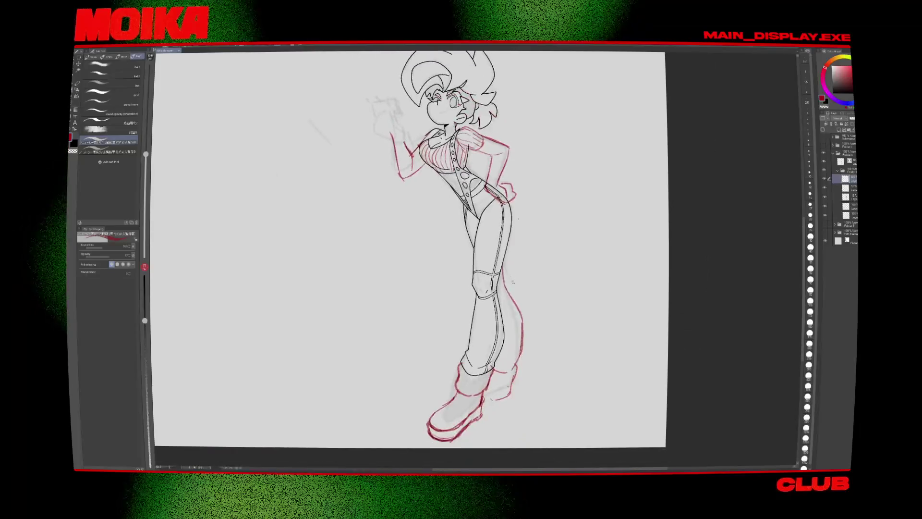
scroll(480, 249, up, 1)
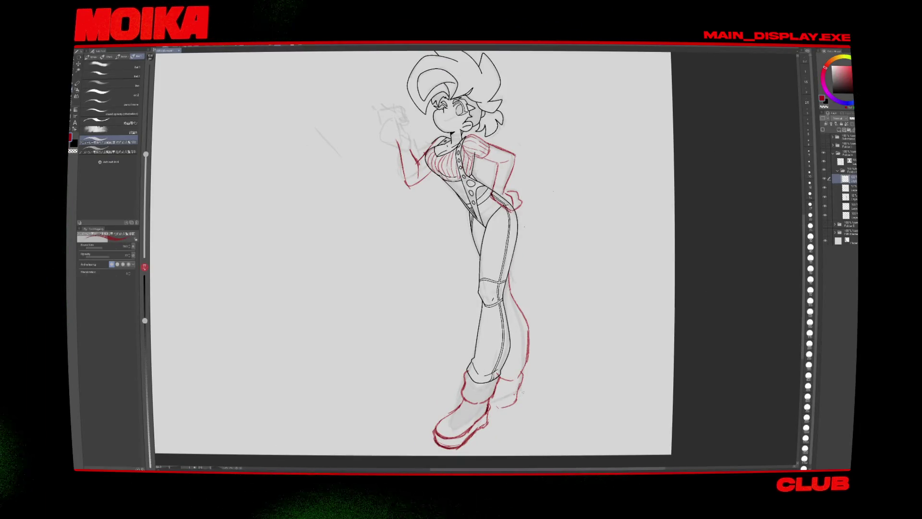
key(m)
key(ctrl+t)
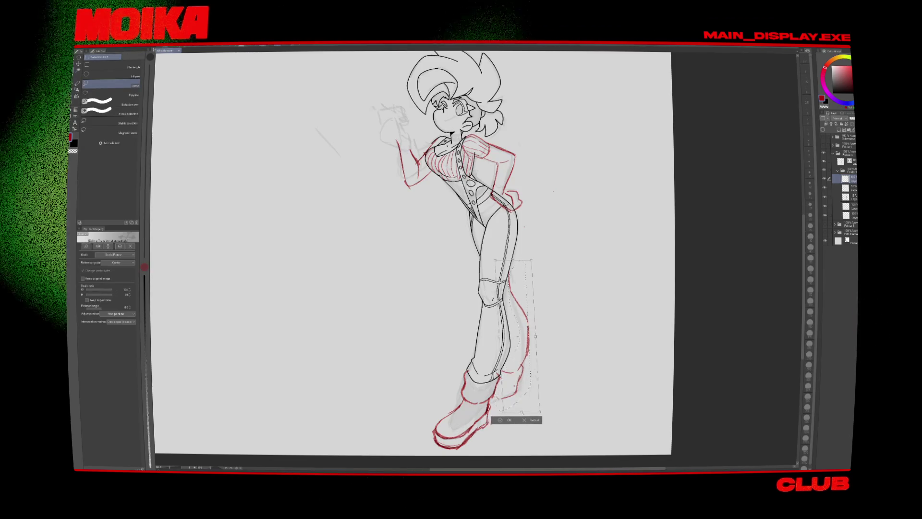
drag(513, 336, 520, 336)
key(Return)
Step: Undo a stray red stroke near the leg, mirroring the view to check proportions
key(h)
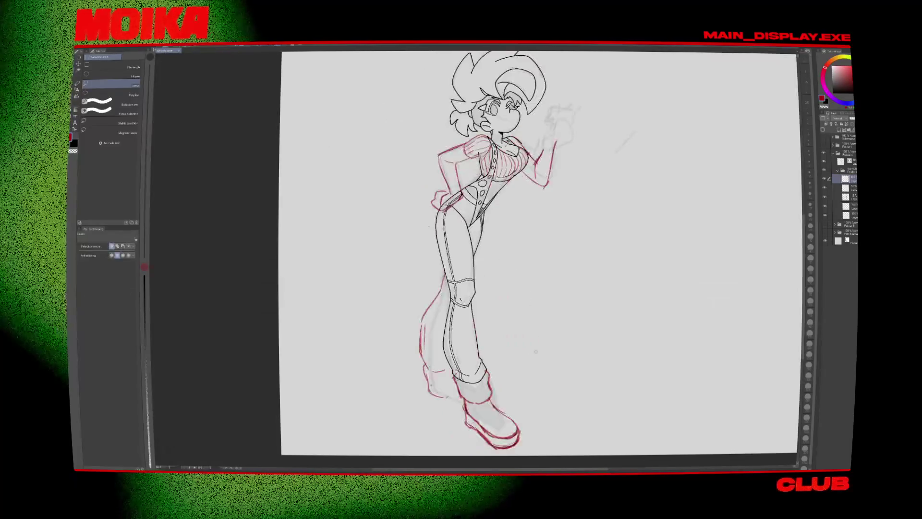
key(p)
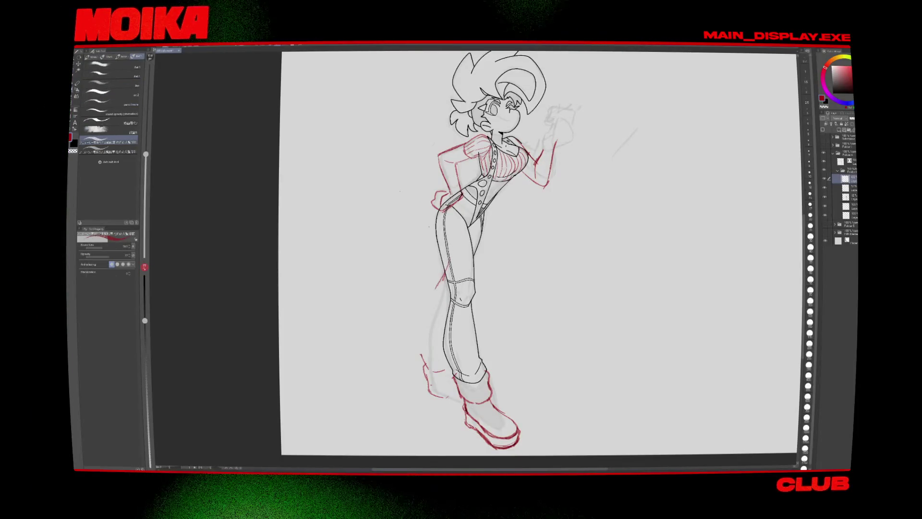
key(ctrl+z)
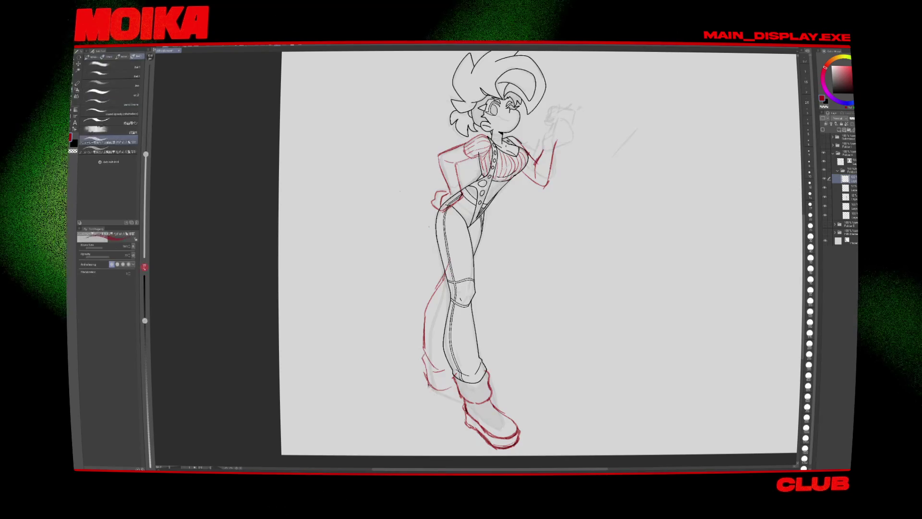
key(h)
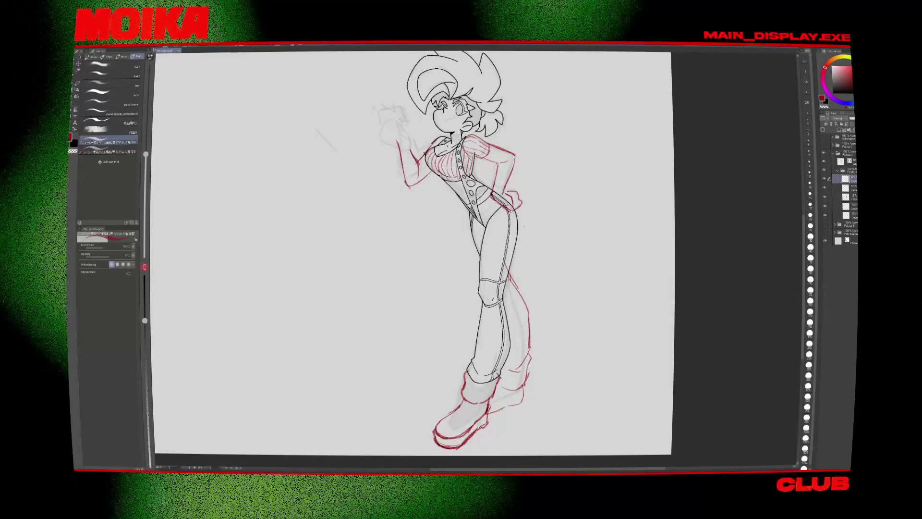
key(h)
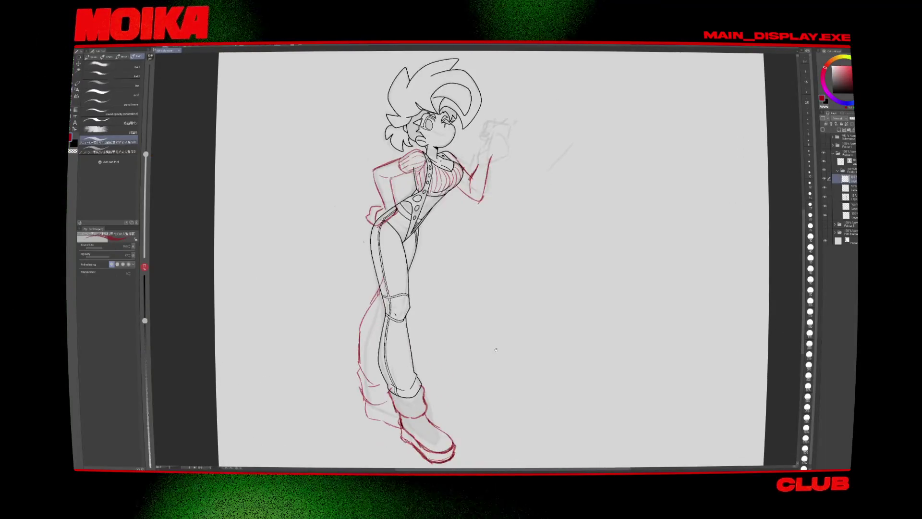
Step: Lasso the arm resting on the hip and nudge it slightly, then mirror to check the pose
key(m)
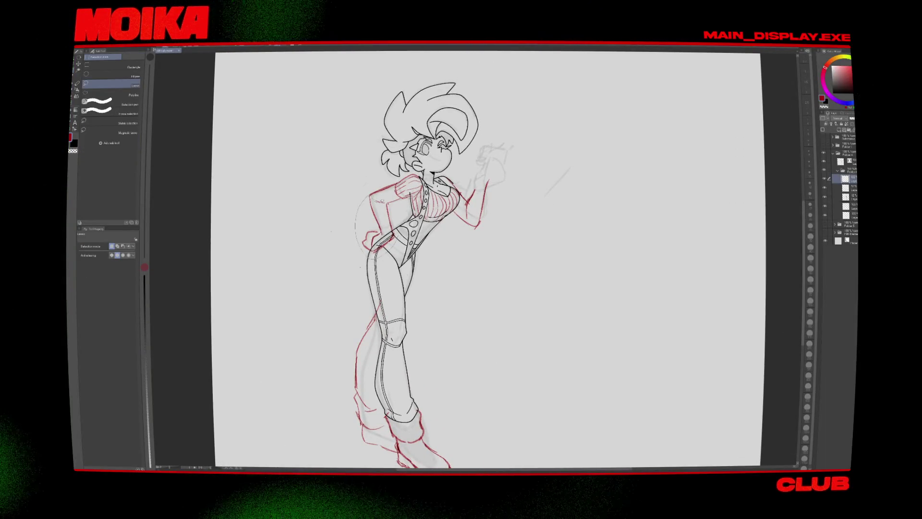
key(ctrl+t)
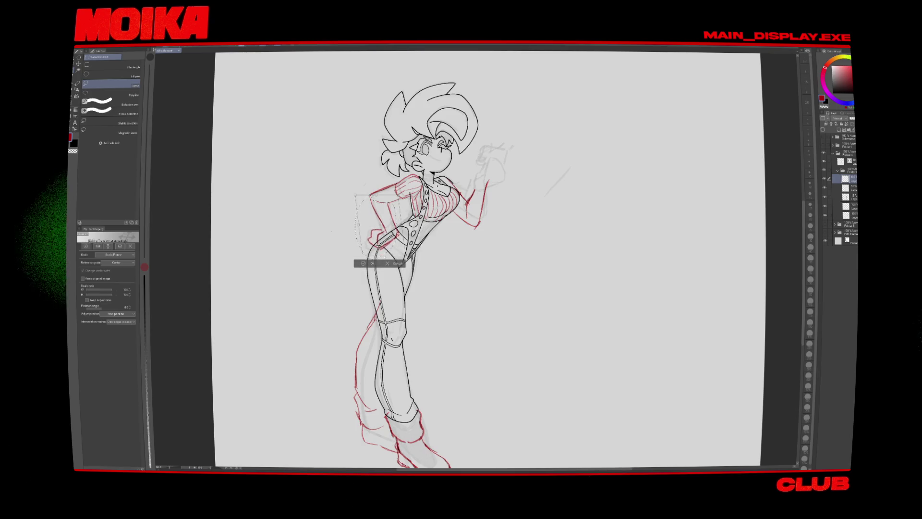
drag(383, 257, 384, 255)
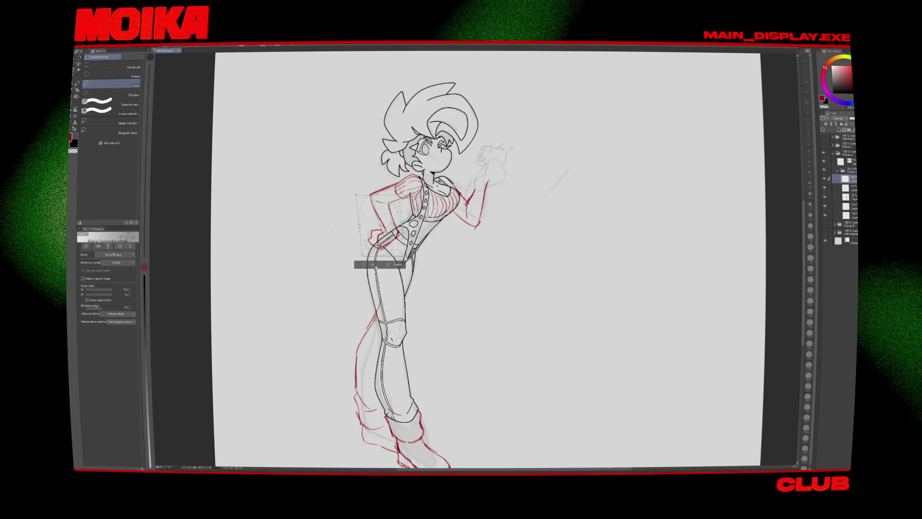
click(373, 264)
key(h)
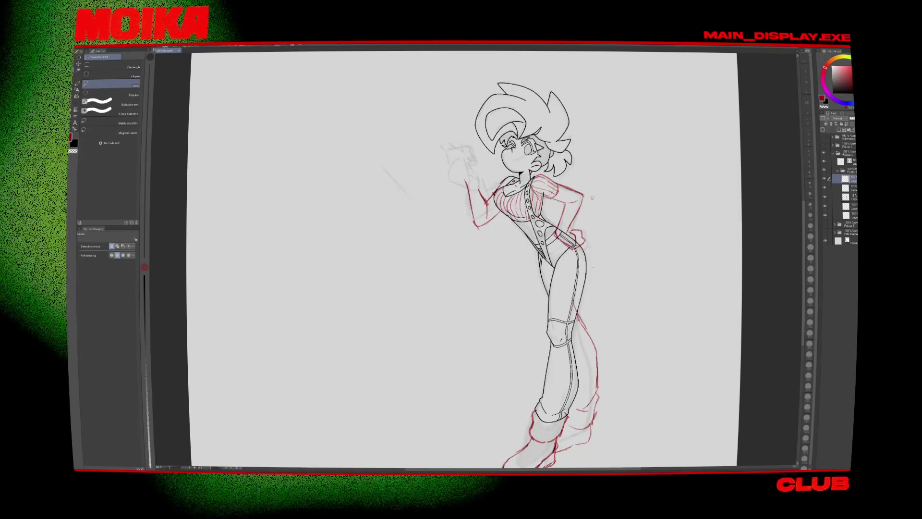
key(e)
key(h)
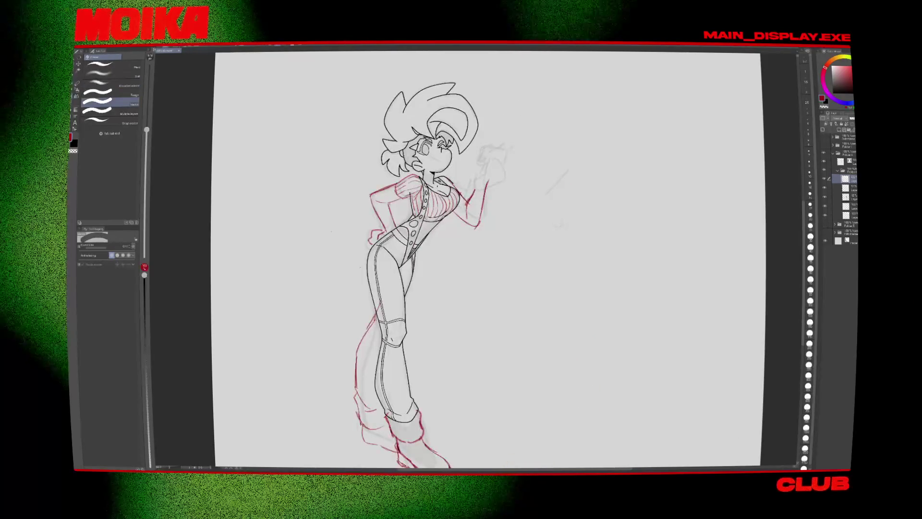
key(p)
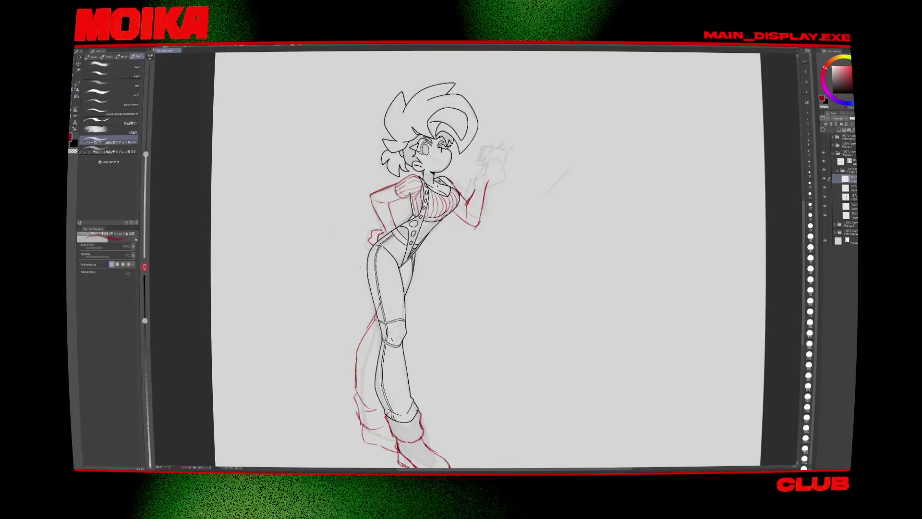
scroll(490, 174, up, 2)
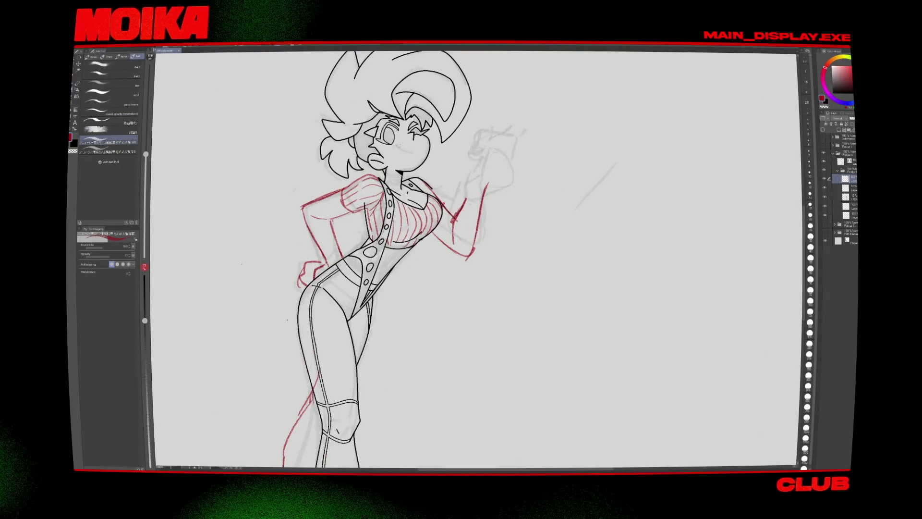
key(h)
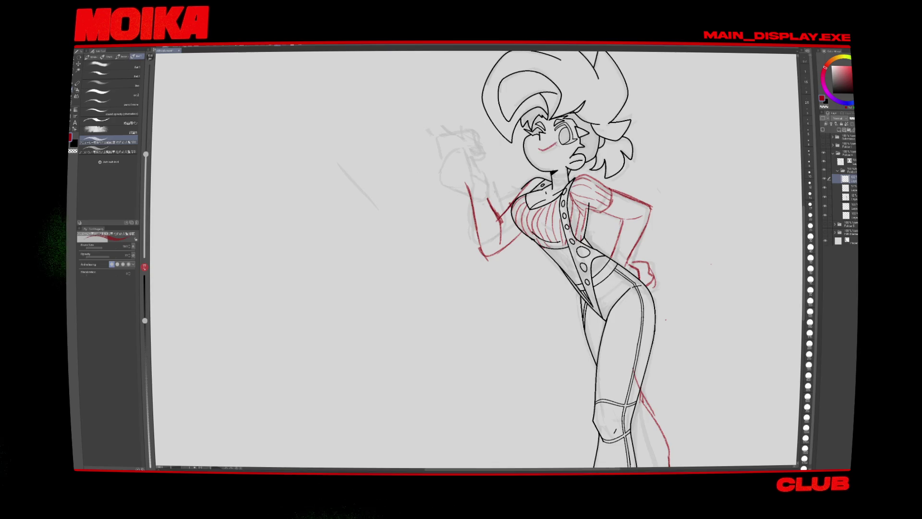
drag(536, 147, 538, 159)
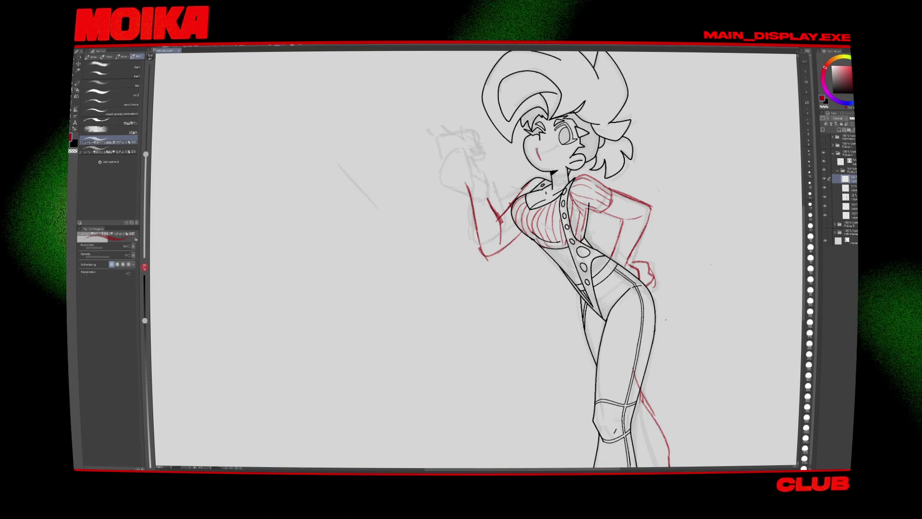
key(h)
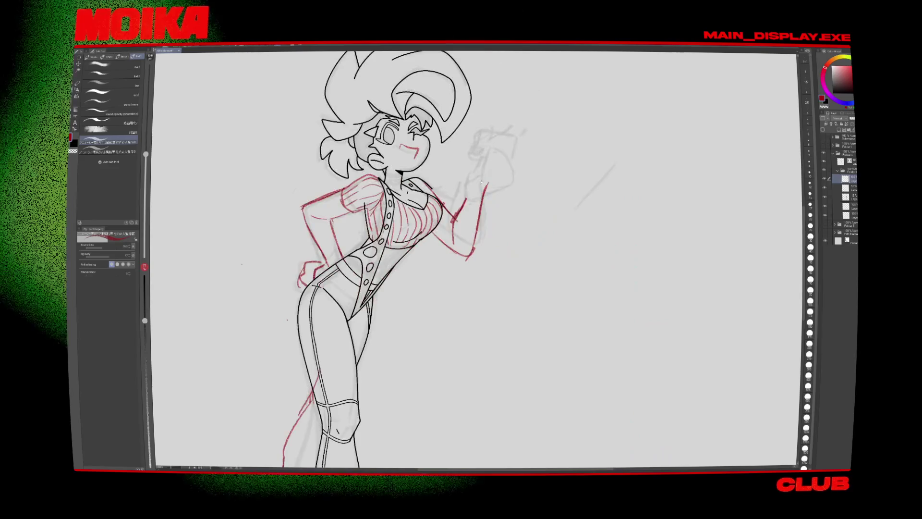
key(h)
key(ctrl+z)
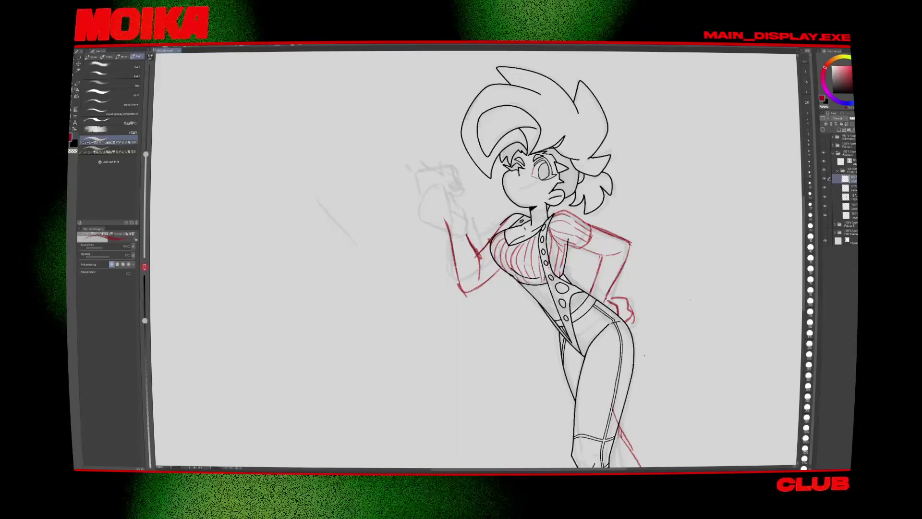
key(h)
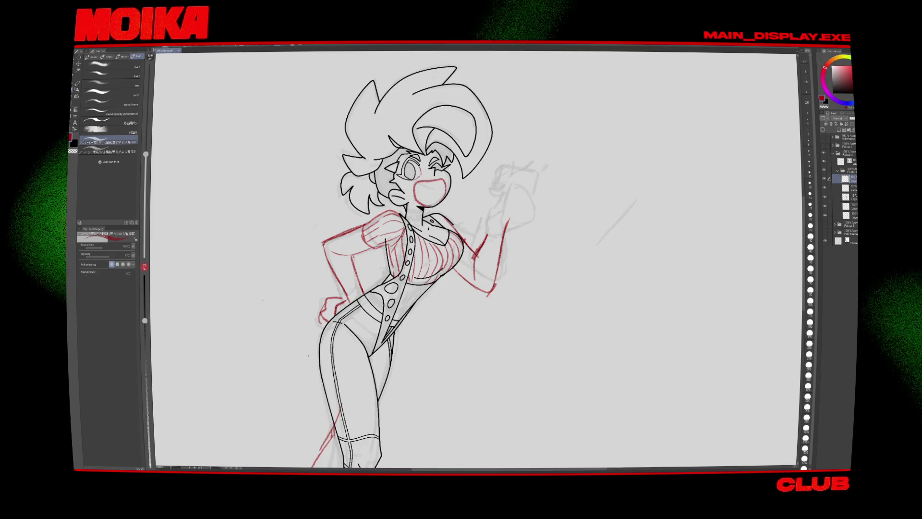
key(ctrl+0)
key(h)
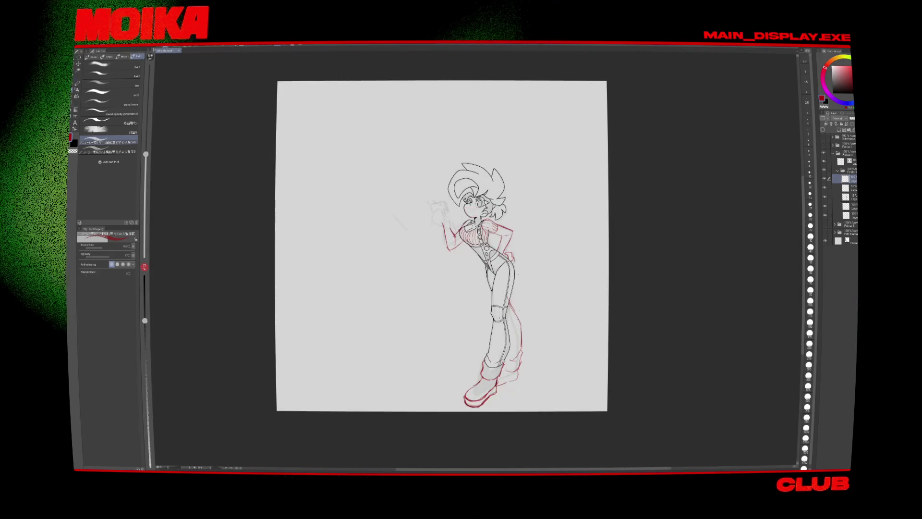
key(ctrl+plus)
key(ctrl+plus)
key(h)
key(ctrl+plus)
key(ctrl+plus)
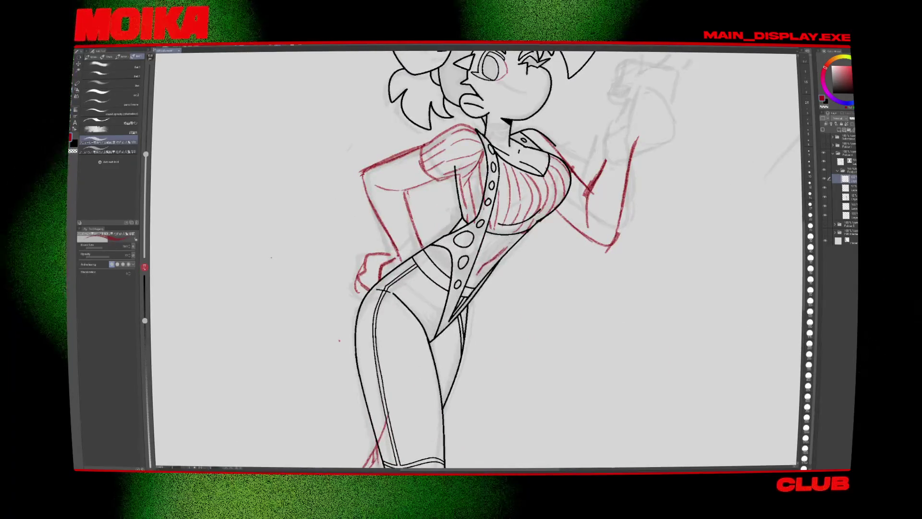
key(ctrl+0)
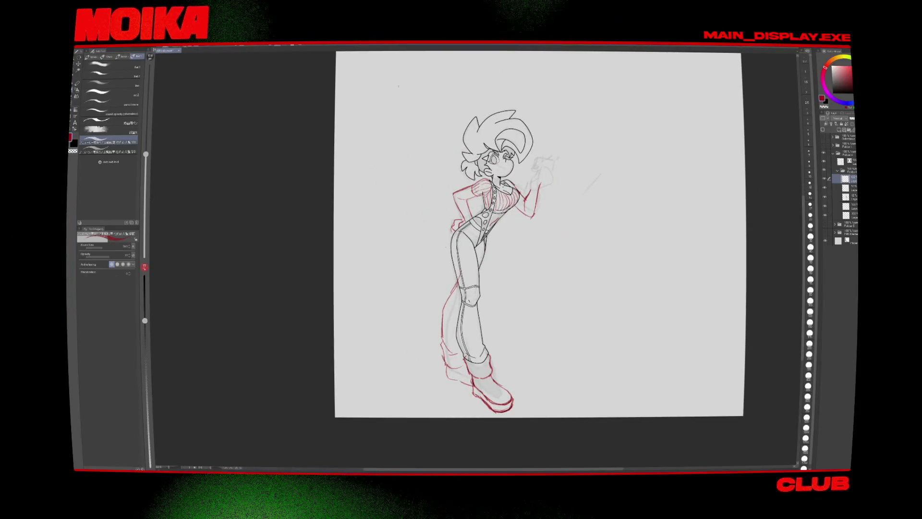
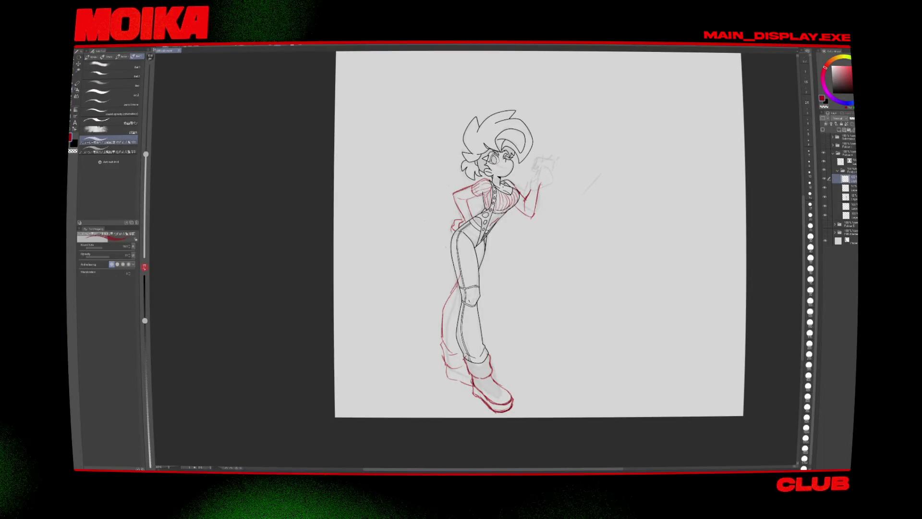
Step: Enlarge the brush and sketch red strokes on the vest girl's raised hand, undoing one stroke
scroll(568, 203, up, 2)
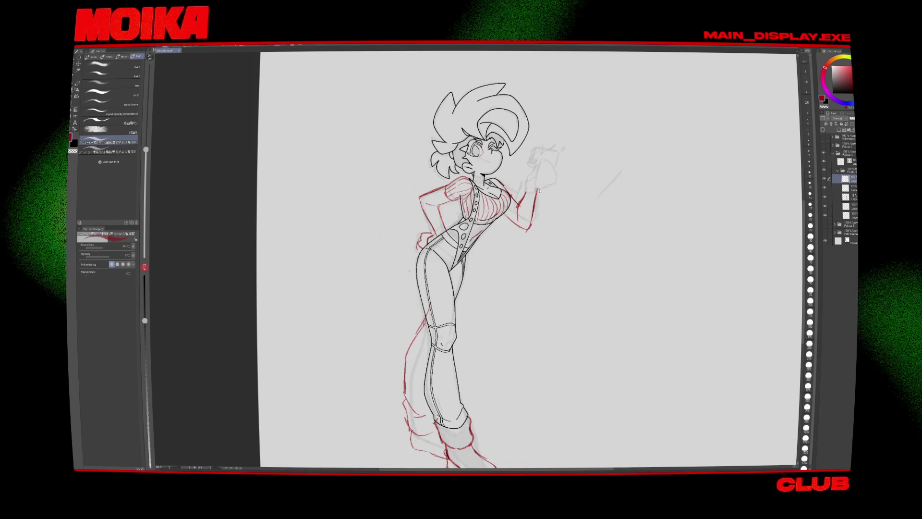
key(bracketright)
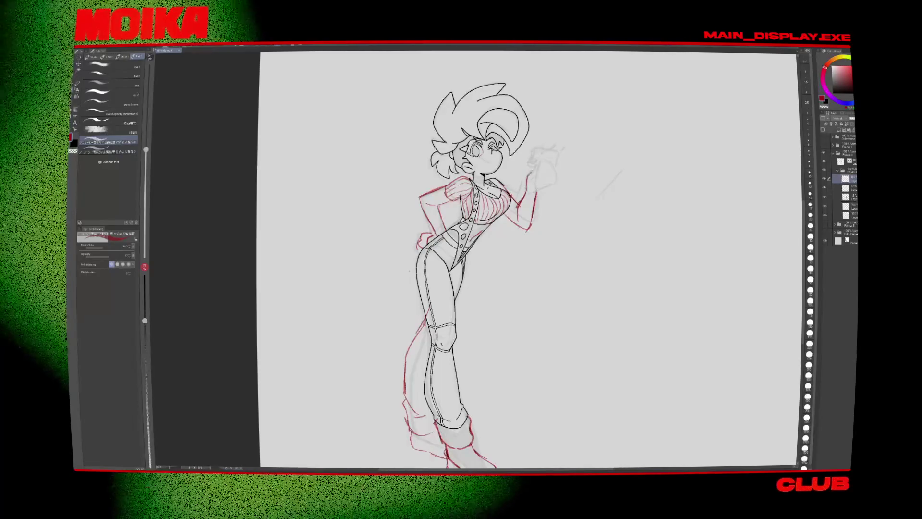
drag(530, 175, 534, 163)
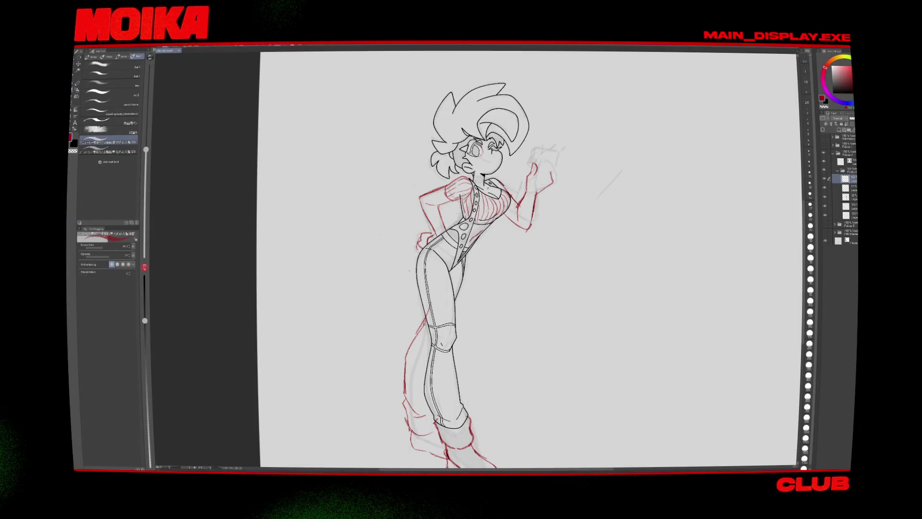
key(h)
key(h)
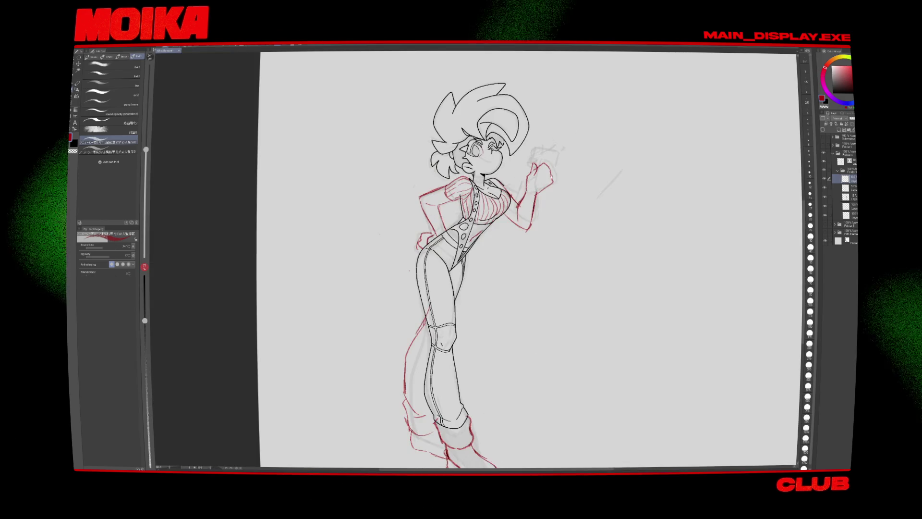
key(ctrl+z)
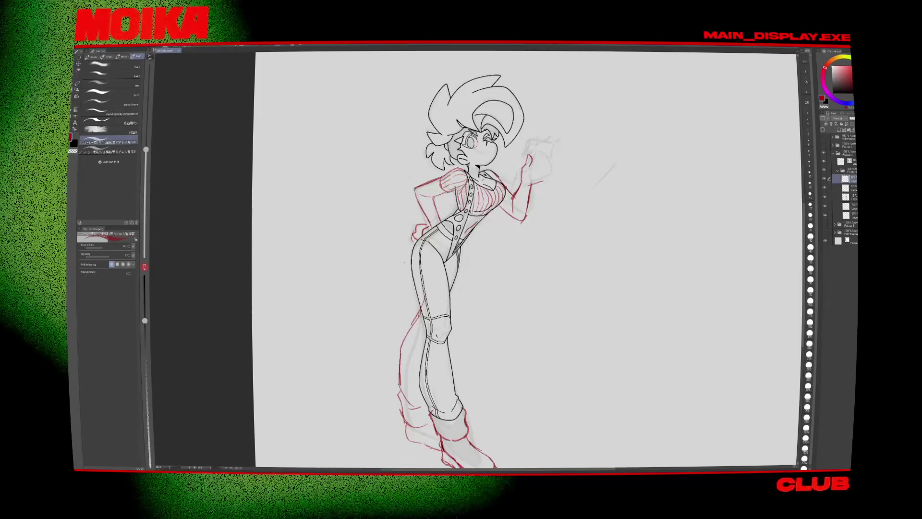
key(m)
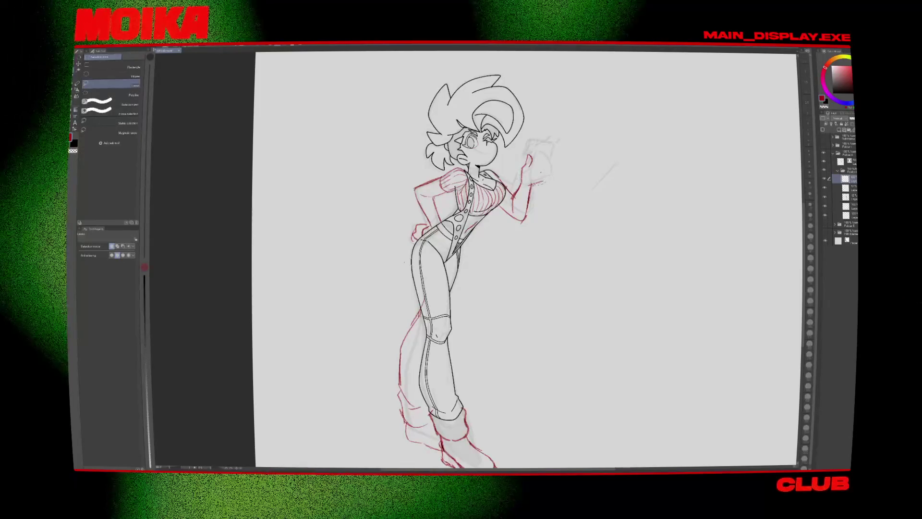
key(p)
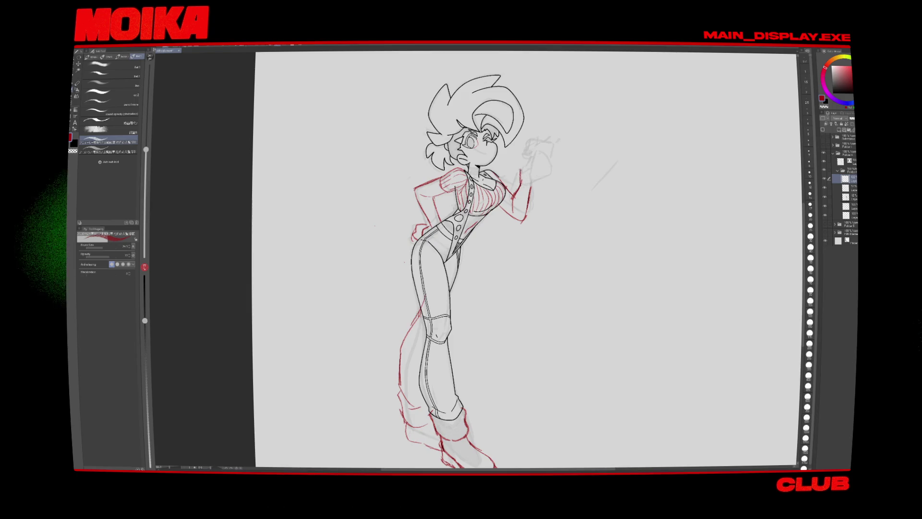
drag(525, 155, 527, 168)
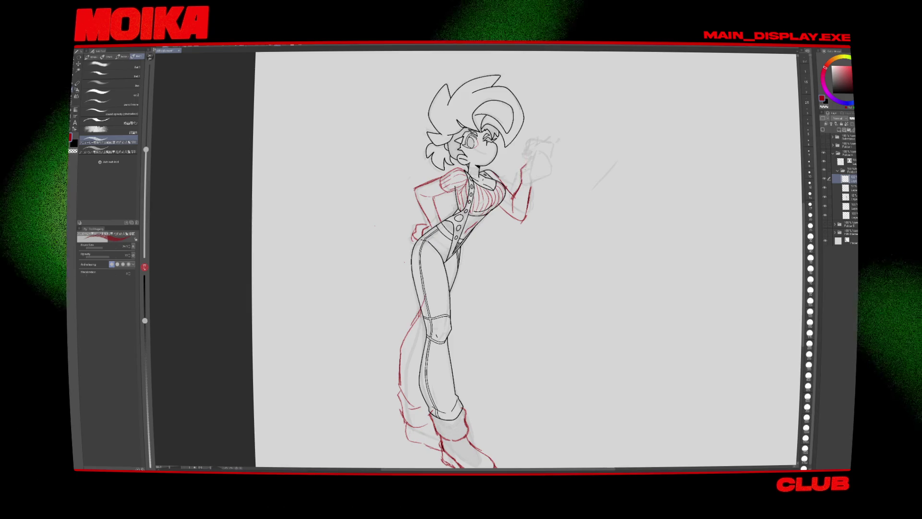
Step: Outline the raised fist in red, checking it repeatedly in the mirrored view
key(h)
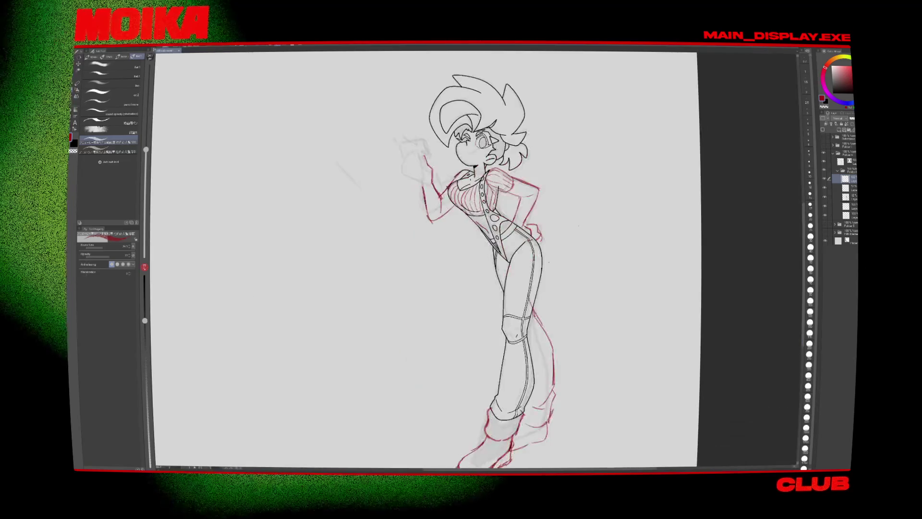
key(h)
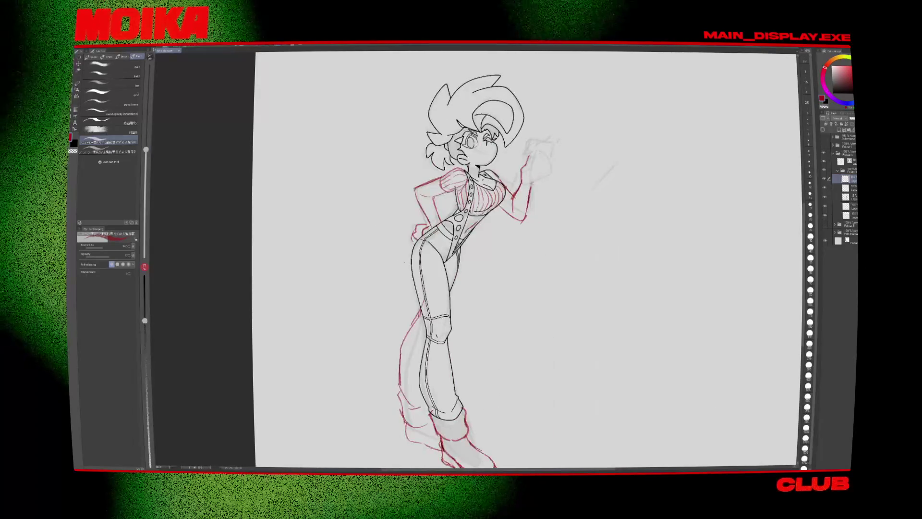
drag(529, 157, 534, 184)
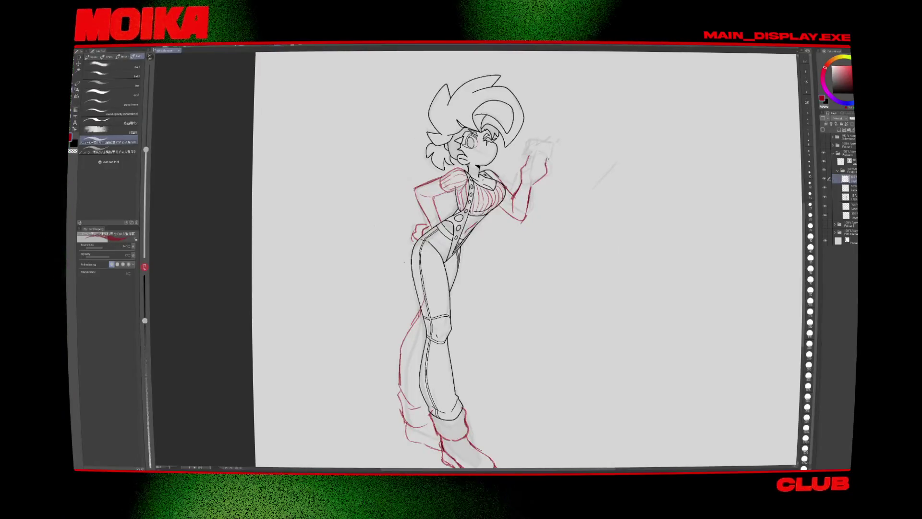
key(h)
key(h)
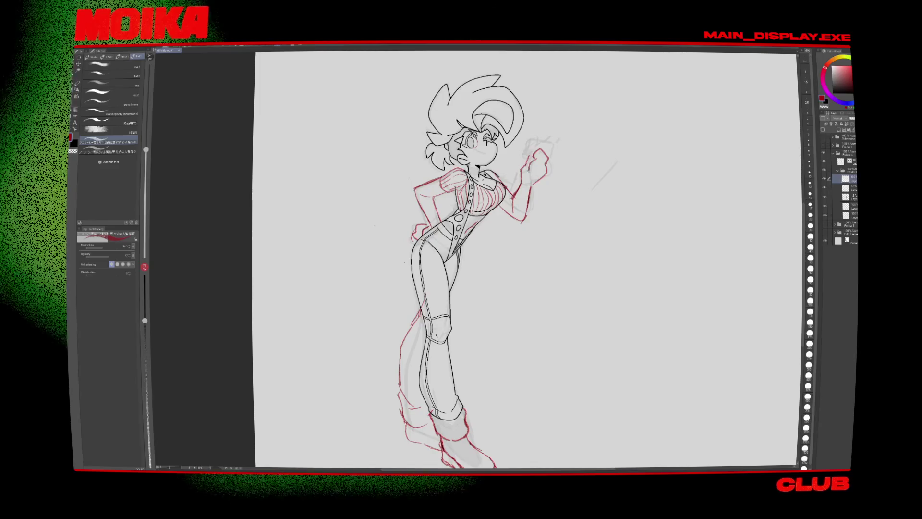
key(h)
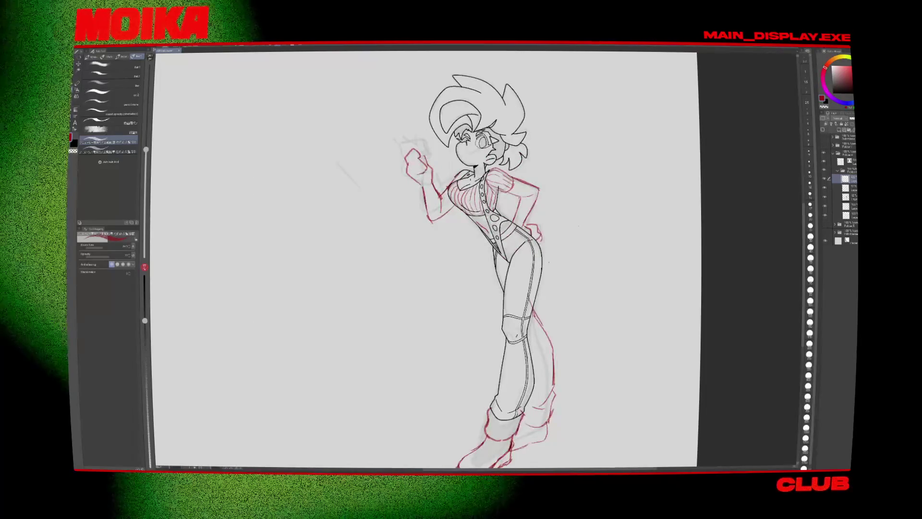
key(h)
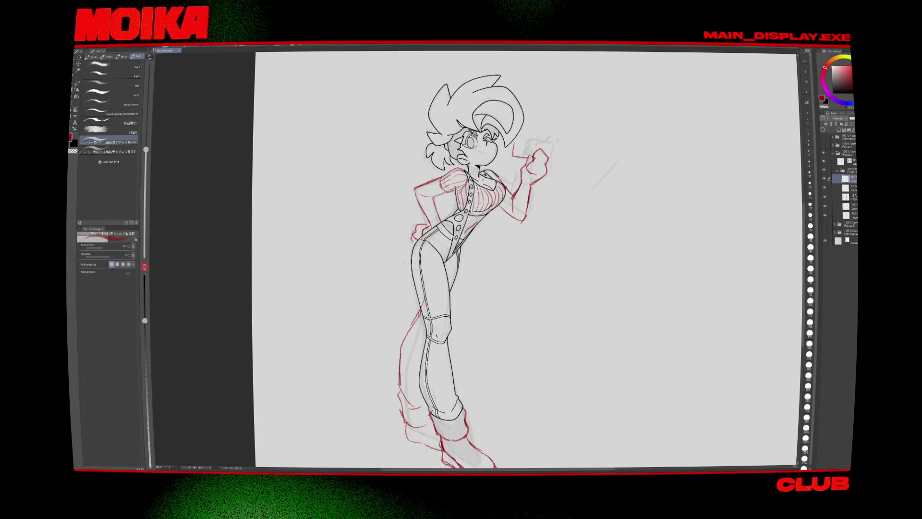
key(h)
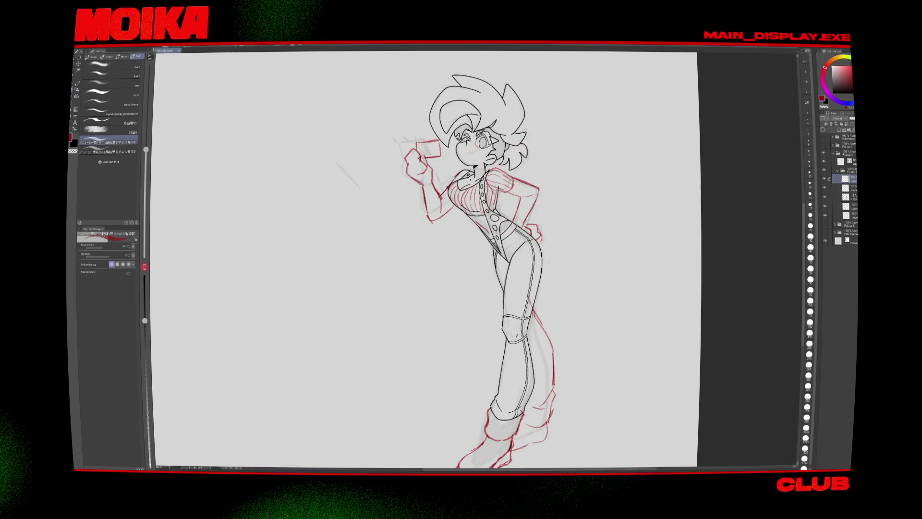
key(h)
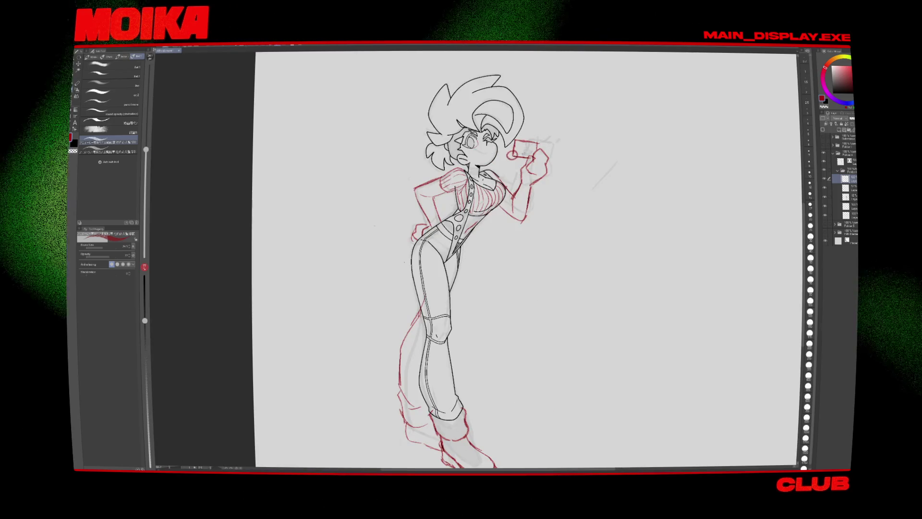
Step: Clean the fist with a smaller eraser, check the whole figure, and hide the black lineart layer
key(e)
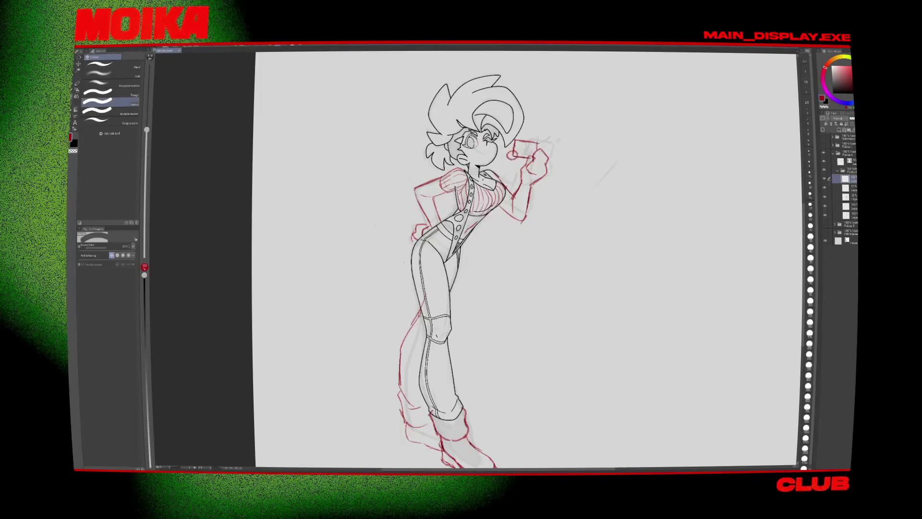
key(bracketleft)
key(bracketleft)
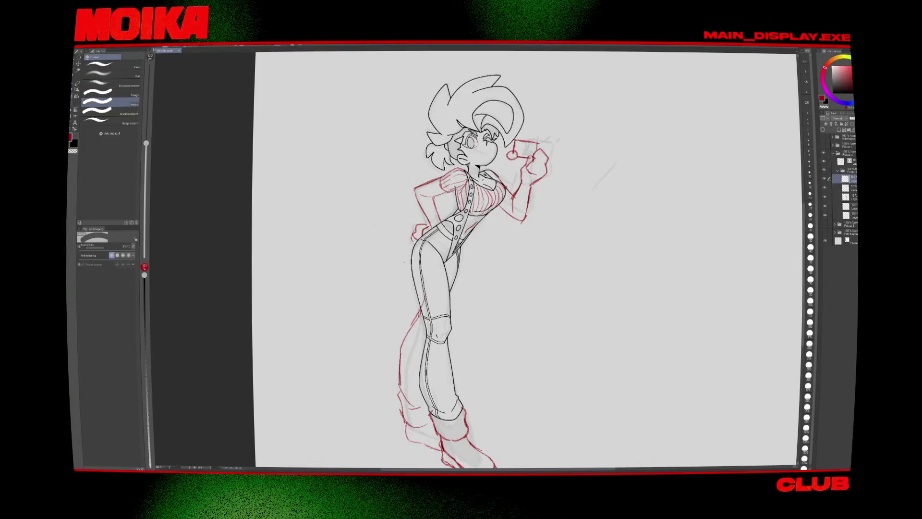
key(p)
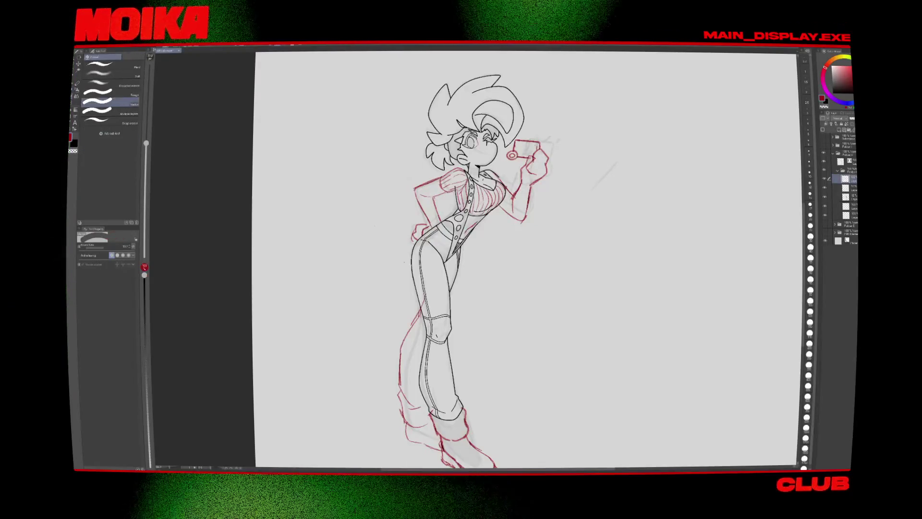
drag(560, 196, 572, 166)
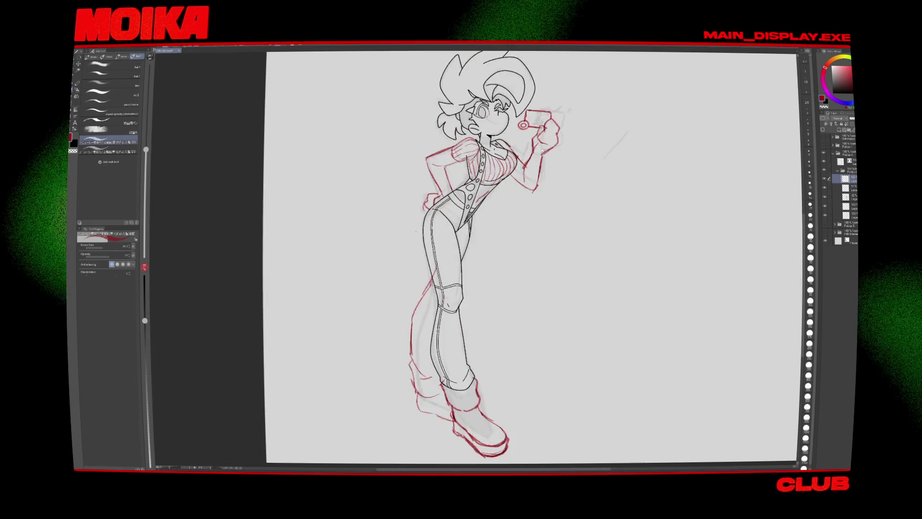
key(h)
key(h)
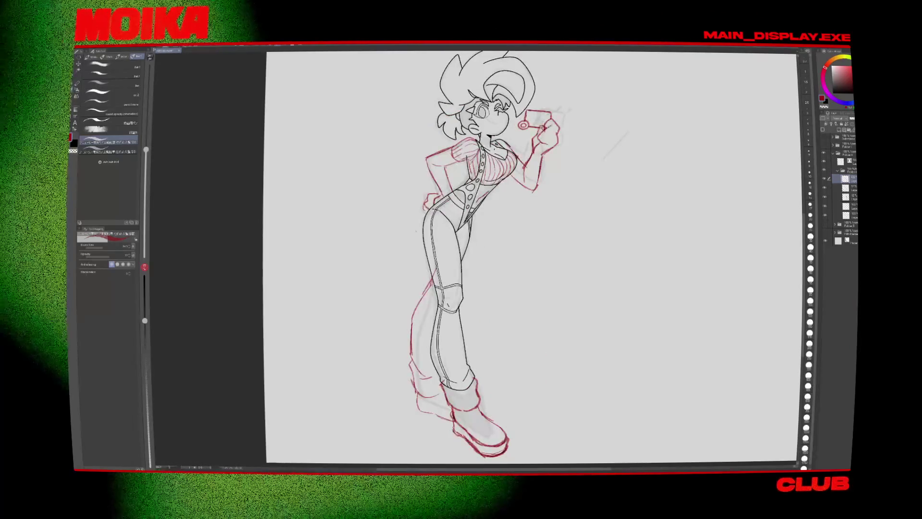
key(h)
key(h)
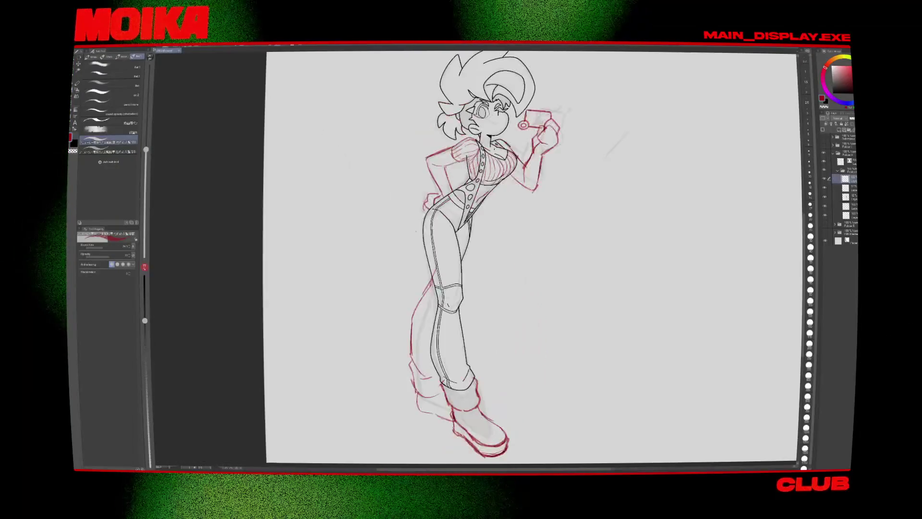
scroll(525, 257, right, 1)
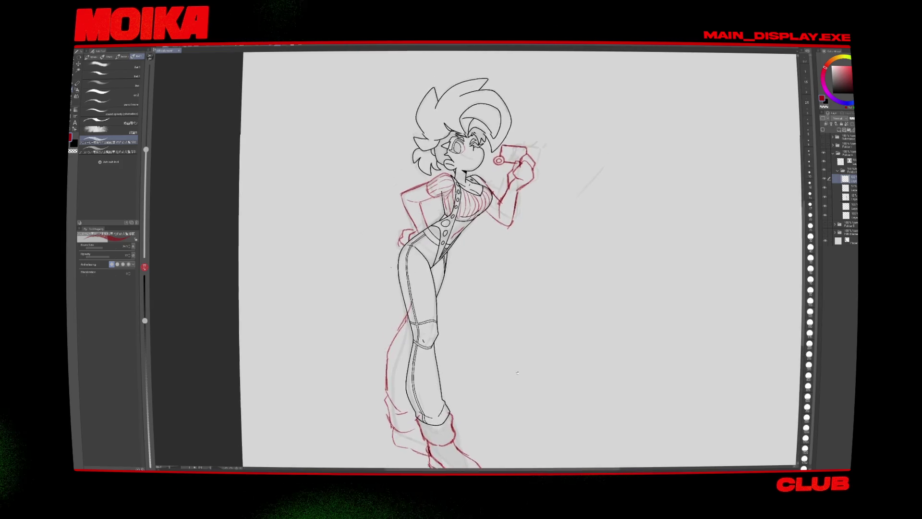
scroll(556, 322, left, 1)
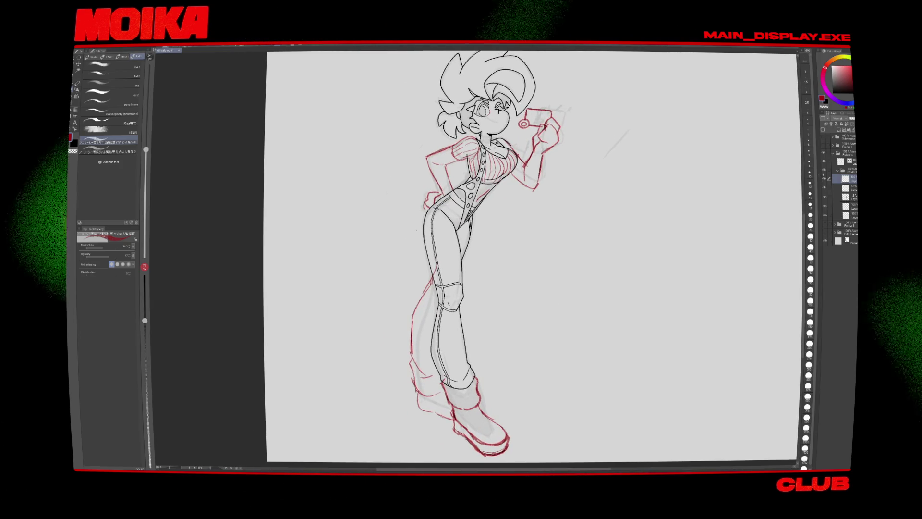
click(829, 158)
Step: Show the black lineart layer again and switch to the pen with black ink
click(840, 161)
scroll(481, 259, up, 2)
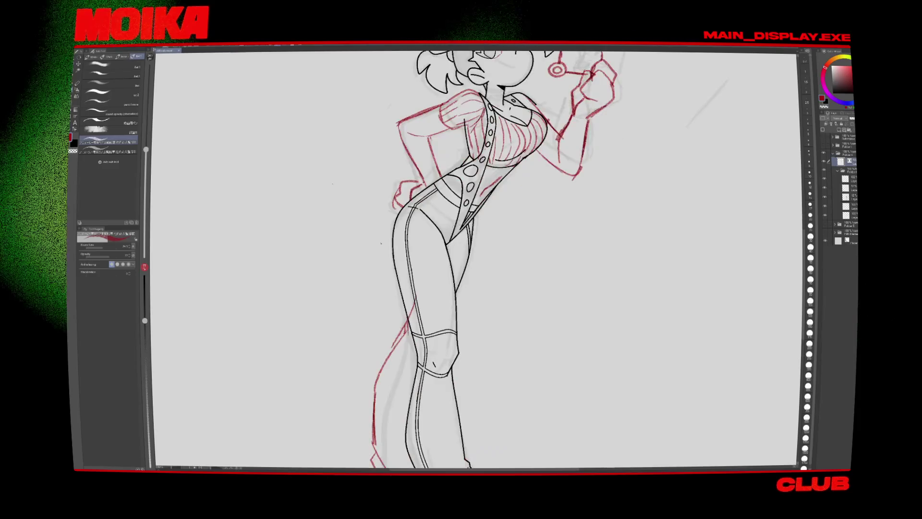
key(e)
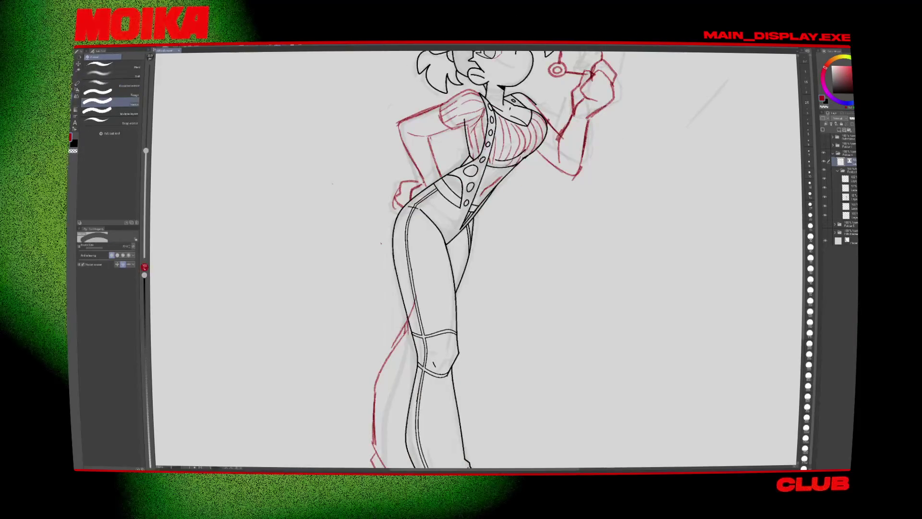
key(p)
key(x)
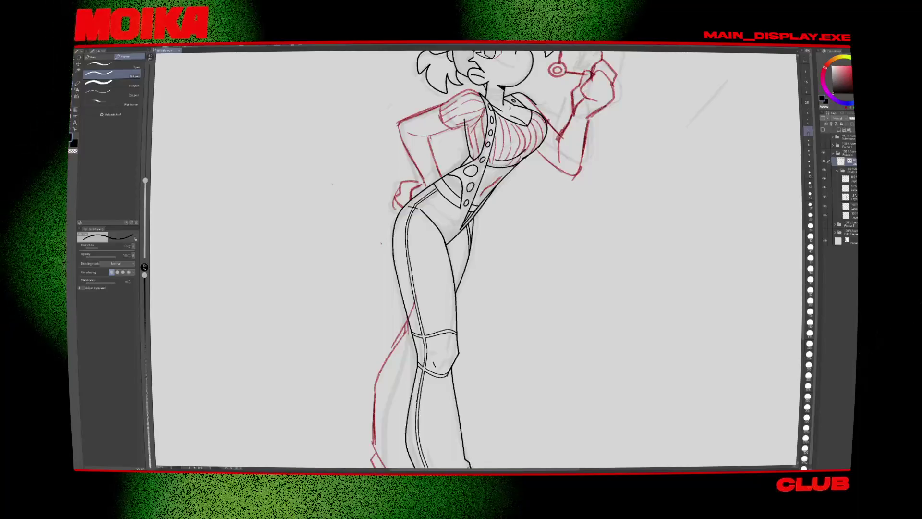
key(h)
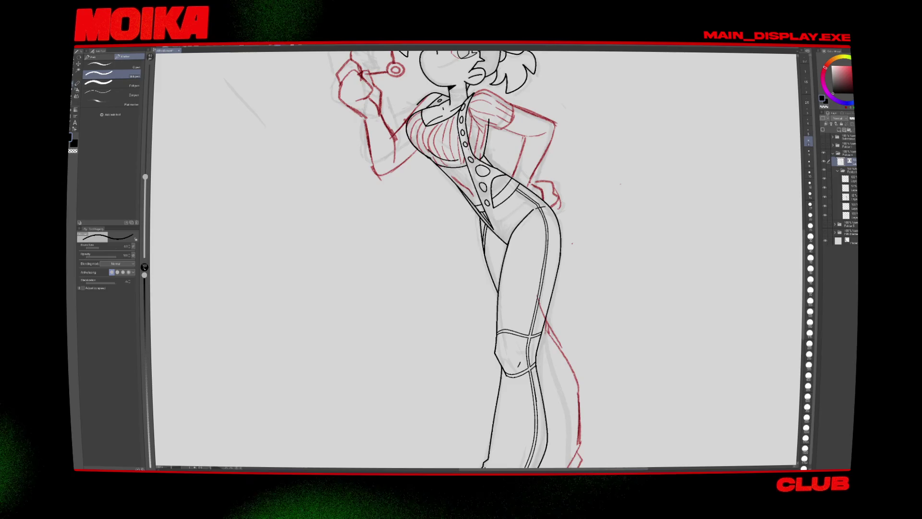
key(h)
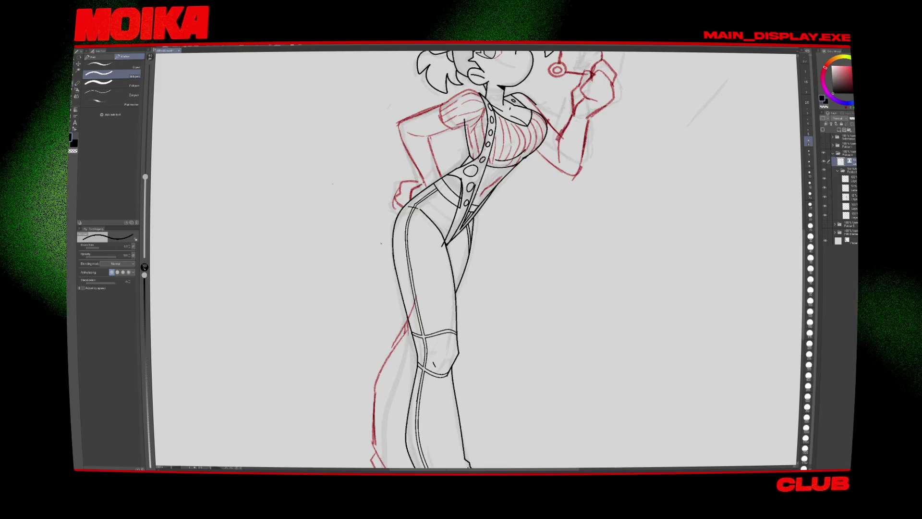
Step: Ink and erase the torso, hips and legs lineart, dismissing an unneeded transform
key(e)
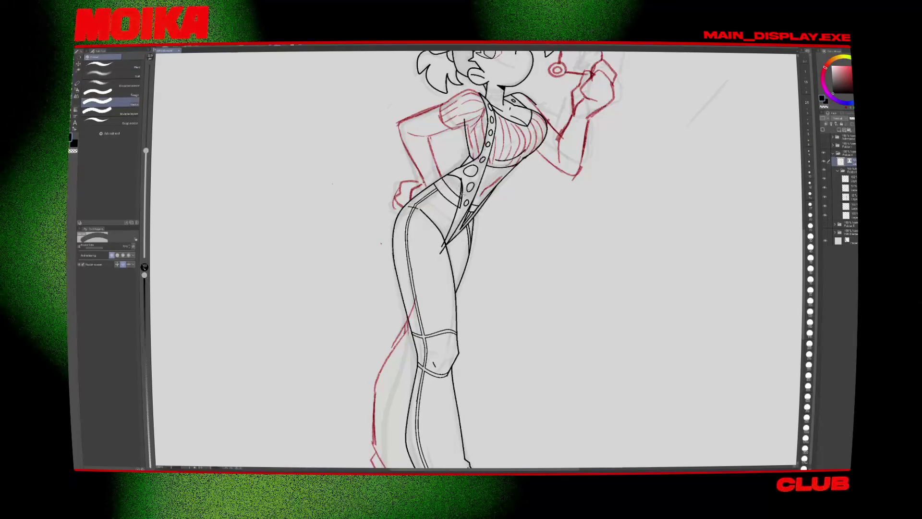
key(ctrl+plus)
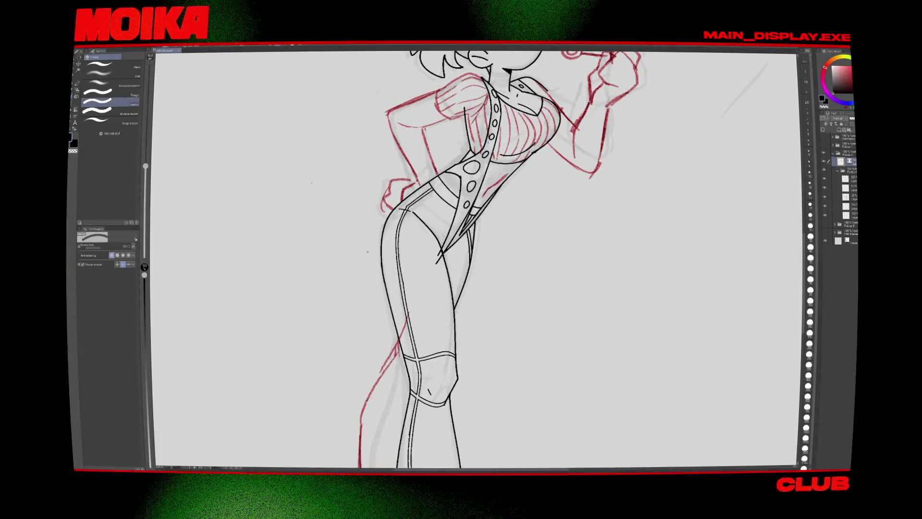
scroll(475, 259, up, 2)
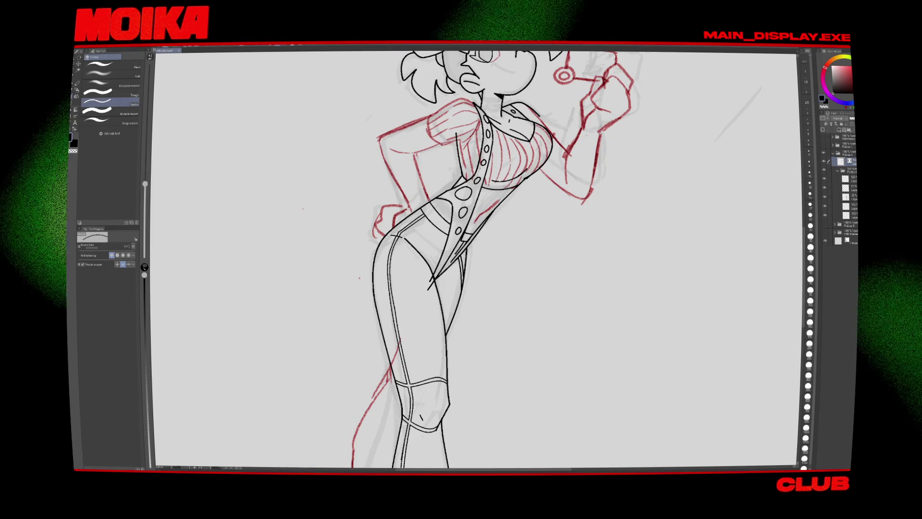
key(p)
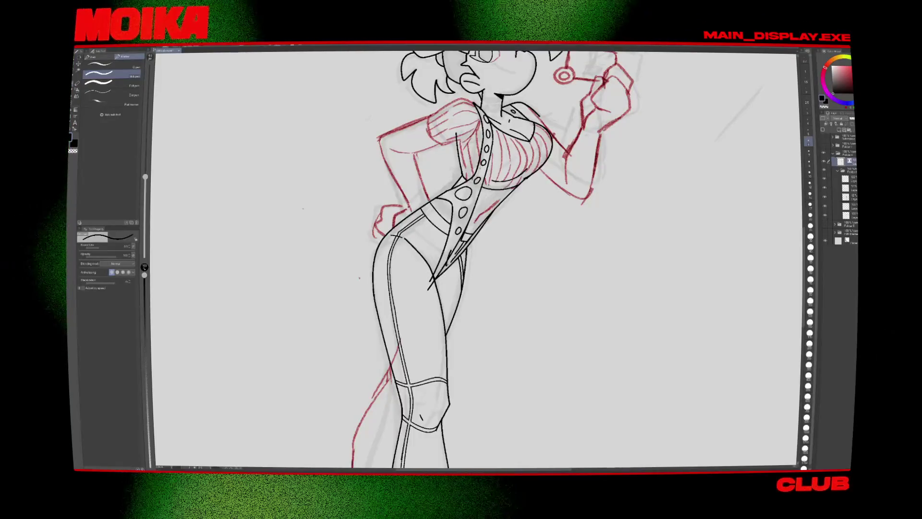
key(ctrl+t)
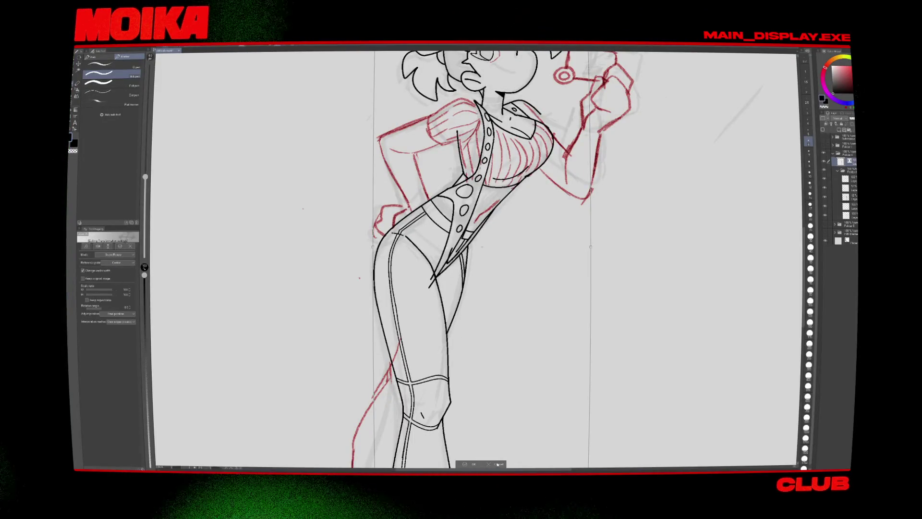
click(497, 464)
key(e)
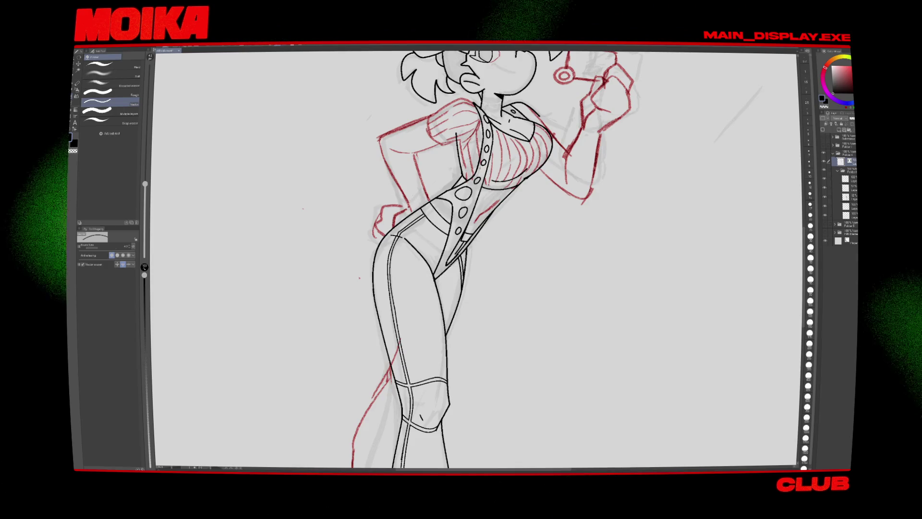
key(p)
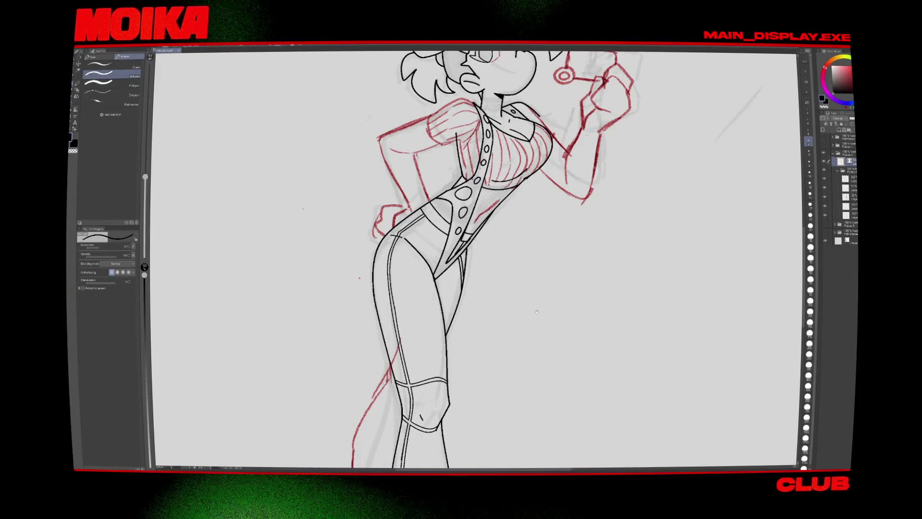
scroll(536, 312, up, 3)
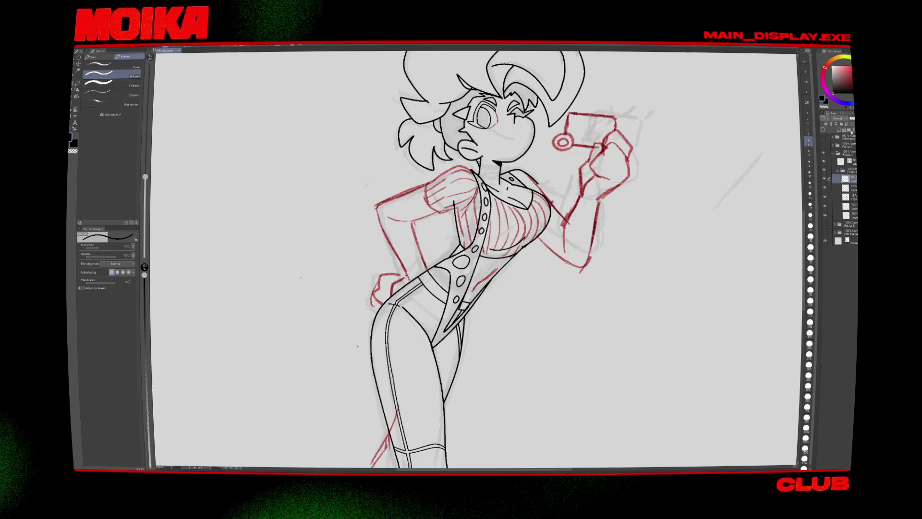
Step: Fade the red sketch to pale pink, ink the mirrored upper body finely, then bring up the Amazon page
drag(853, 119, 842, 118)
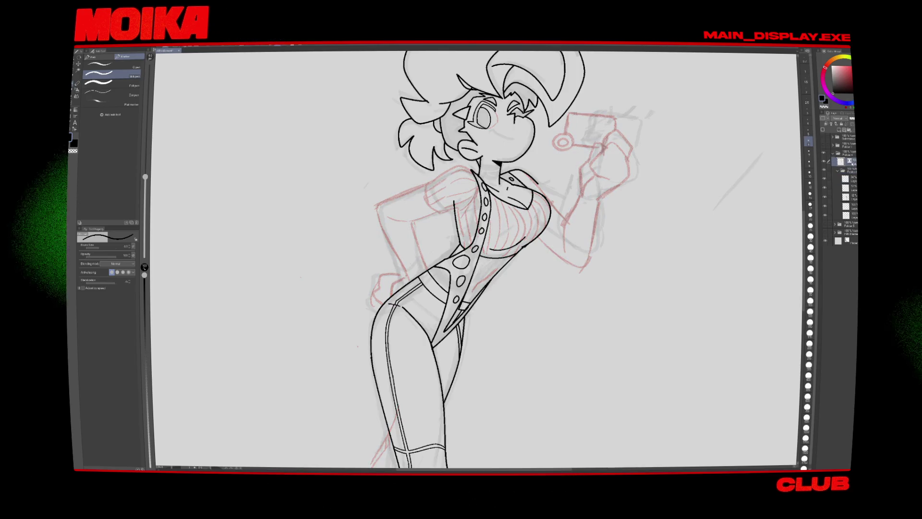
scroll(504, 221, up, 2)
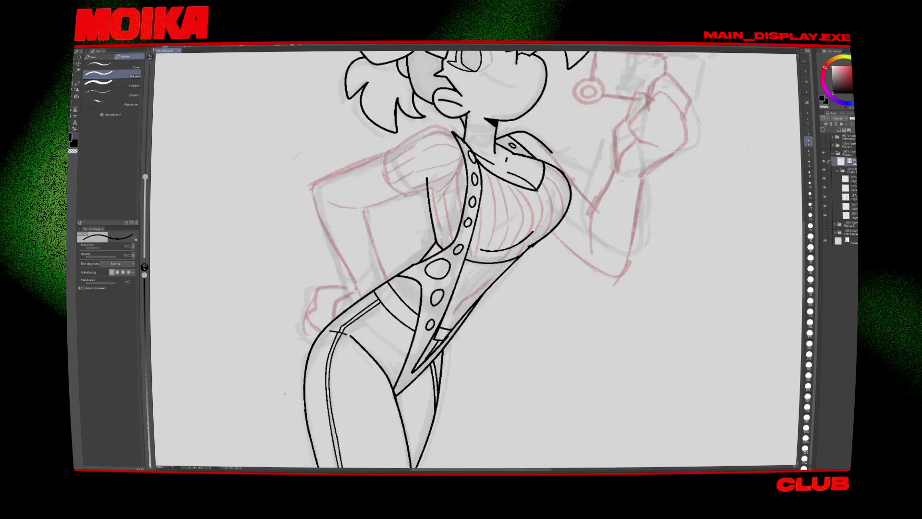
key(bracketleft)
key(bracketleft)
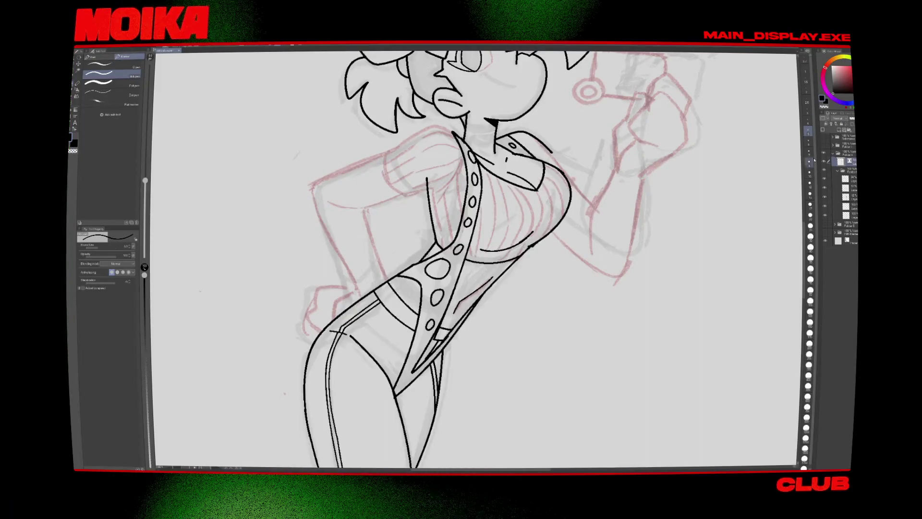
drag(410, 245, 451, 325)
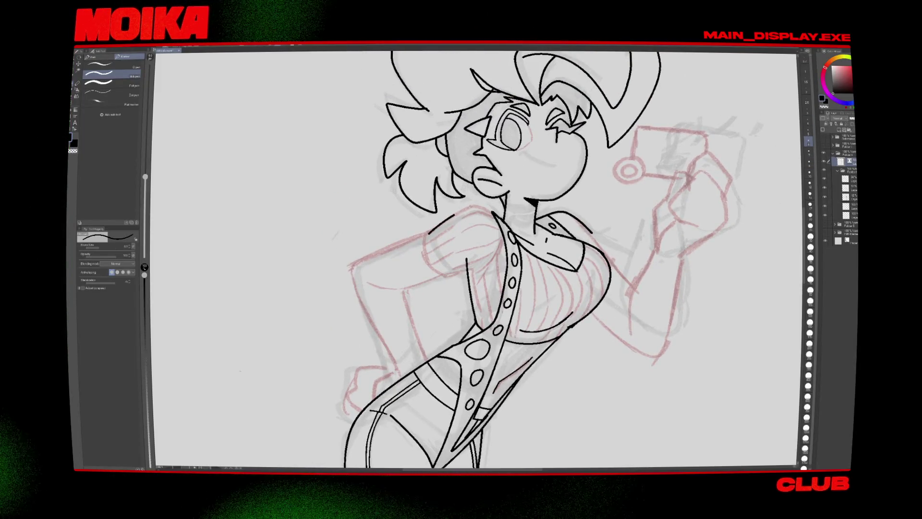
key(h)
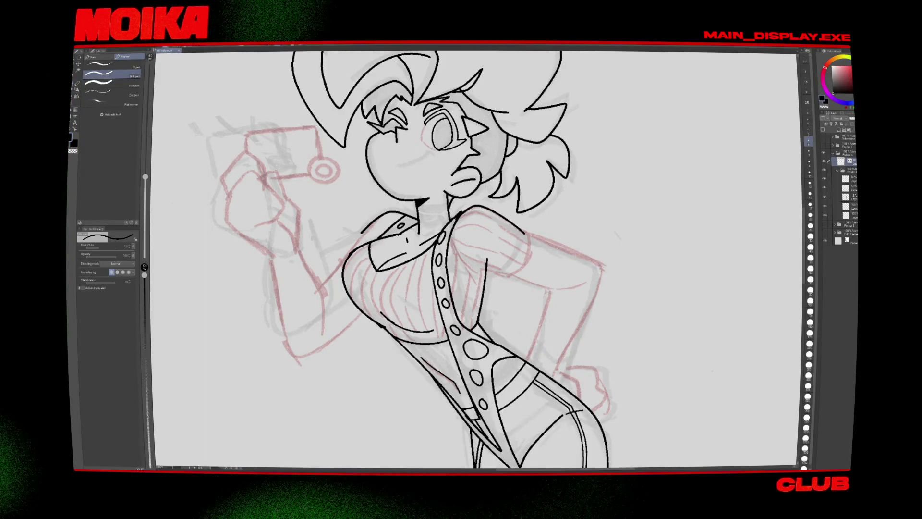
key(alt+Tab)
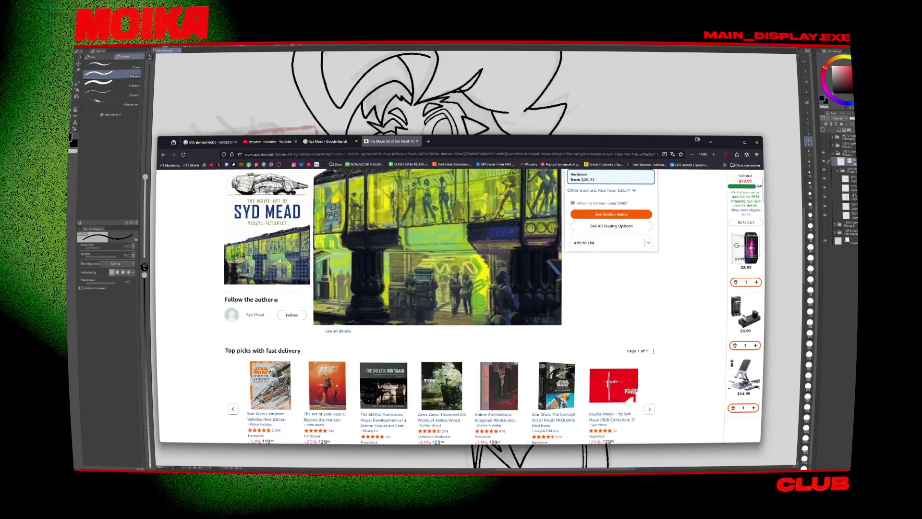
Step: Search the copied Syd Mead title plus 'archive' in a new tab and open the Illustration: Syd Mead result
click(280, 260)
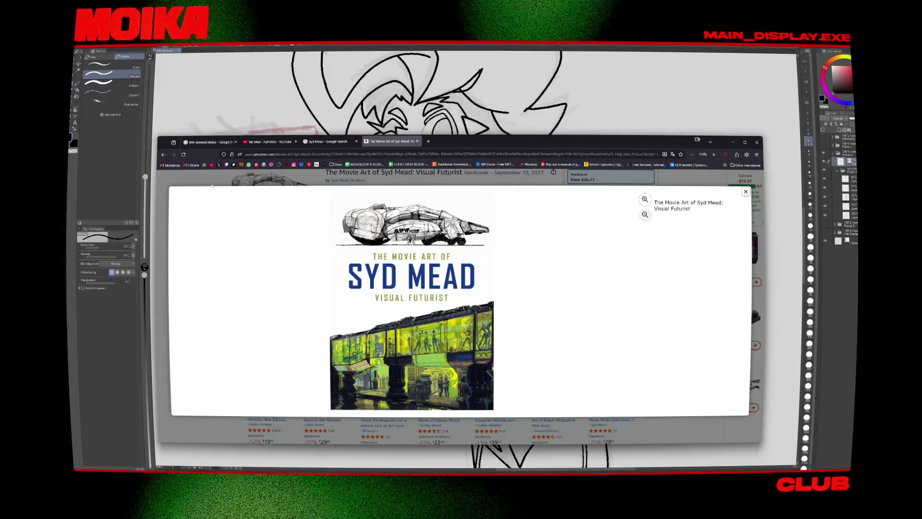
click(750, 304)
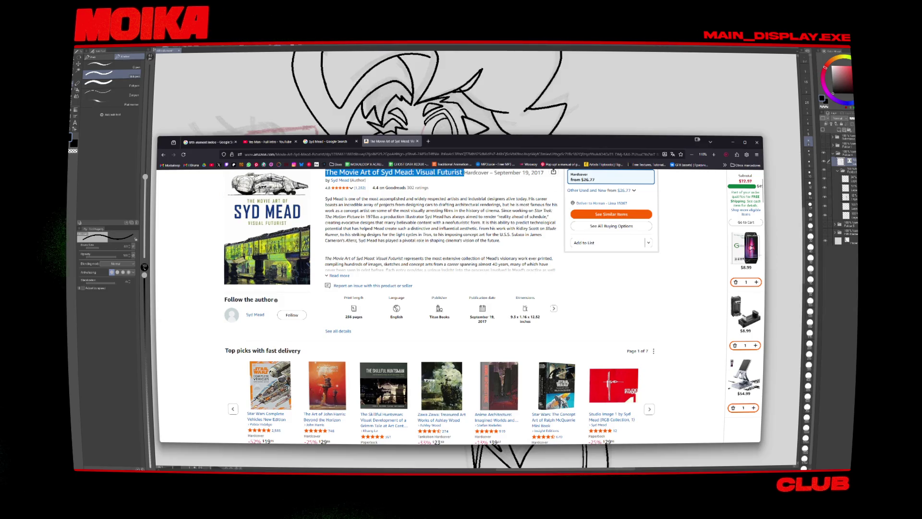
key(ctrl+c)
key(ctrl+t)
key(ctrl+v)
text(ar)
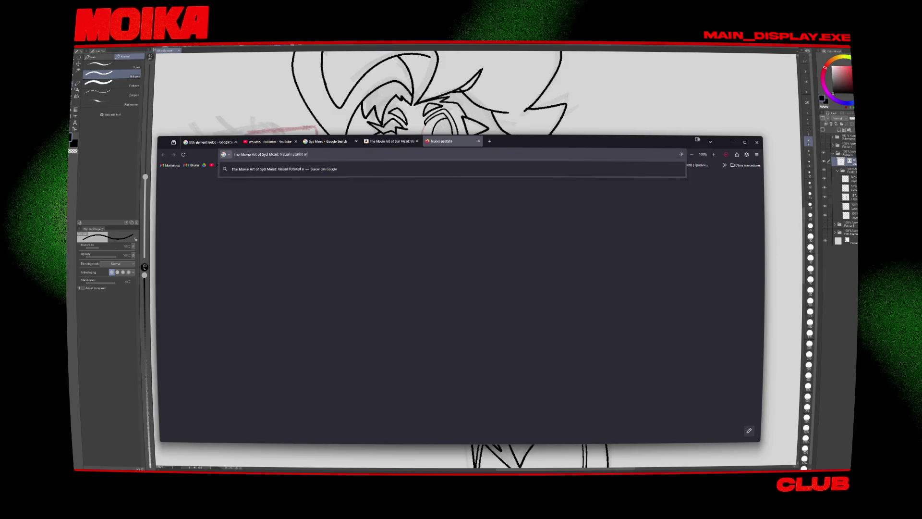
text(chive)
key(Return)
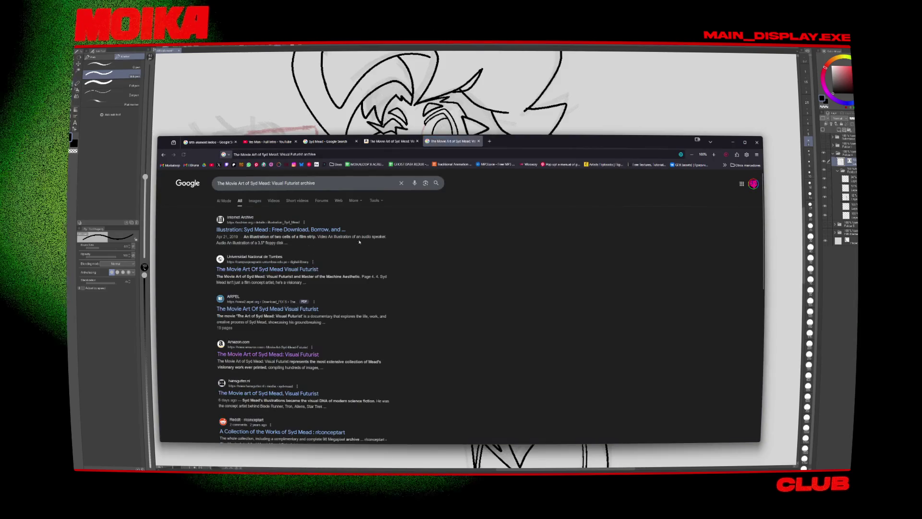
click(293, 230)
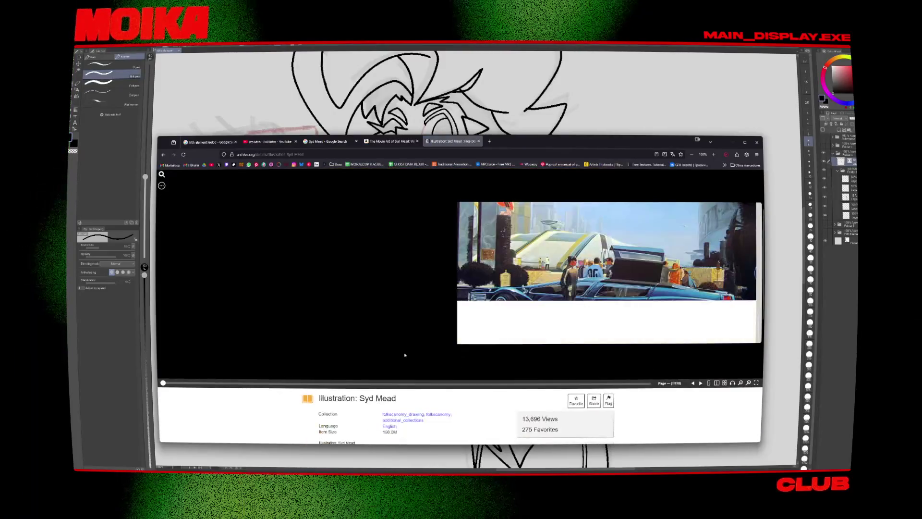
Step: Page forward through several Syd Mead illustration spreads in the book reader
click(700, 384)
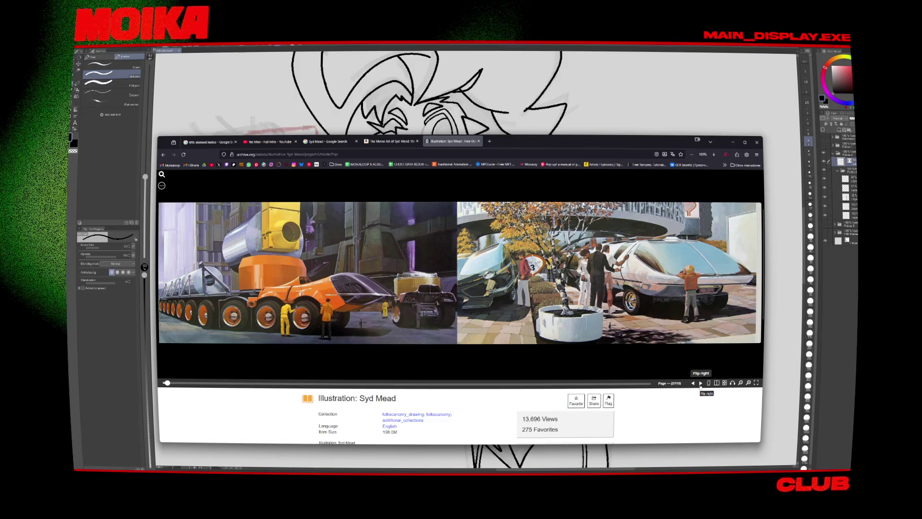
click(700, 384)
click(699, 384)
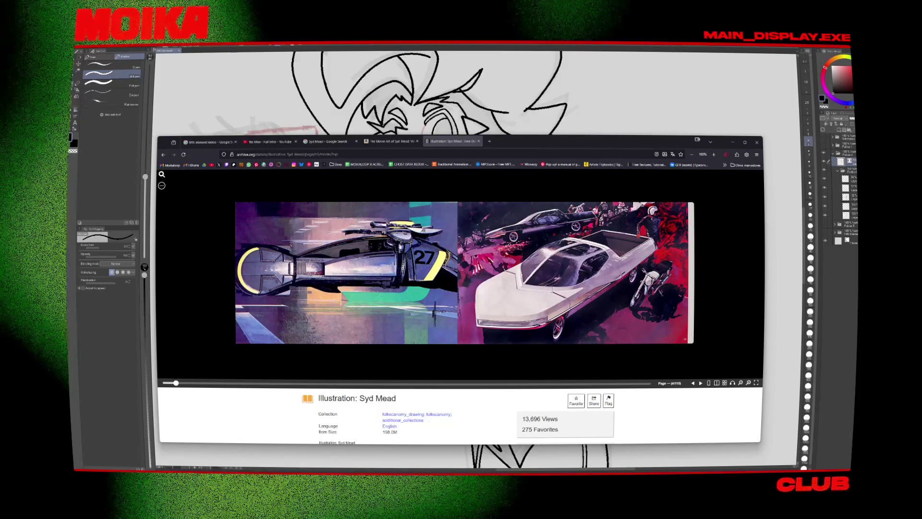
click(658, 326)
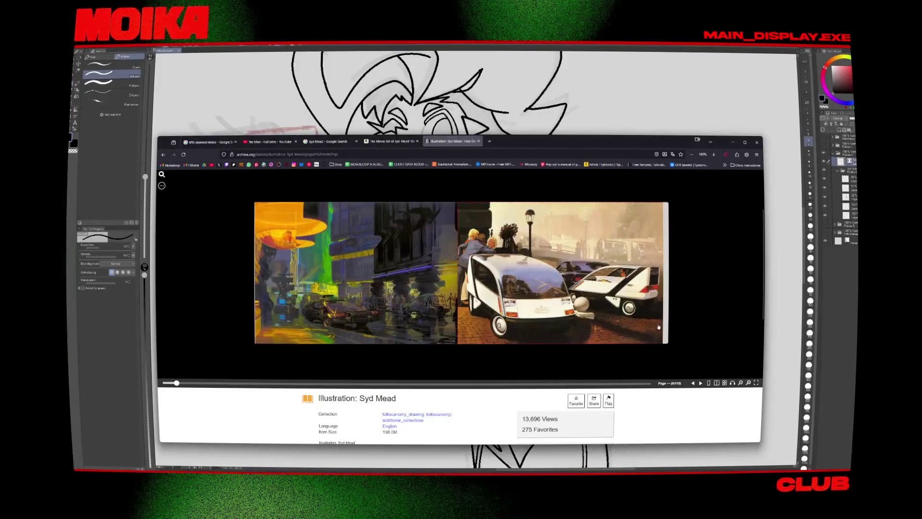
click(658, 327)
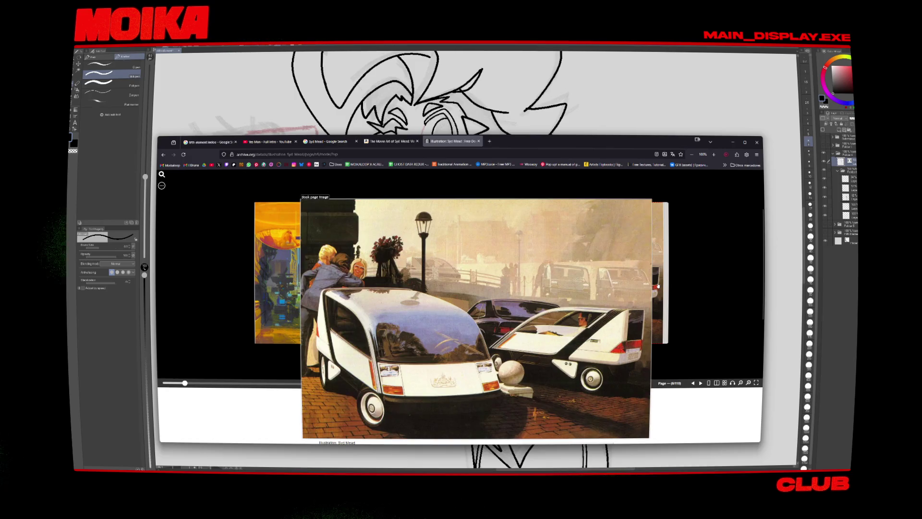
Step: Flip on to the car and city-street spreads, then move the browser aside and ink a curve beside the bodice
click(658, 286)
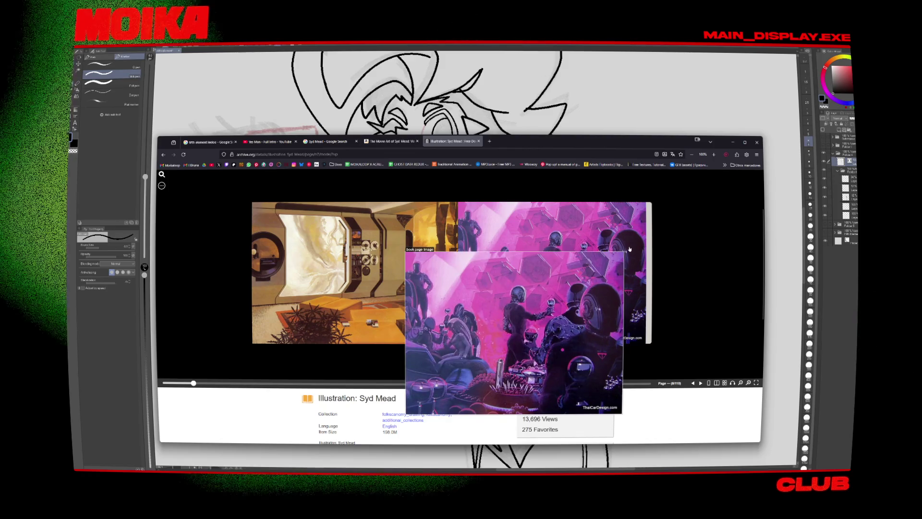
click(667, 300)
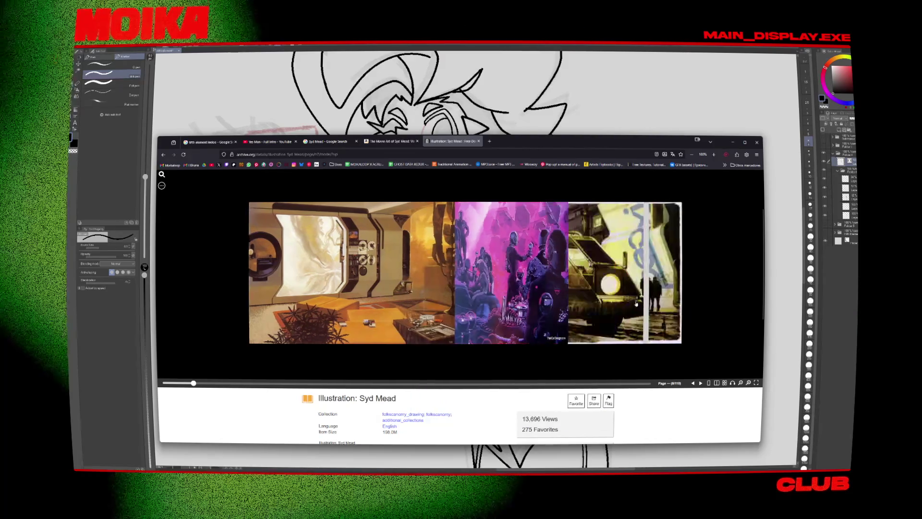
click(636, 304)
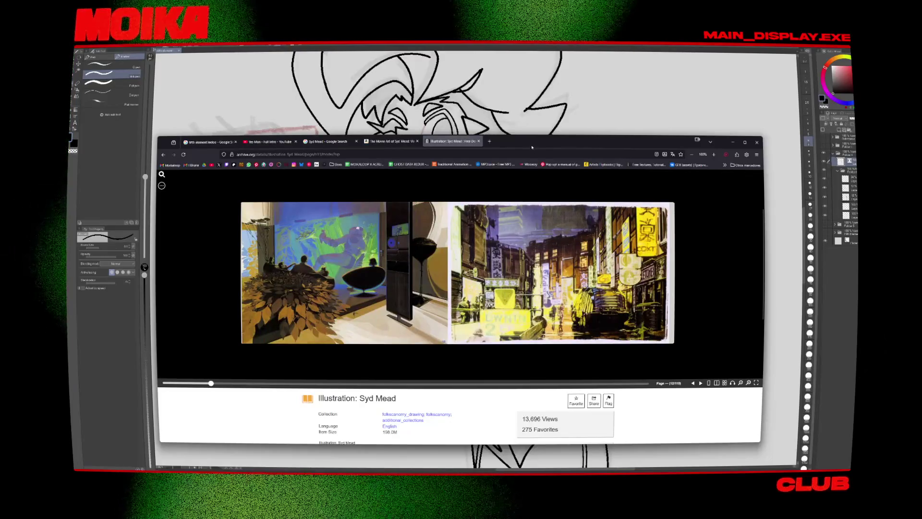
drag(532, 147, 408, 0)
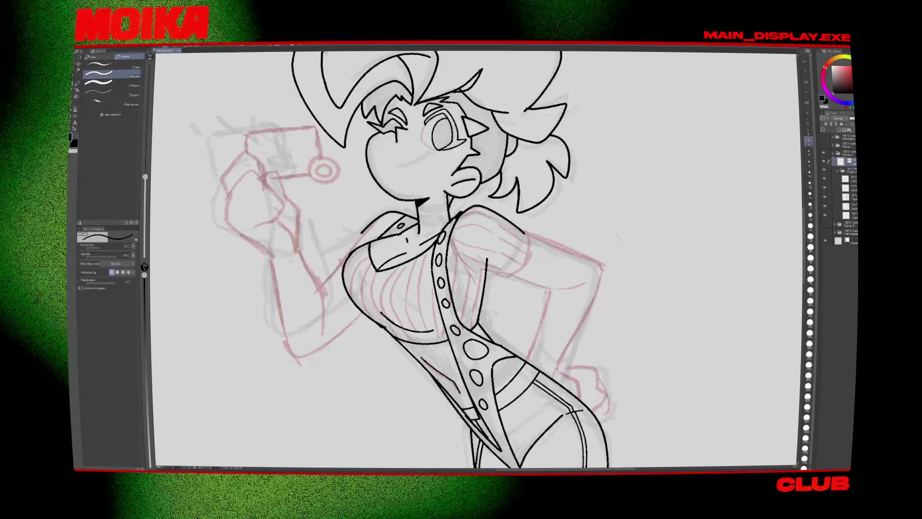
drag(576, 239, 569, 260)
Step: Ink a stroke along the vest girl's left collar and shoulder, checking the mirrored view
key(h)
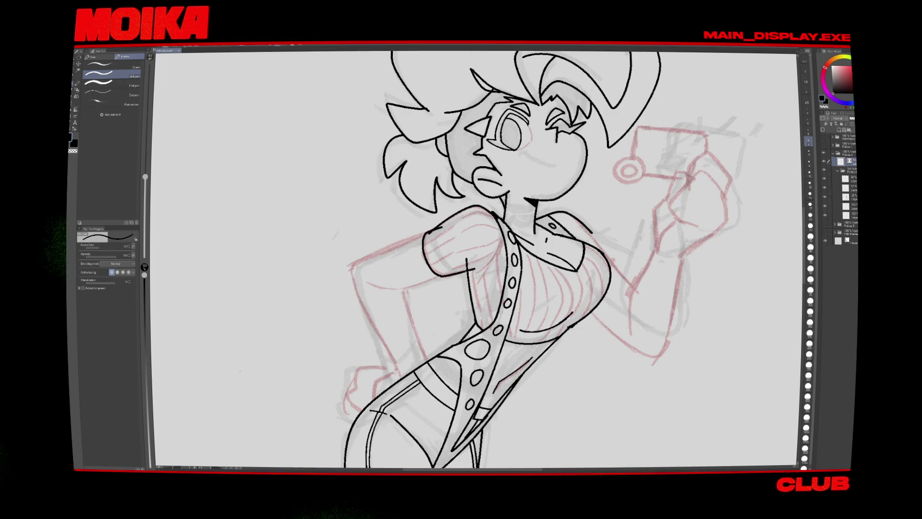
key(e)
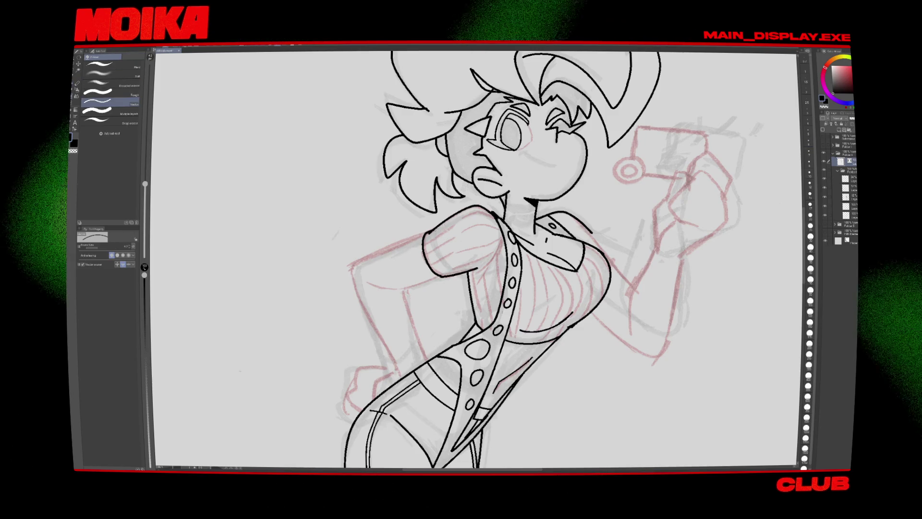
key(p)
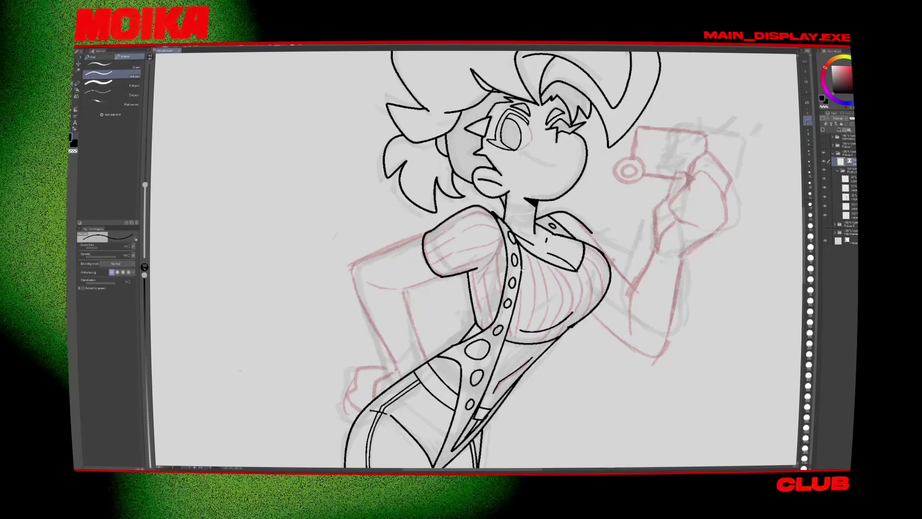
scroll(480, 260, right, 2)
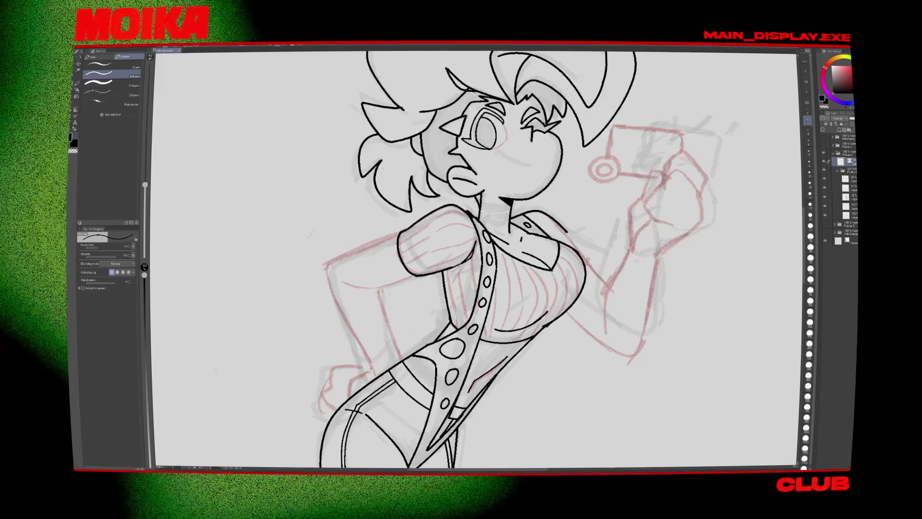
scroll(476, 259, down, 3)
scroll(475, 260, up, 2)
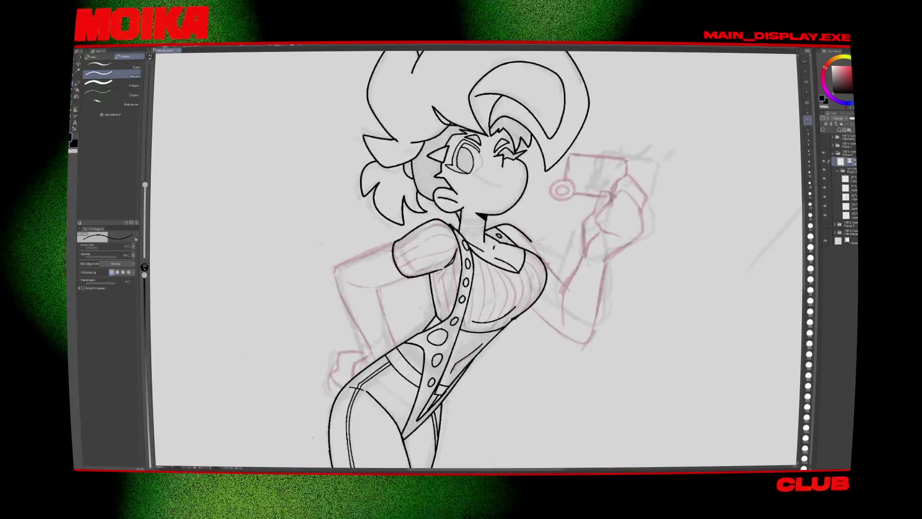
key(h)
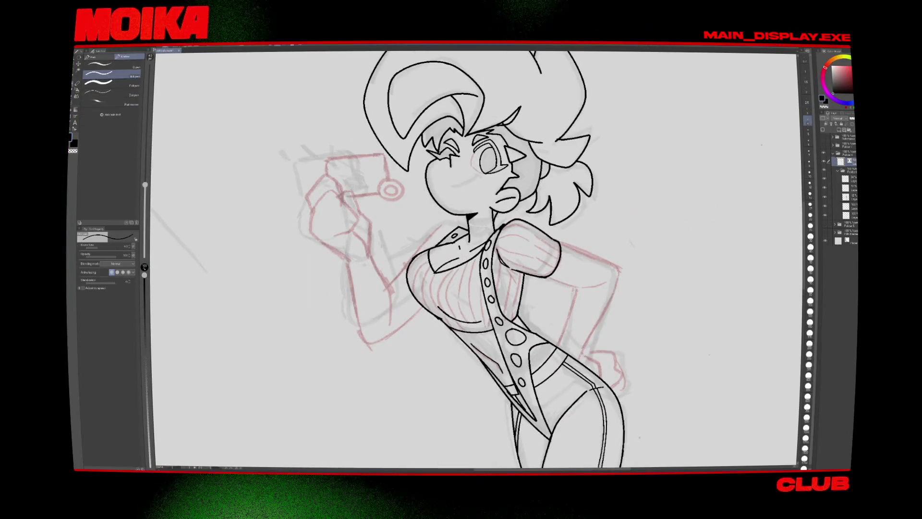
drag(464, 252, 471, 248)
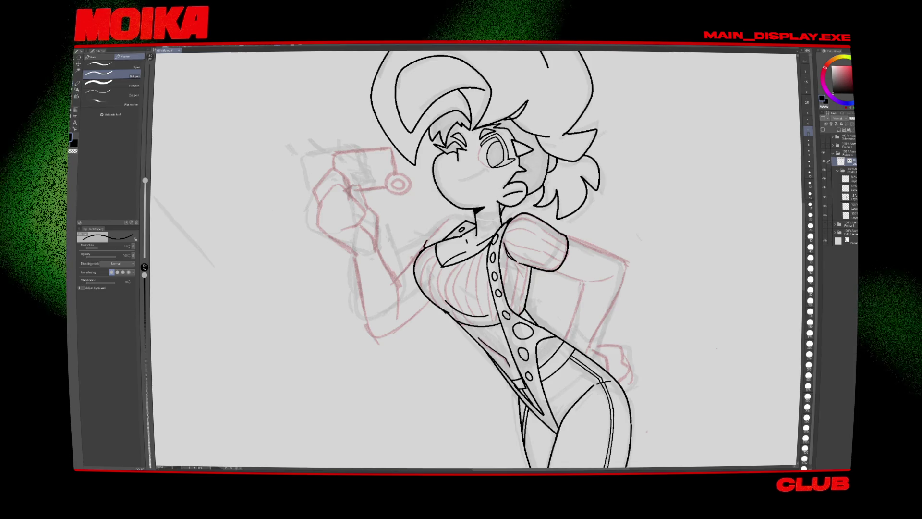
key(h)
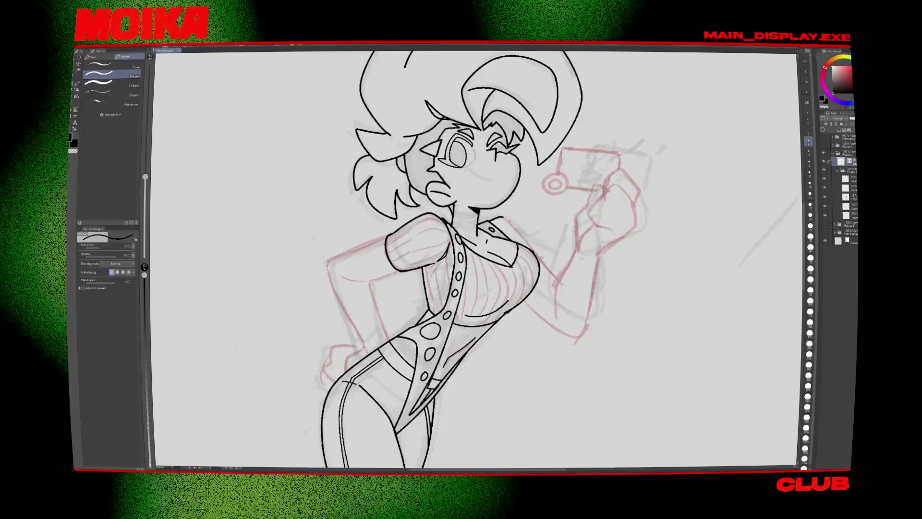
key(h)
drag(423, 243, 451, 221)
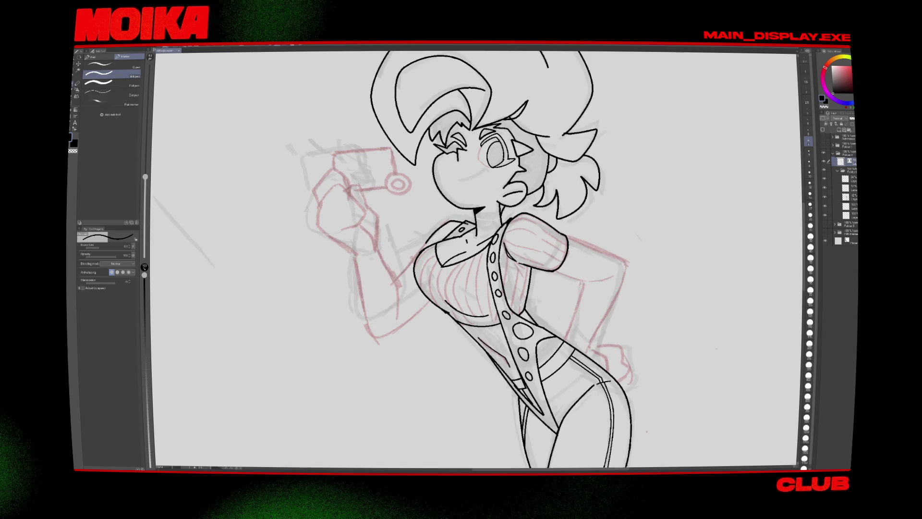
Step: Erase stray lines around the collar and shoulder while checking the mirrored view
key(e)
scroll(475, 259, down, 5)
scroll(475, 260, up, 5)
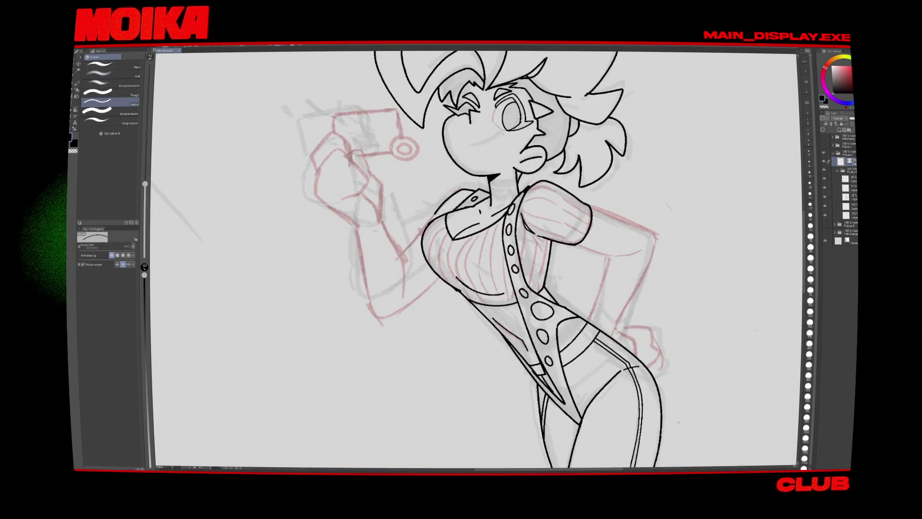
scroll(477, 262, down, 1)
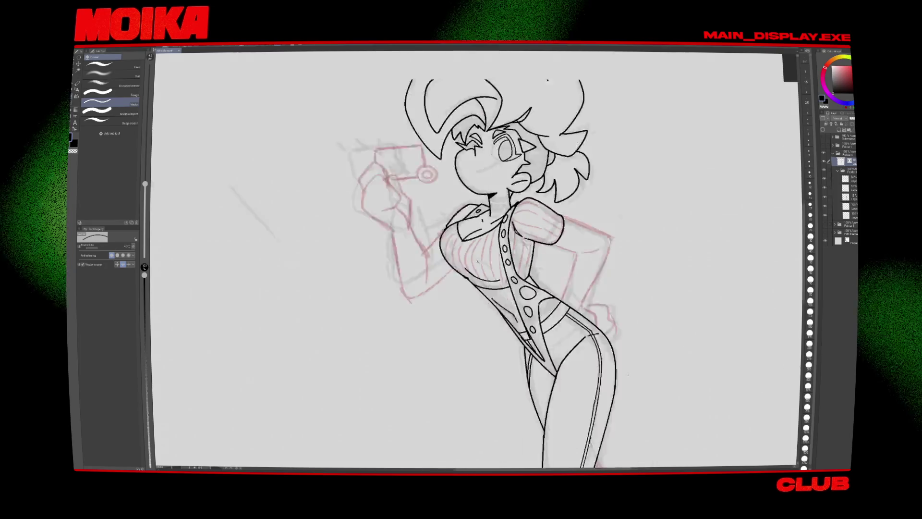
scroll(477, 262, down, 3)
scroll(477, 262, up, 4)
key(h)
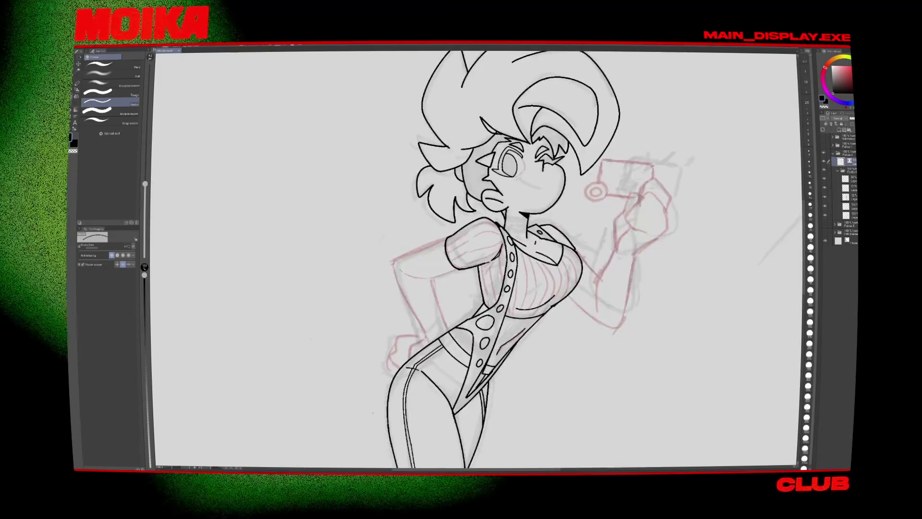
scroll(477, 262, up, 2)
key(p)
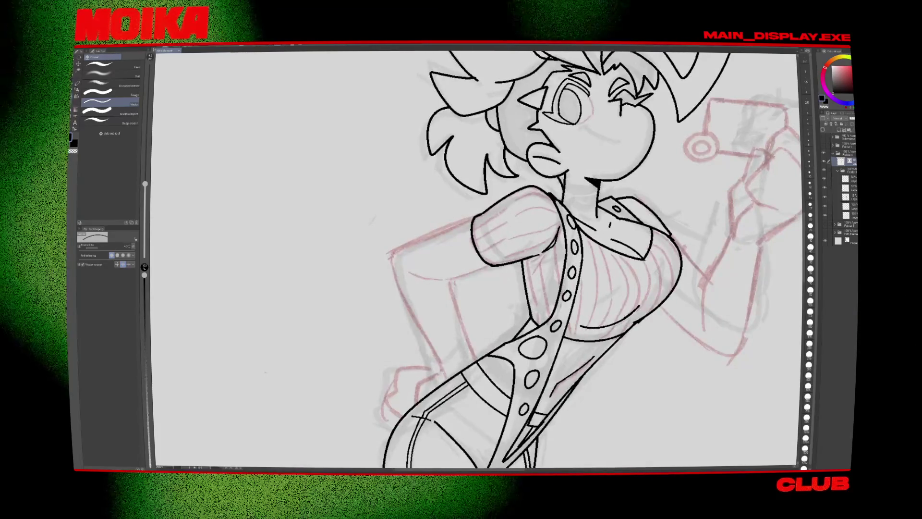
Step: Undo the elbow line and redraw the bent arm's outline from wrist to sleeve
key(ctrl+z)
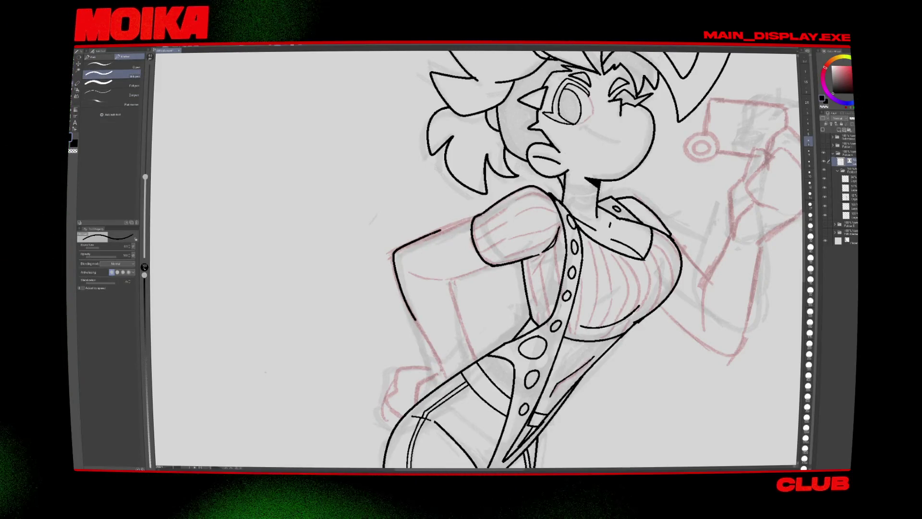
key(e)
key(p)
drag(415, 274, 505, 258)
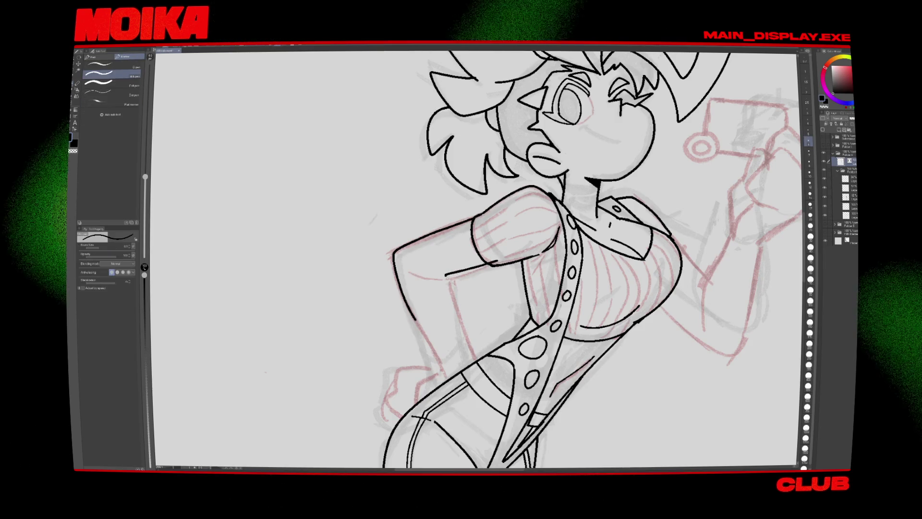
key(h)
key(h)
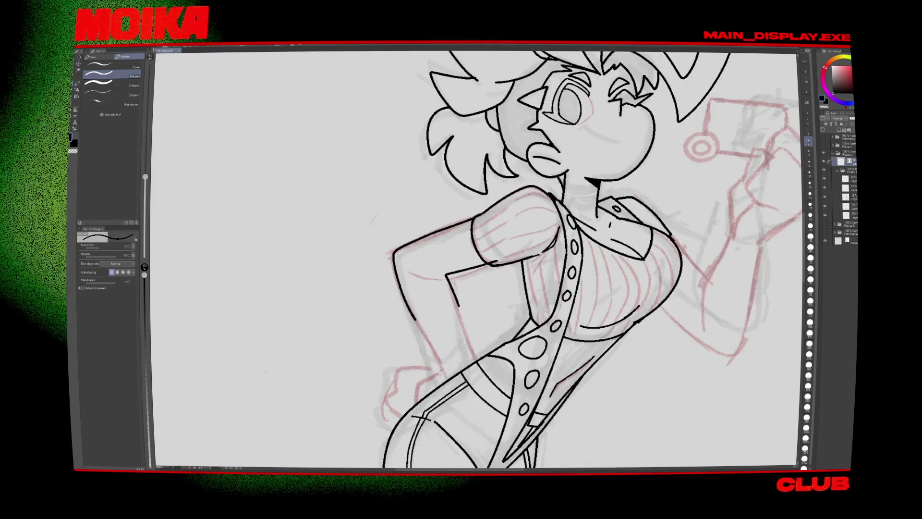
key(ctrl+0)
scroll(492, 411, up, 5)
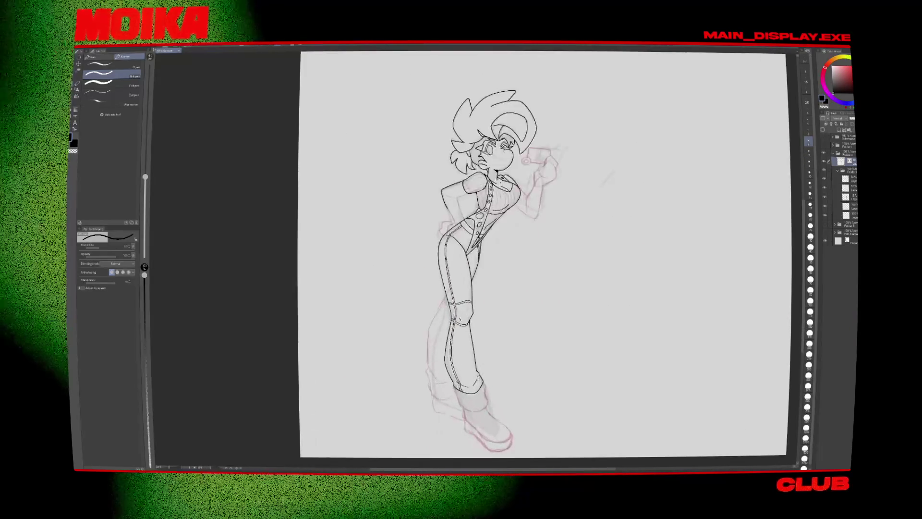
Step: Undo the stray stroke beside the shin and ink the leg's edge down from the boot cuff
key(e)
scroll(480, 259, up, 2)
key(p)
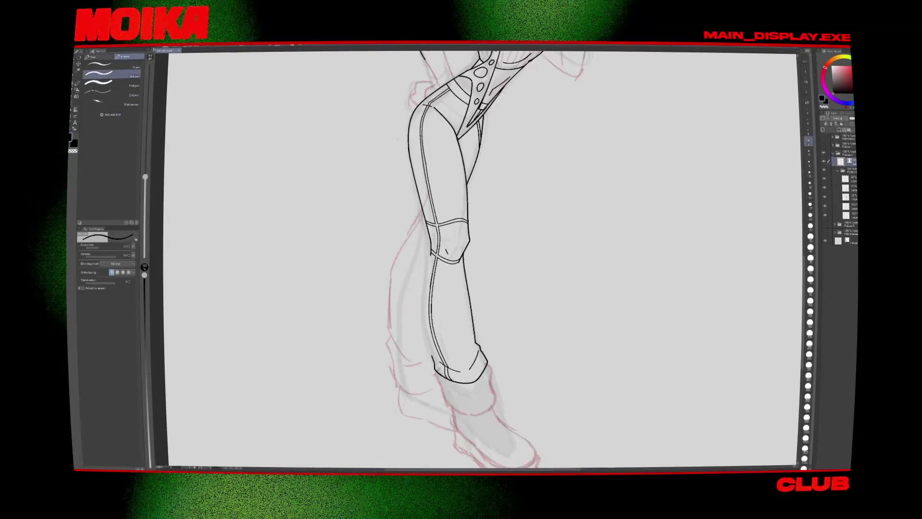
key(ctrl+z)
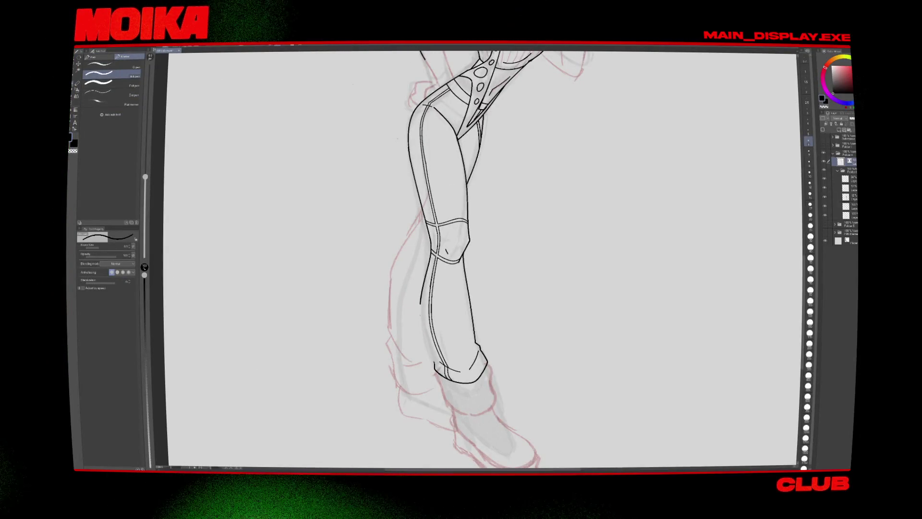
key(e)
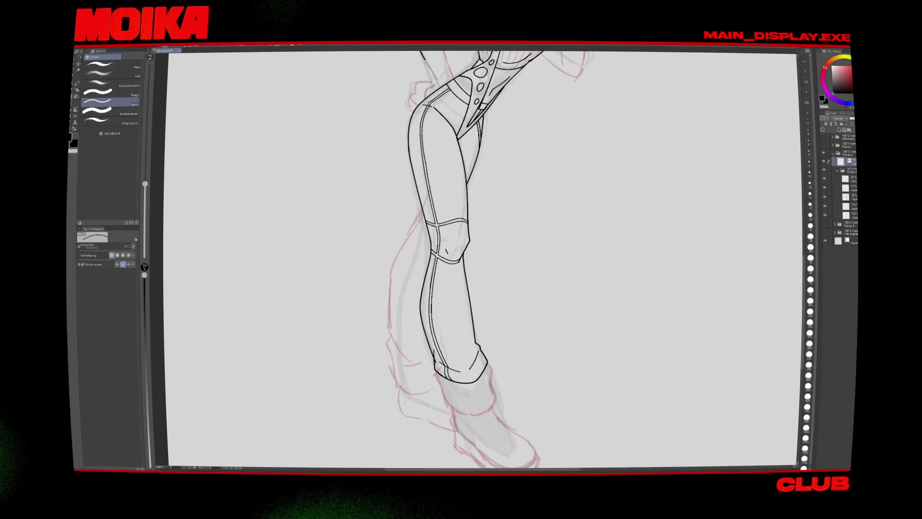
scroll(432, 288, down, 5)
scroll(432, 288, up, 1)
scroll(432, 288, up, 3)
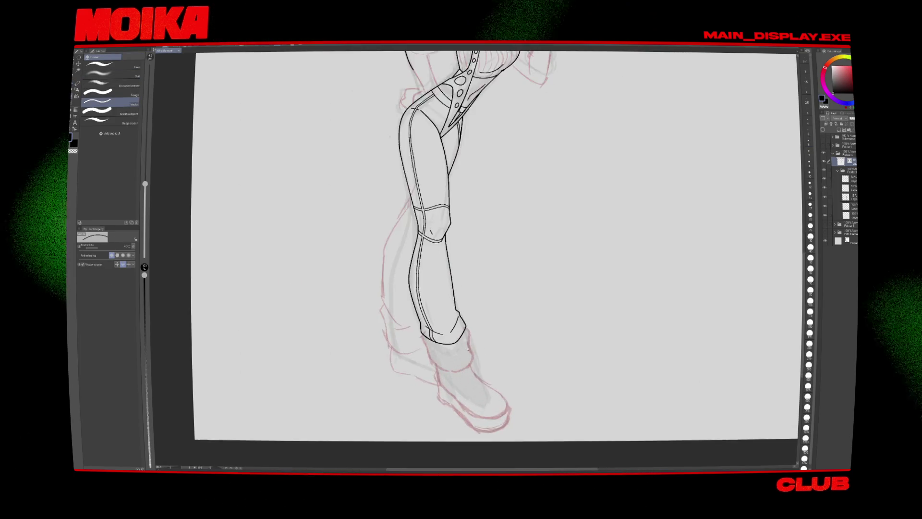
key(p)
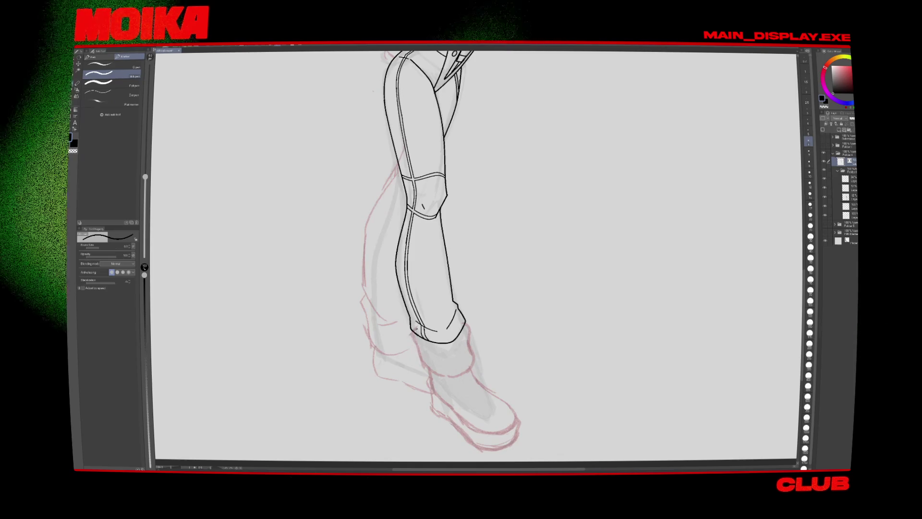
drag(413, 337, 421, 363)
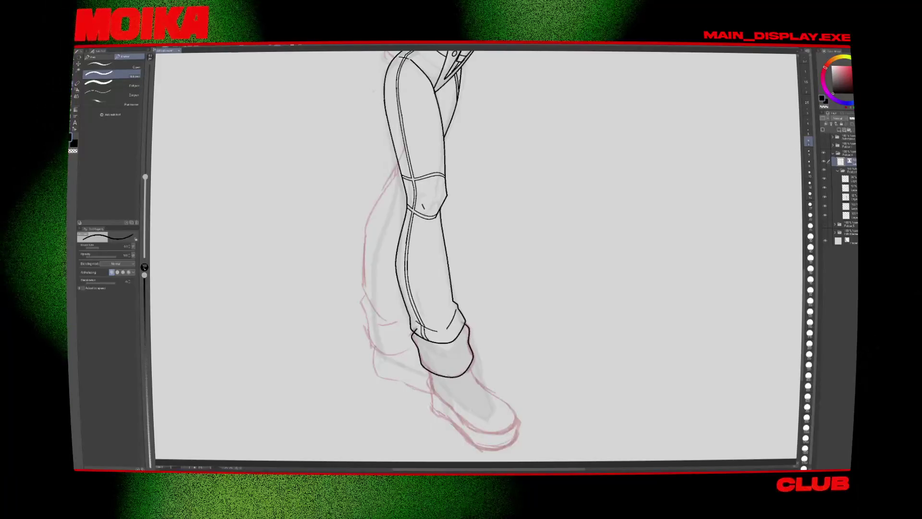
Step: Tidy the boot cuff, collapse the vest girl's folder and show the bunny girl's folder
key(e)
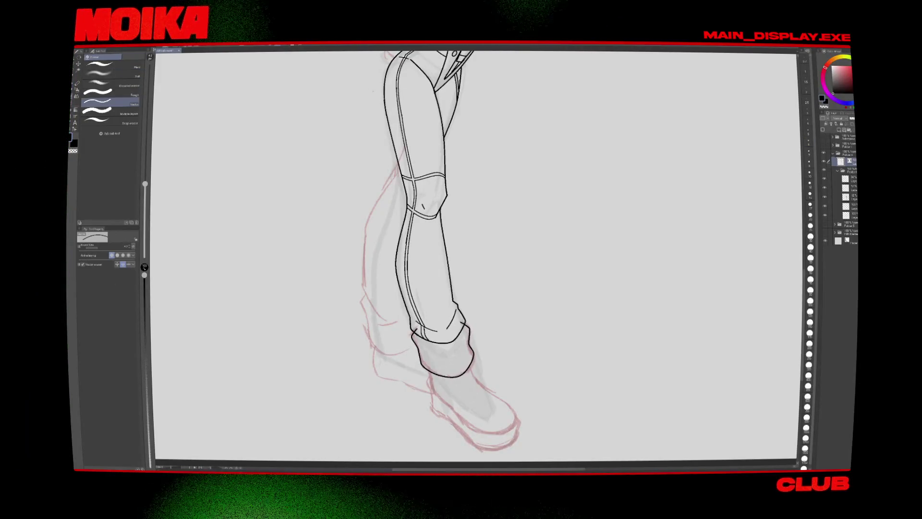
scroll(476, 254, down, 5)
scroll(475, 255, up, 3)
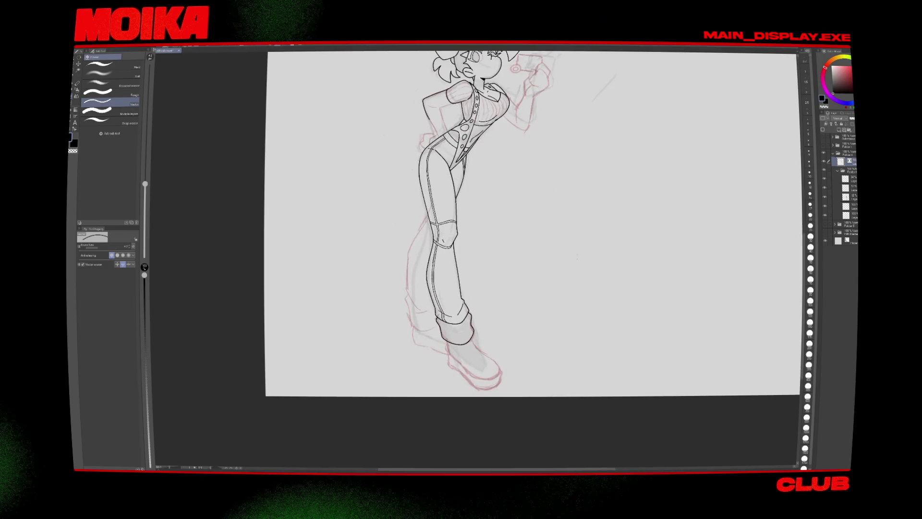
key(p)
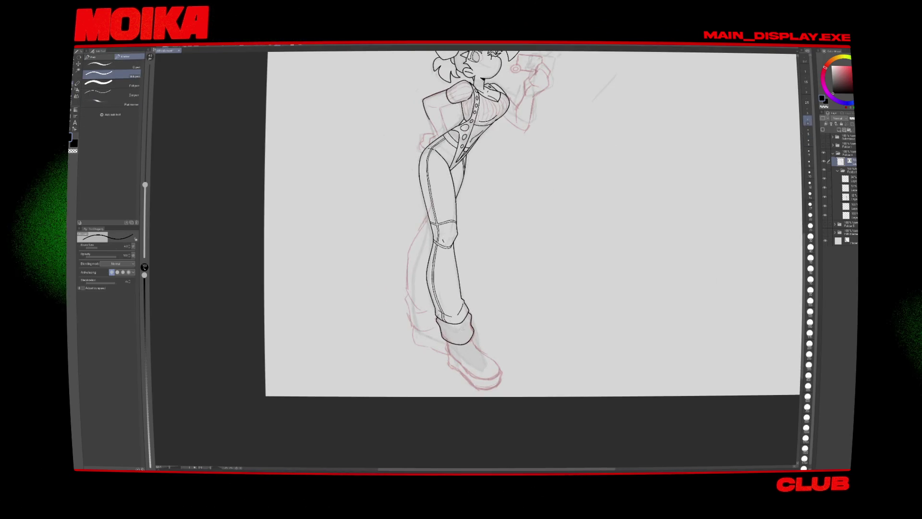
scroll(473, 326, up, 1)
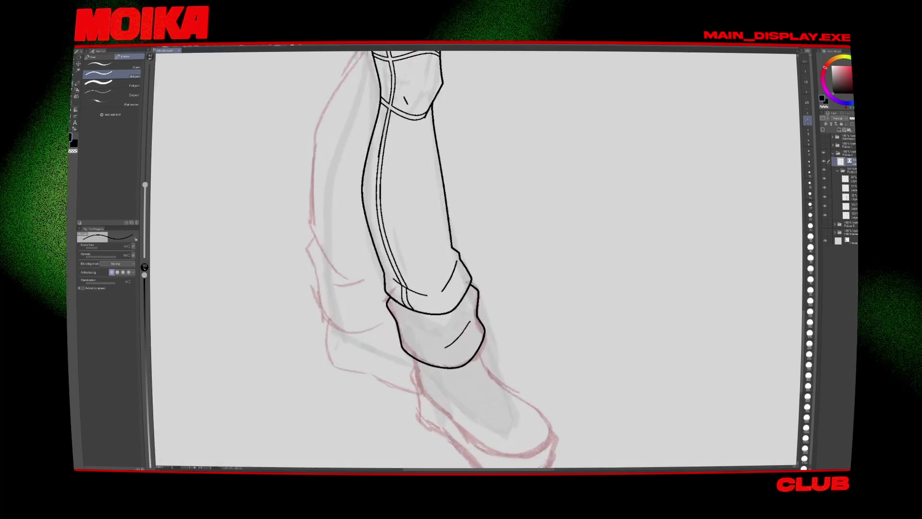
scroll(499, 319, up, 3)
scroll(500, 318, down, 5)
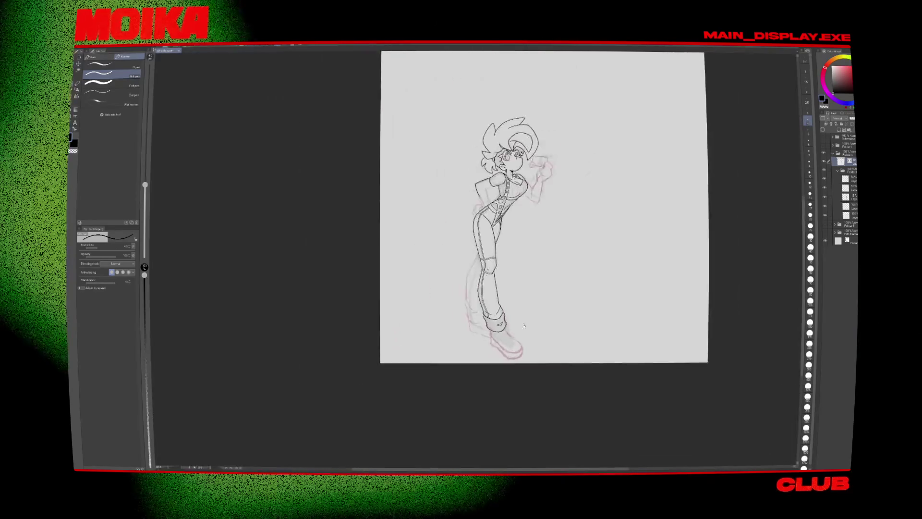
scroll(531, 383, up, 1)
scroll(531, 383, up, 1)
scroll(532, 383, up, 1)
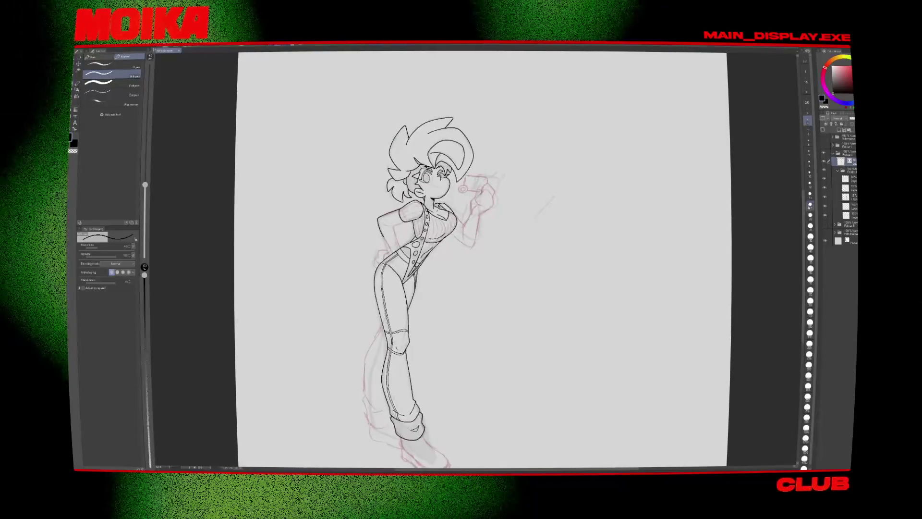
click(837, 170)
click(824, 161)
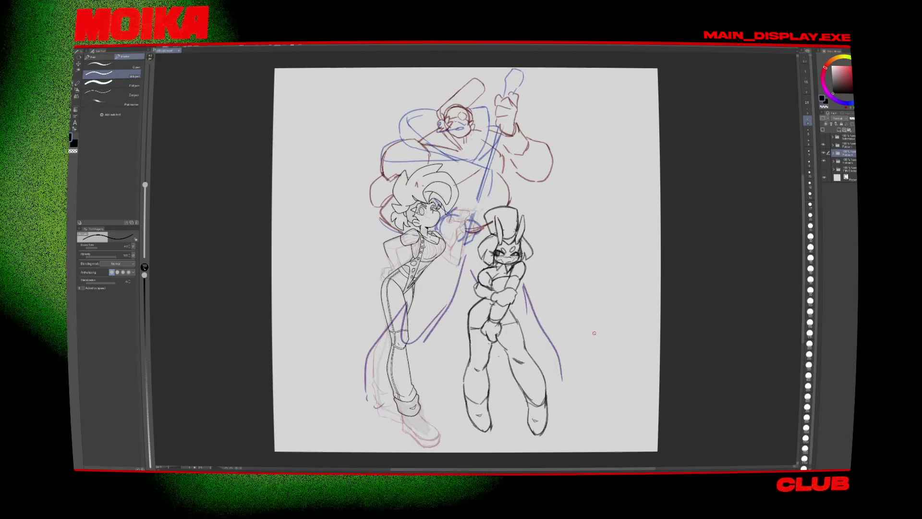
key(ctrl+plus)
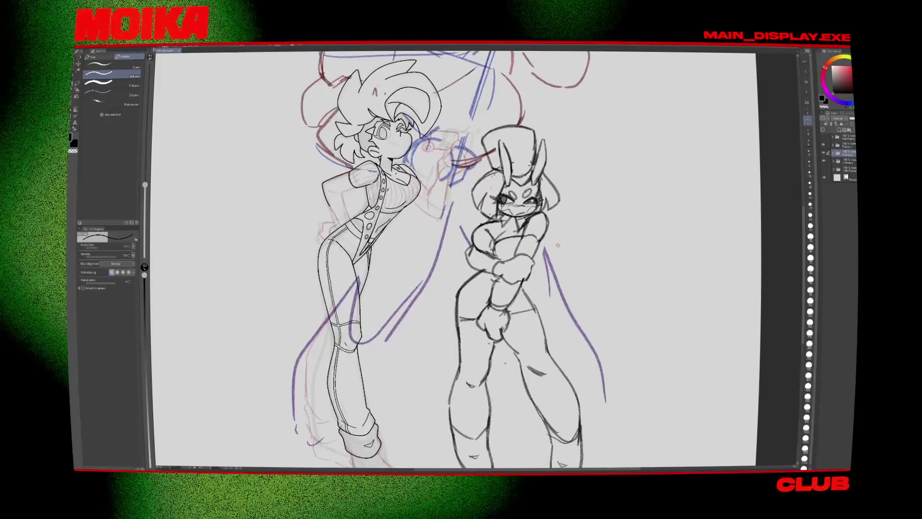
Step: Toggle the rough sketch lines off and on, select another layer, and pick the Lasso selection tool
click(824, 161)
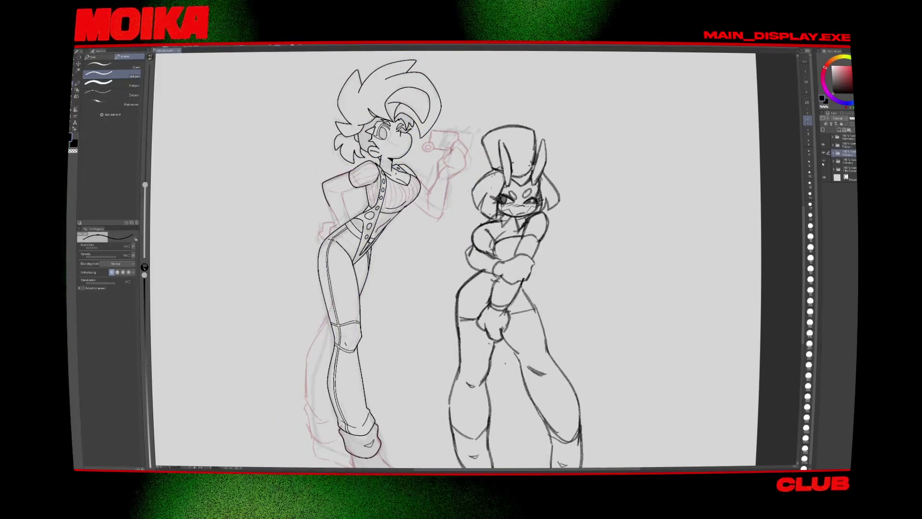
click(824, 161)
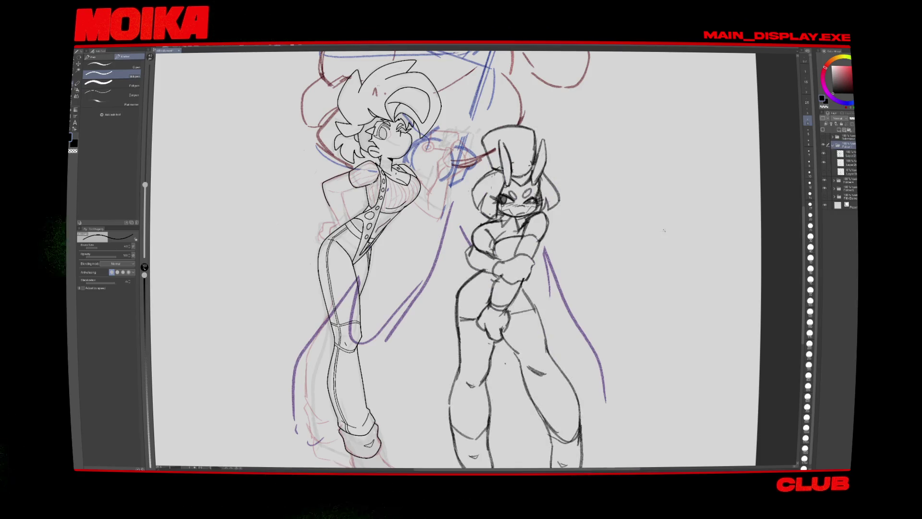
scroll(664, 231, down, 3)
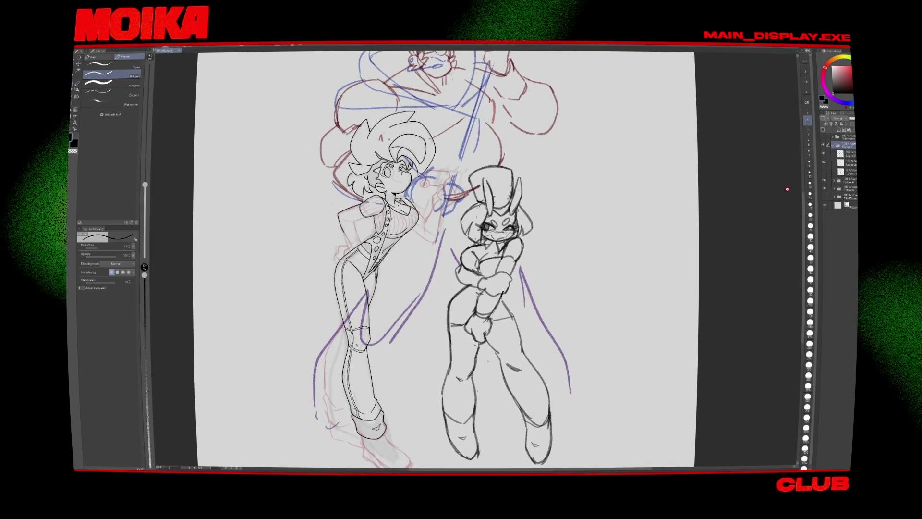
click(844, 155)
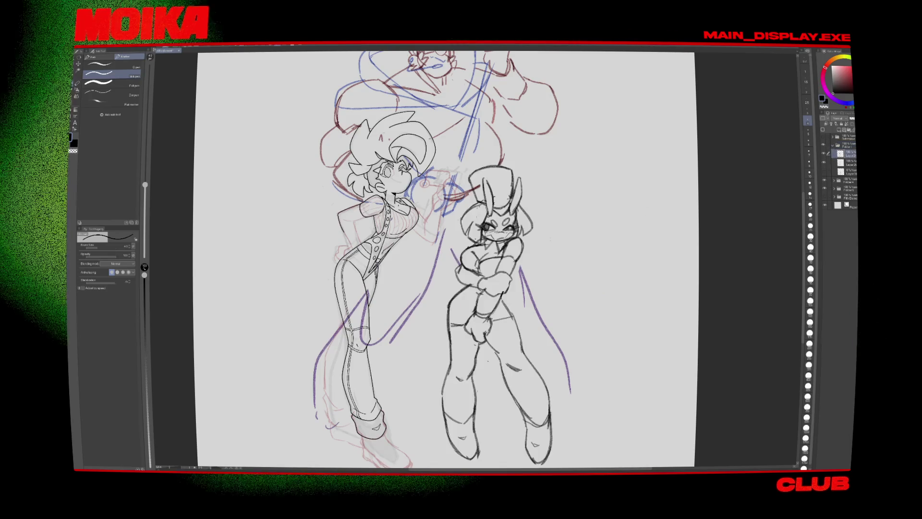
key(ctrl+plus)
scroll(461, 260, down, 4)
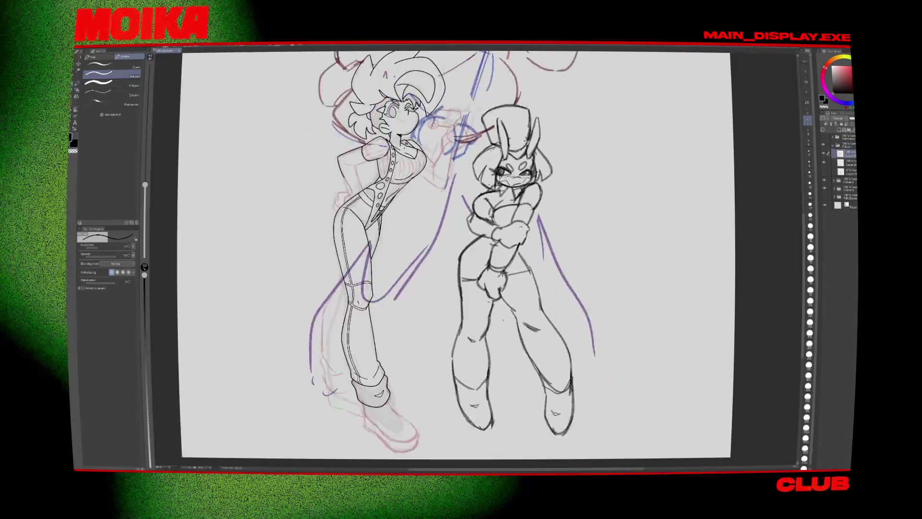
scroll(461, 259, left, 1)
scroll(461, 259, left, 1)
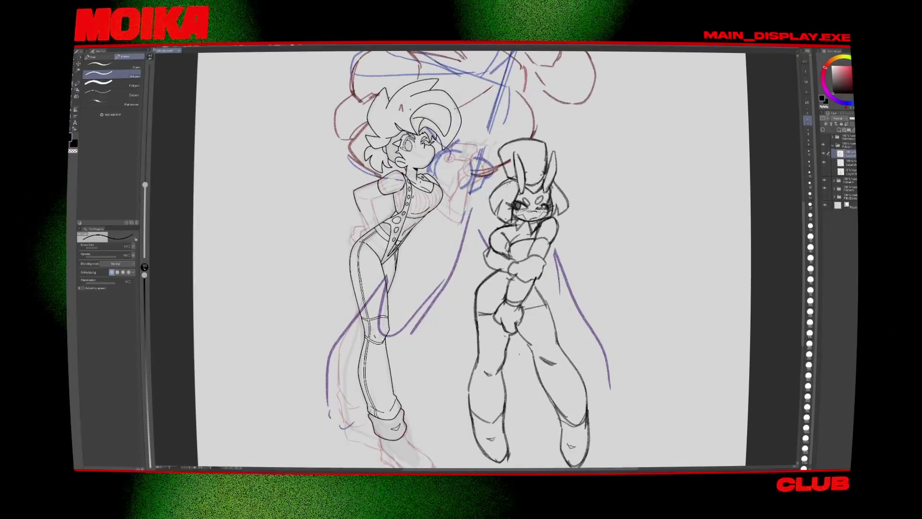
scroll(543, 201, up, 3)
key(m)
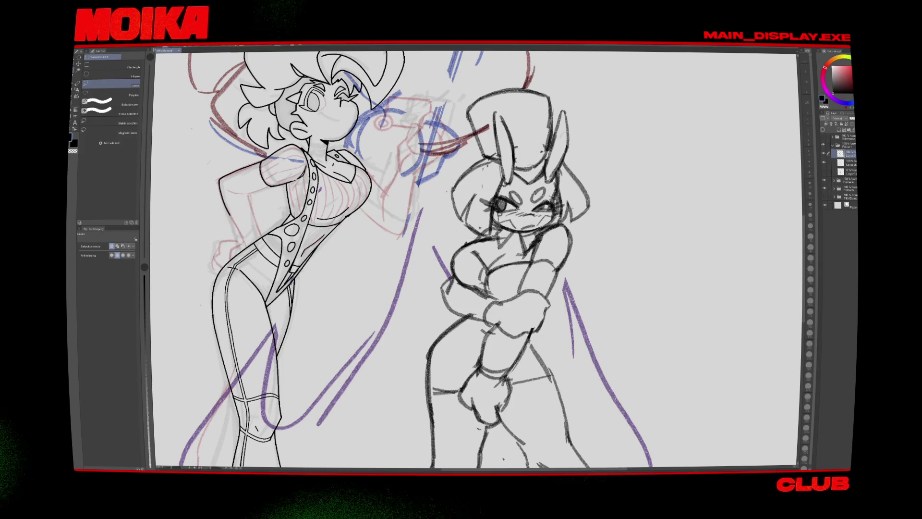
Step: Rotate the lassoed bunny girl's head clockwise, nudge it into place, and apply the transform
scroll(461, 259, down, 3)
scroll(461, 259, up, 5)
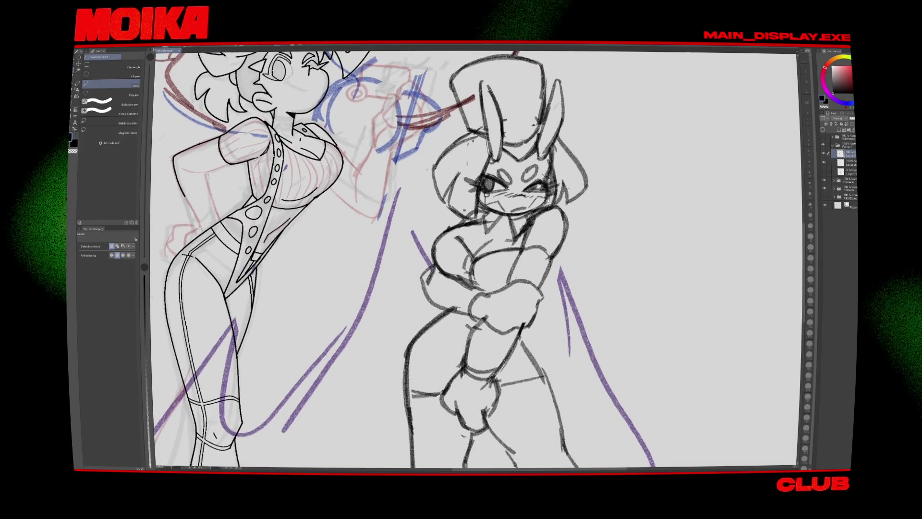
scroll(461, 259, up, 1)
scroll(461, 259, down, 3)
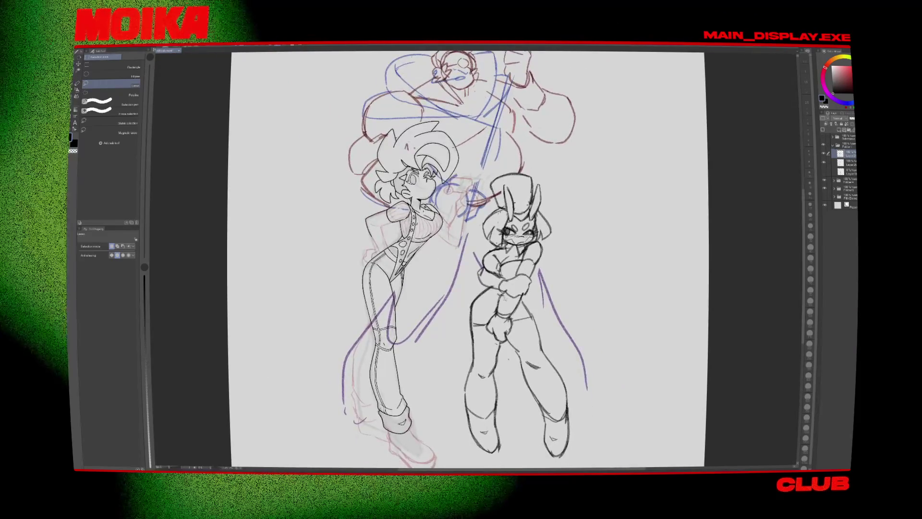
scroll(528, 228, up, 3)
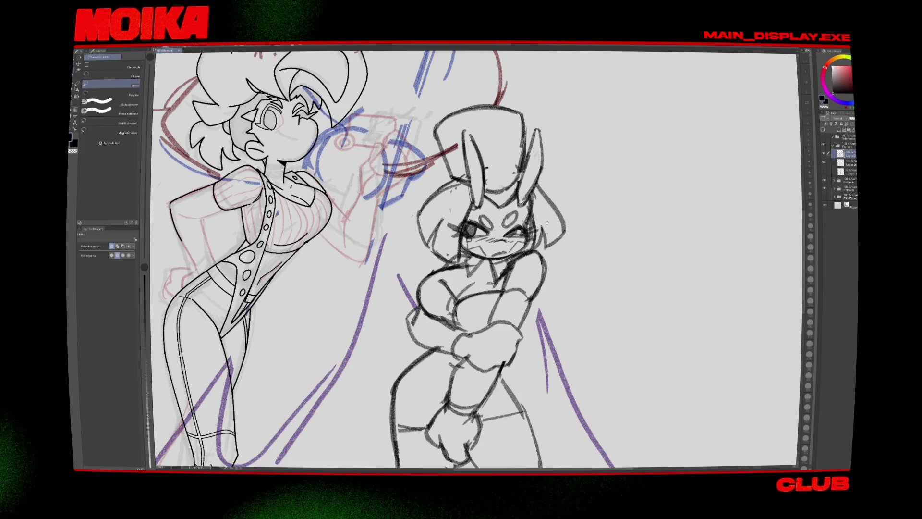
drag(547, 221, 561, 253)
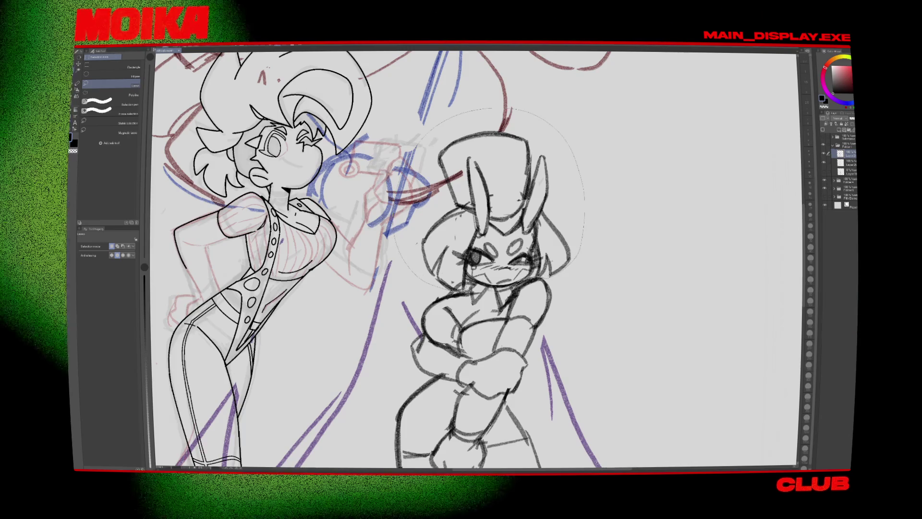
key(ctrl+t)
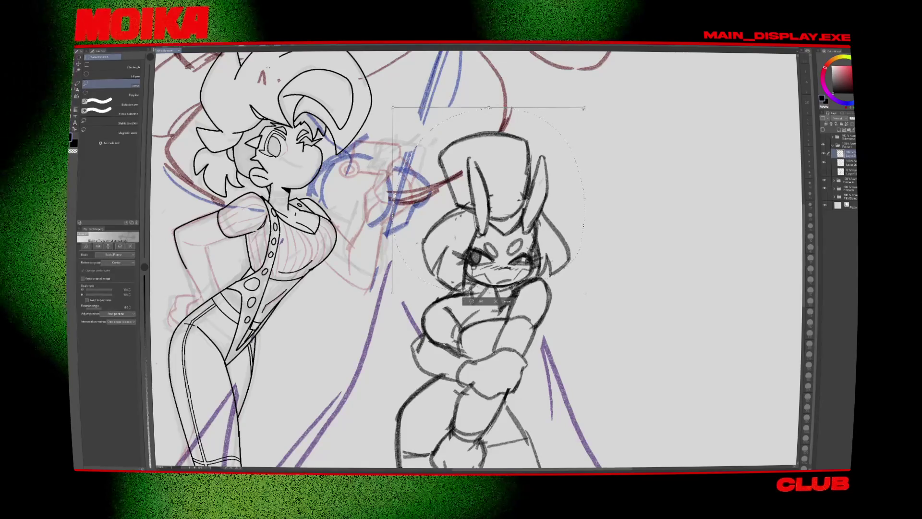
drag(576, 123, 598, 158)
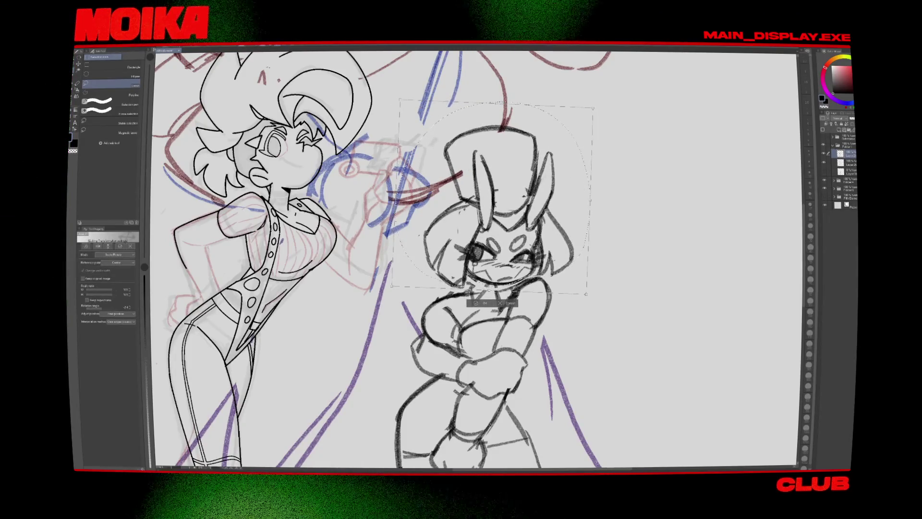
drag(492, 192, 491, 194)
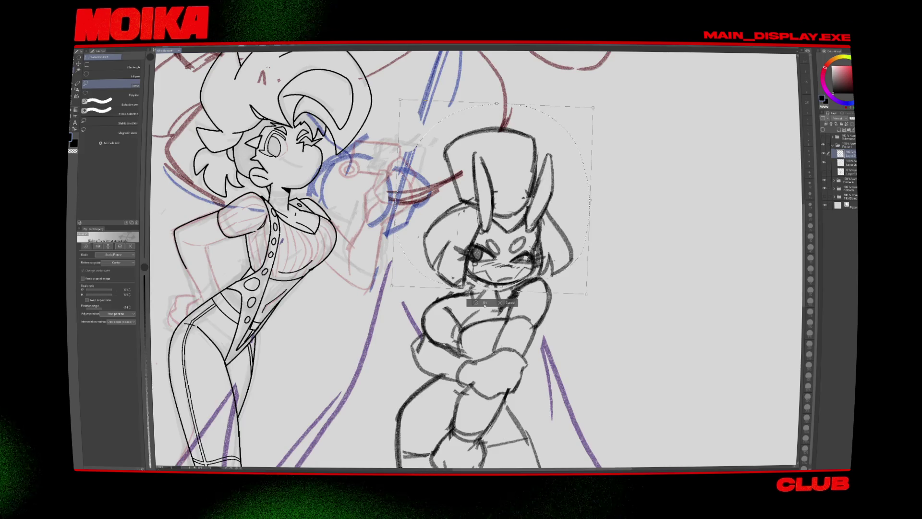
key(ctrl+0)
scroll(535, 267, up, 3)
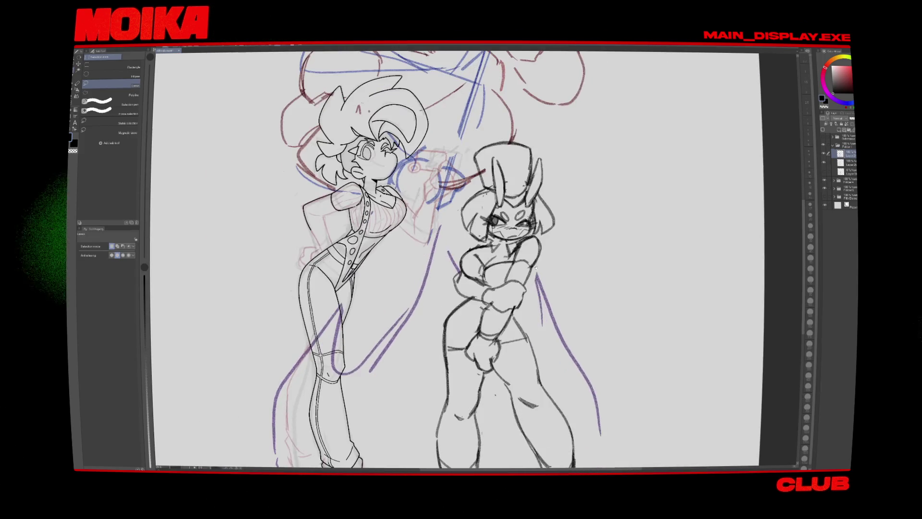
Step: Enlarge the eraser to size 30 and refine the bunny girl's face, alternating eraser and brush
key(e)
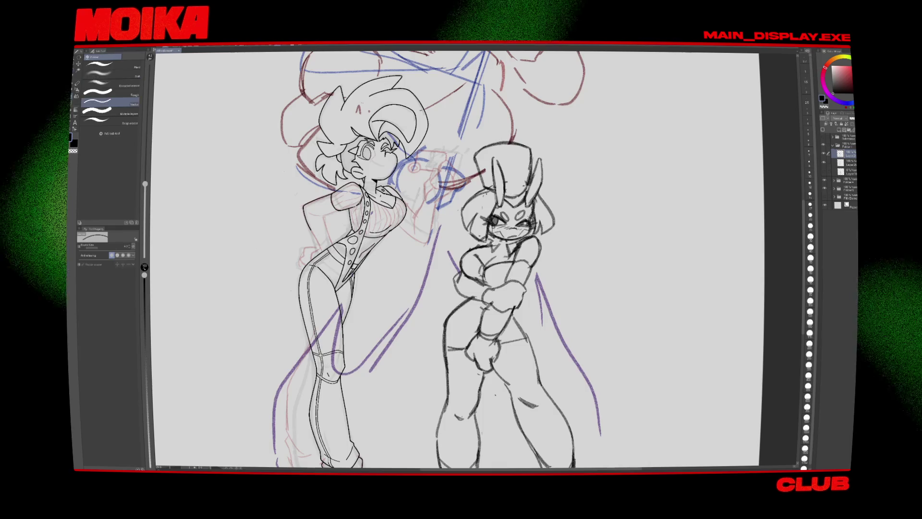
key(bracketright)
key(bracketright)
key(bracketright)
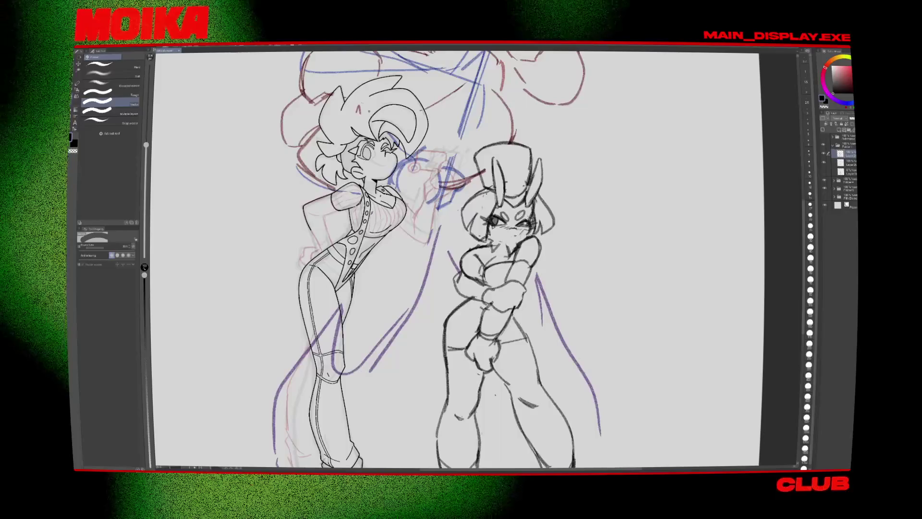
key(b)
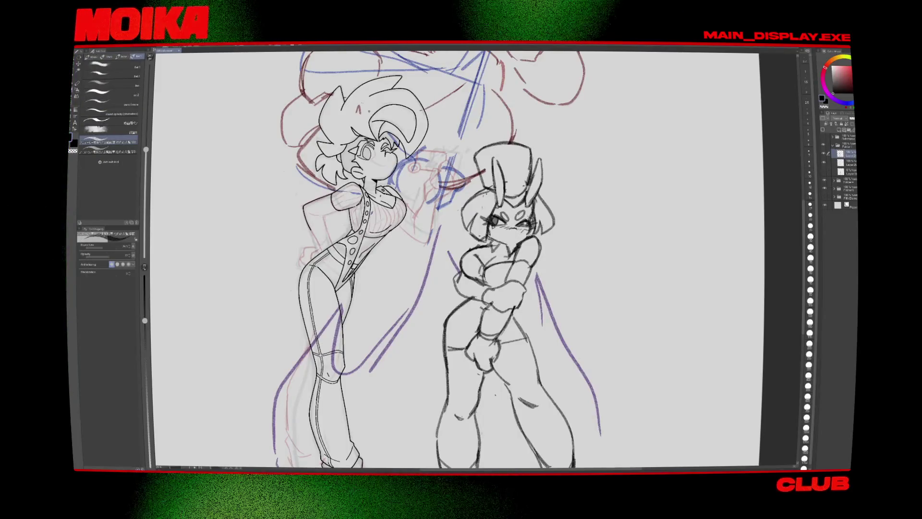
key(e)
key(b)
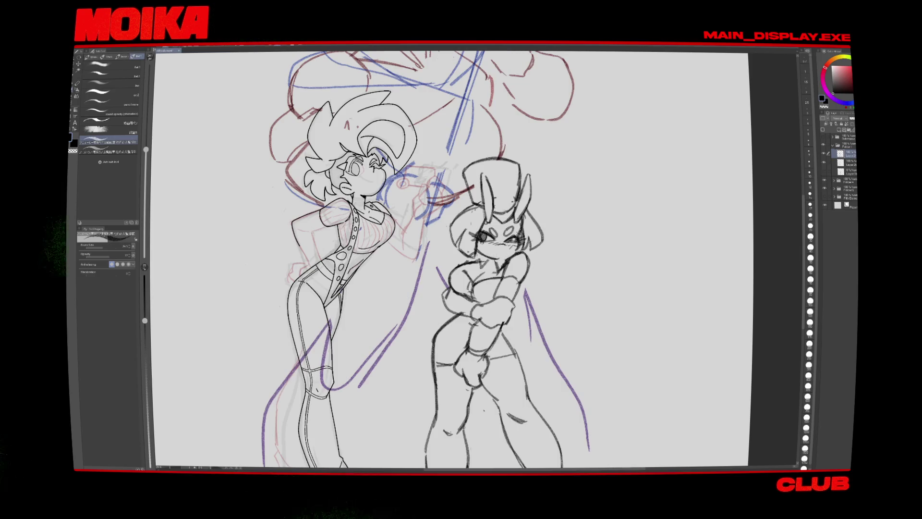
scroll(451, 260, up, 5)
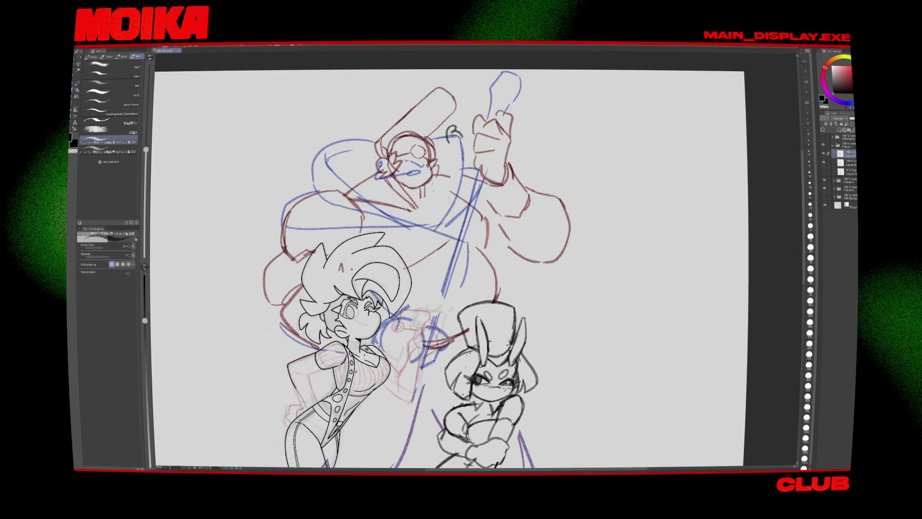
scroll(451, 259, down, 3)
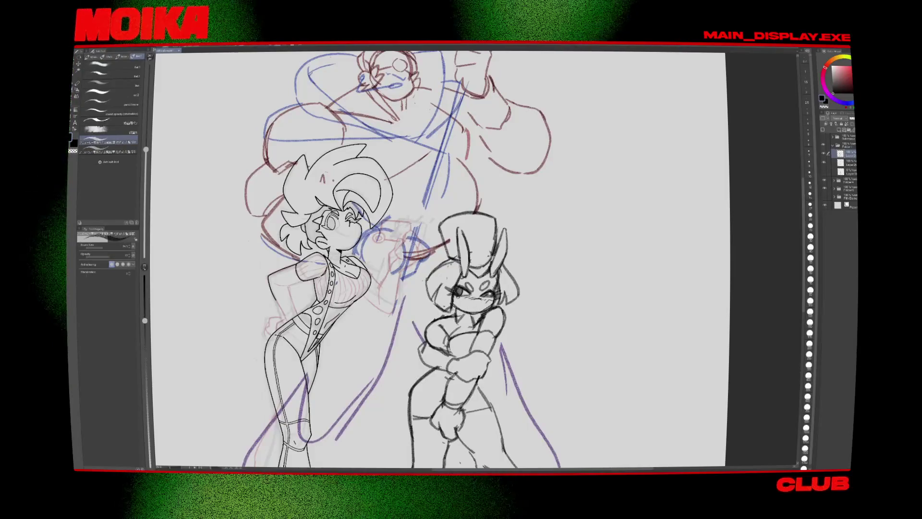
scroll(439, 260, down, 2)
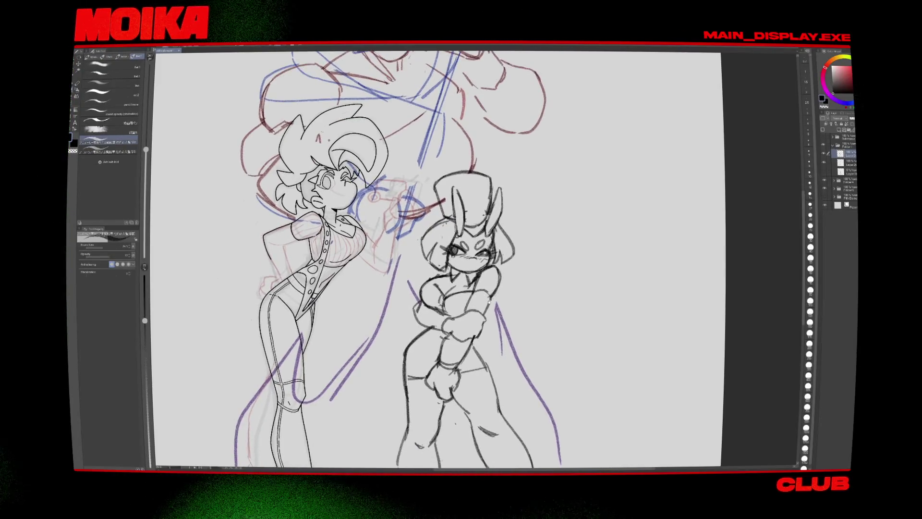
scroll(440, 259, down, 5)
scroll(440, 259, up, 4)
scroll(488, 236, up, 3)
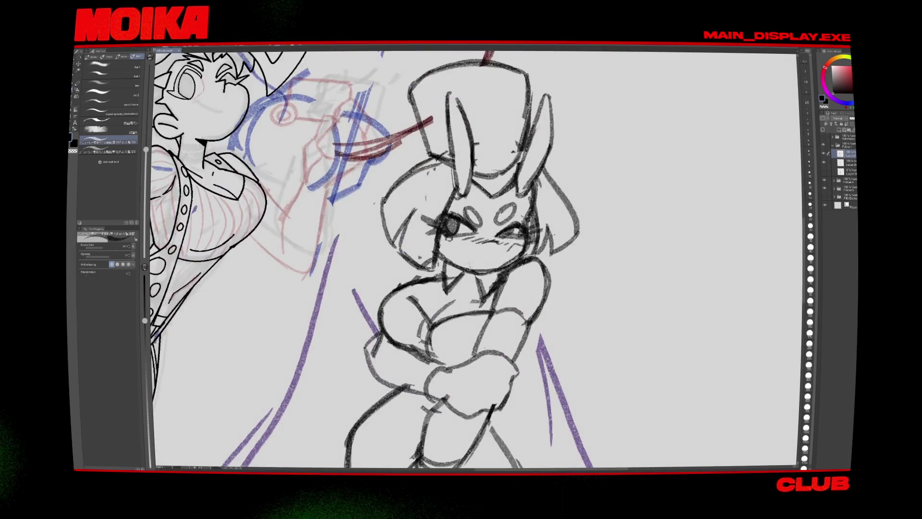
Step: Undo the stray stroke at the bunny girl's mouth and review the face
key(ctrl+z)
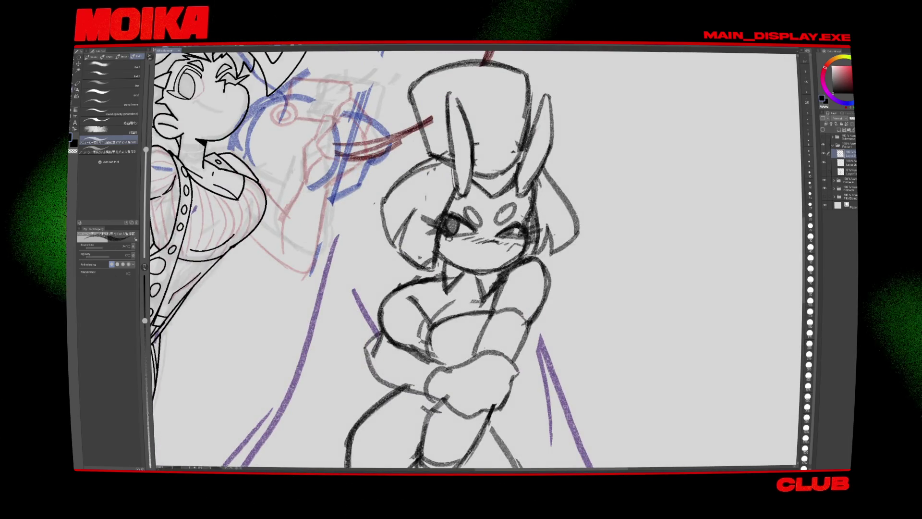
scroll(440, 259, down, 3)
scroll(440, 260, up, 1)
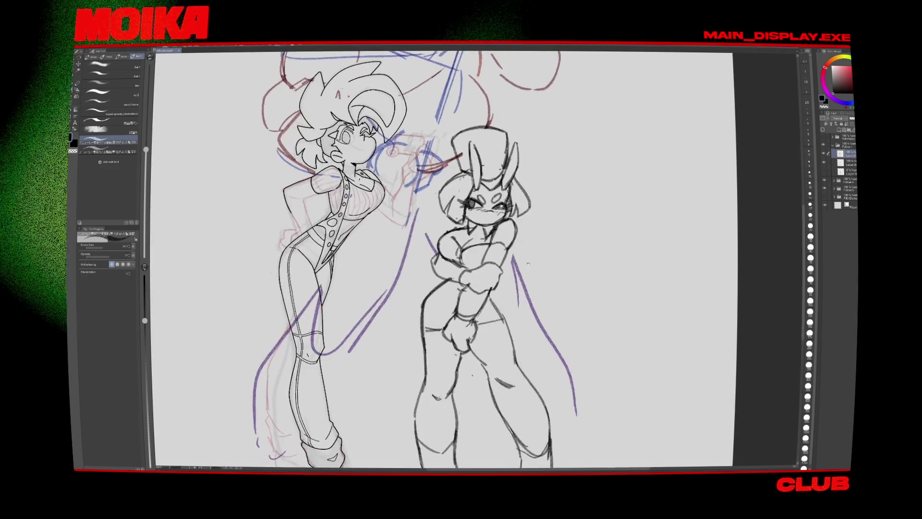
scroll(440, 259, down, 2)
scroll(479, 226, up, 1)
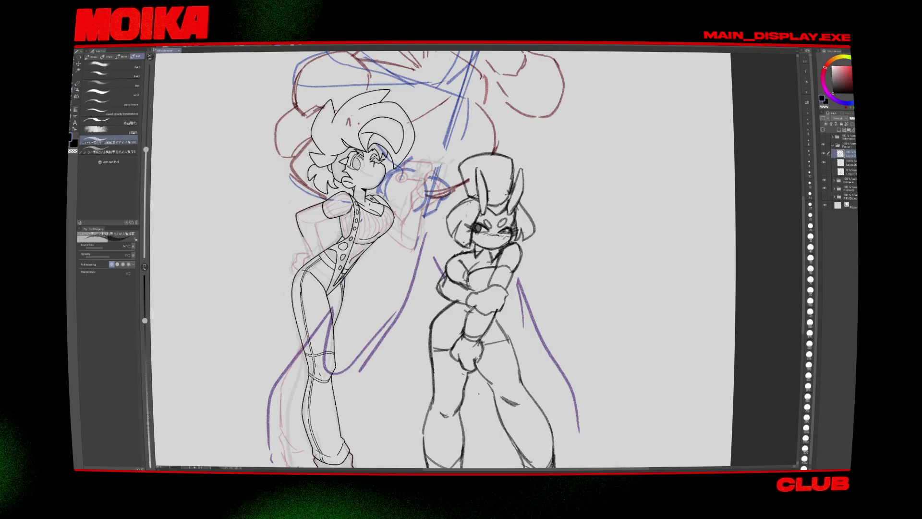
scroll(480, 259, down, 1)
scroll(479, 259, down, 3)
scroll(479, 259, up, 3)
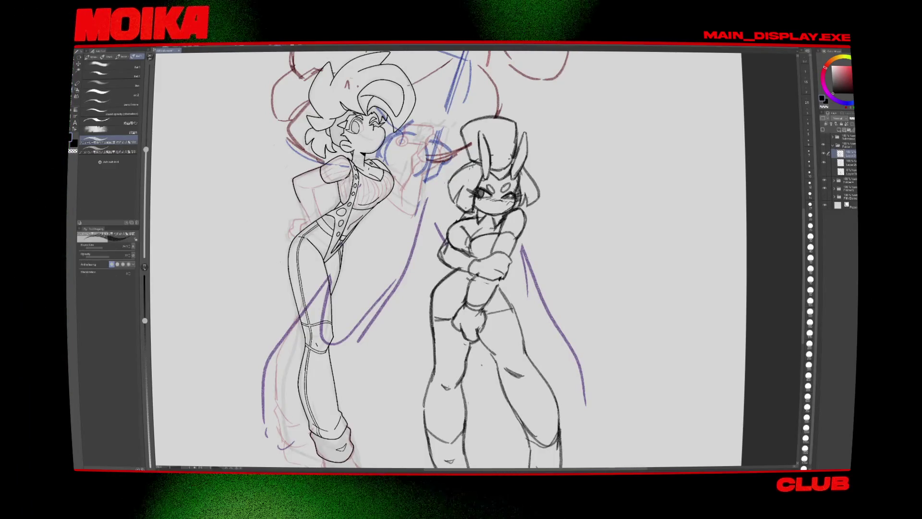
key(h)
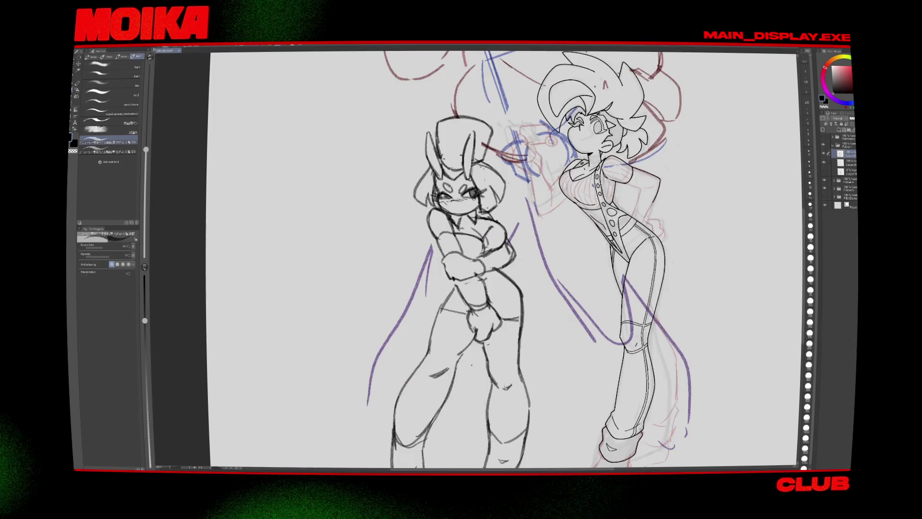
key(h)
key(e)
key(p)
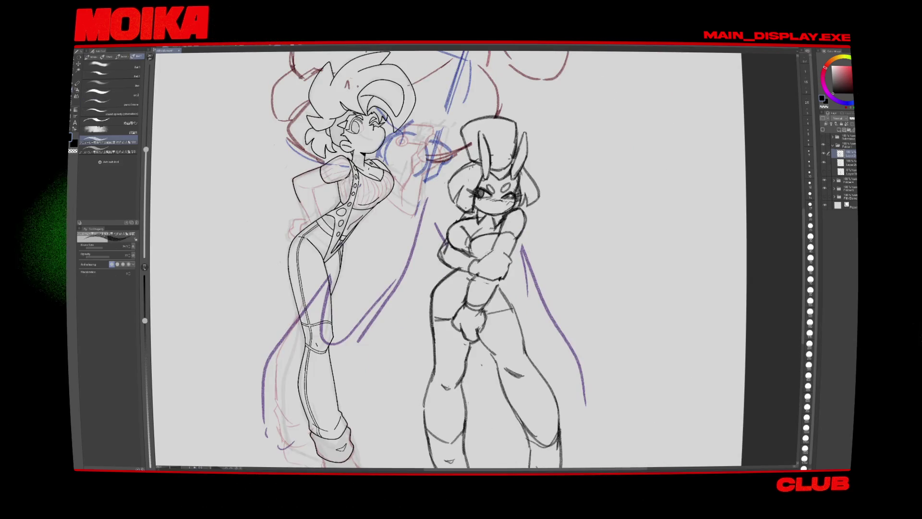
scroll(447, 259, up, 2)
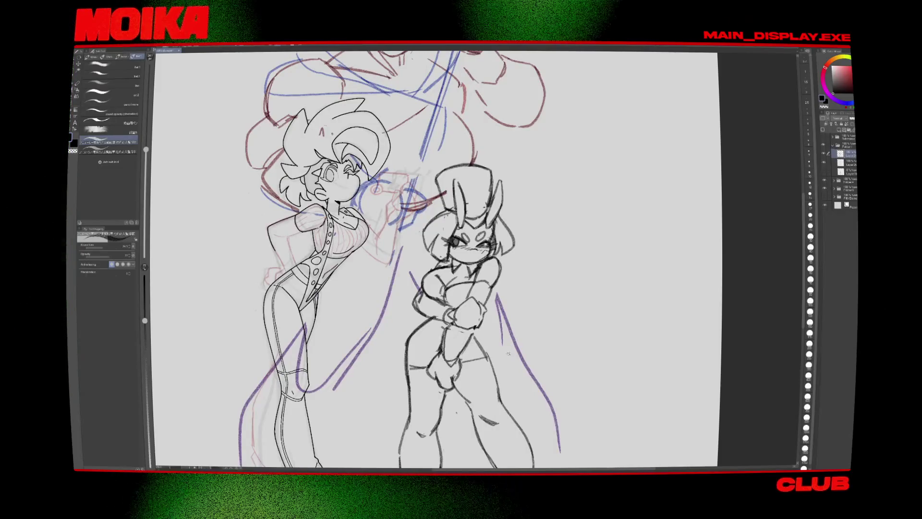
scroll(434, 259, down, 3)
scroll(435, 260, up, 1)
scroll(434, 259, up, 2)
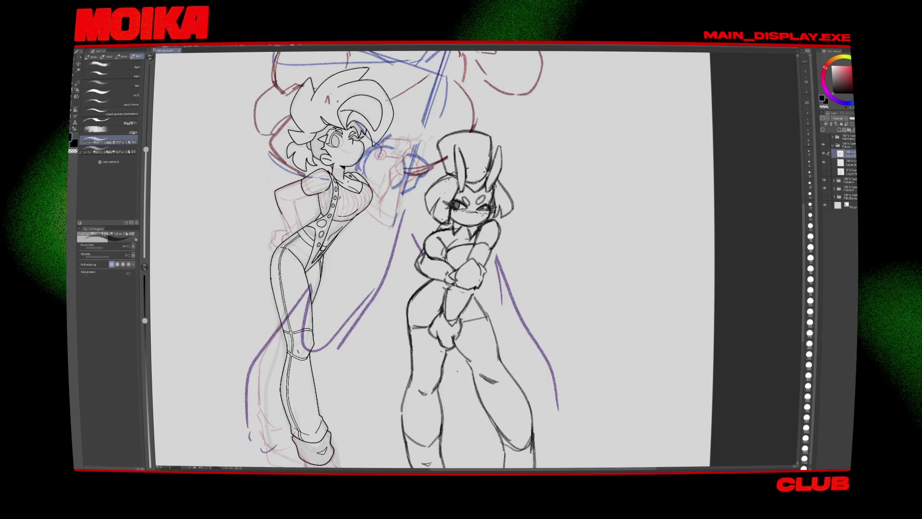
scroll(444, 274, down, 3)
drag(444, 274, 422, 257)
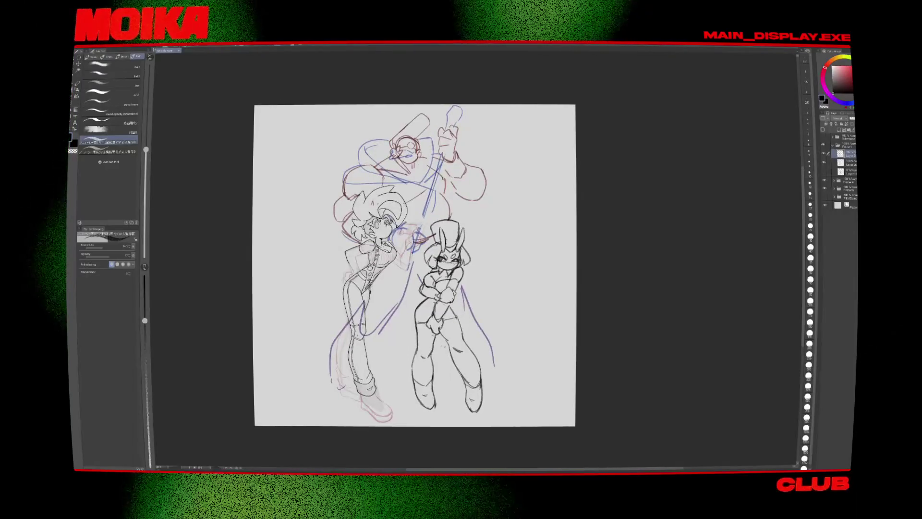
scroll(447, 253, up, 5)
key(m)
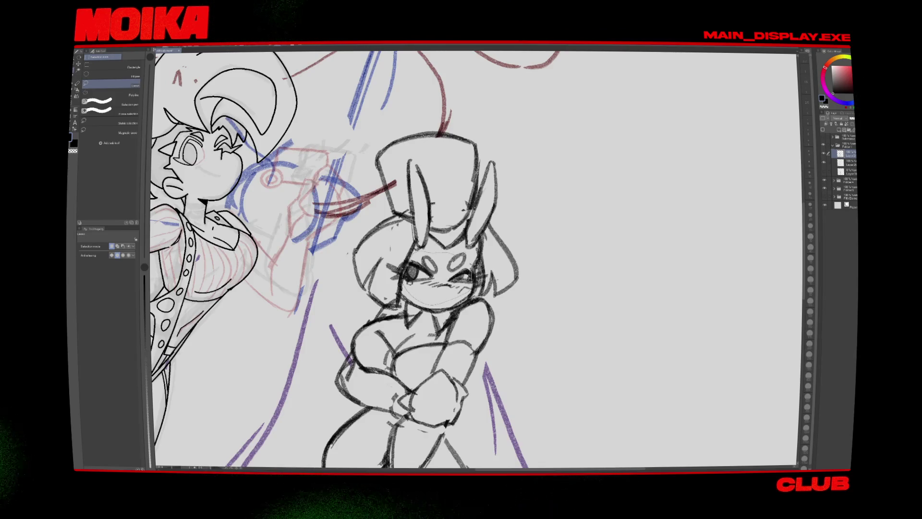
key(Delete)
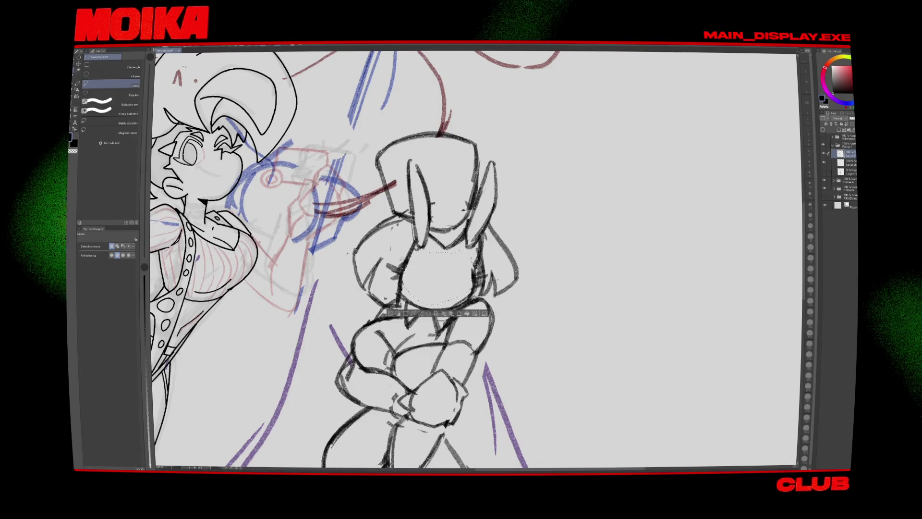
key(ctrl+d)
key(b)
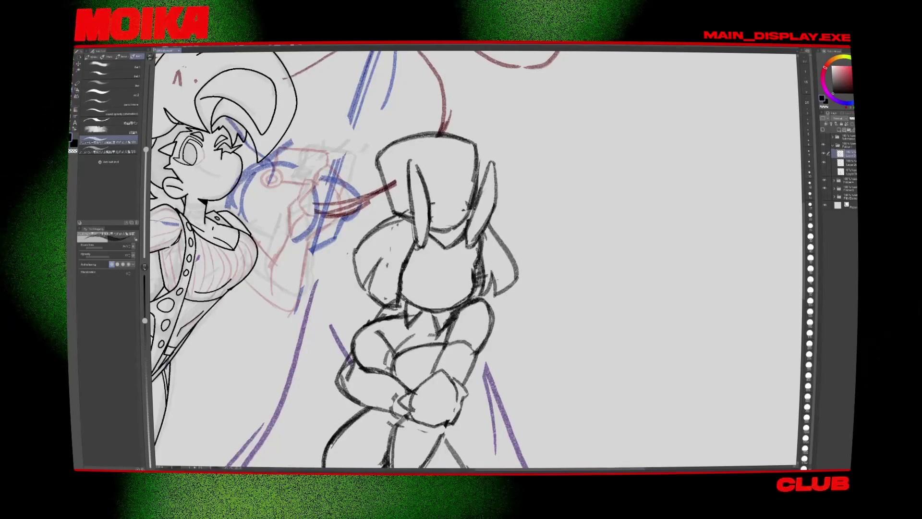
key(ctrl+z)
key(ctrl+z)
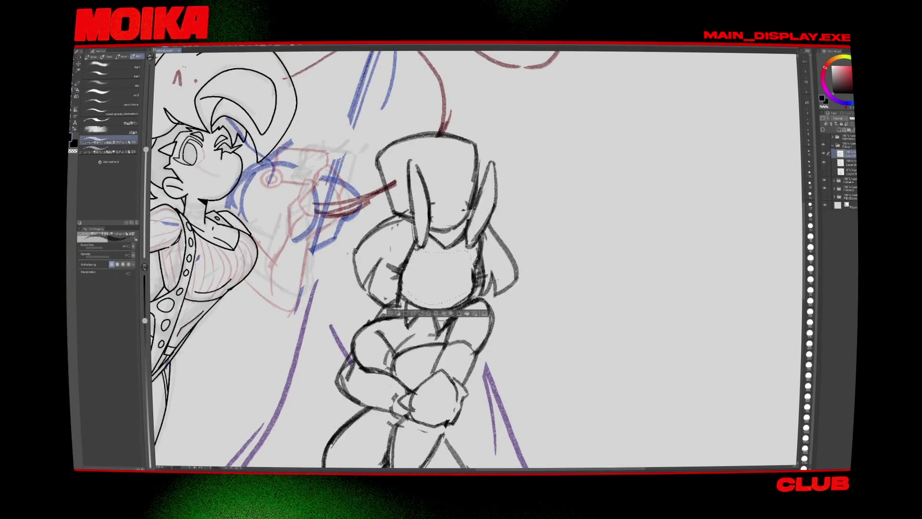
key(e)
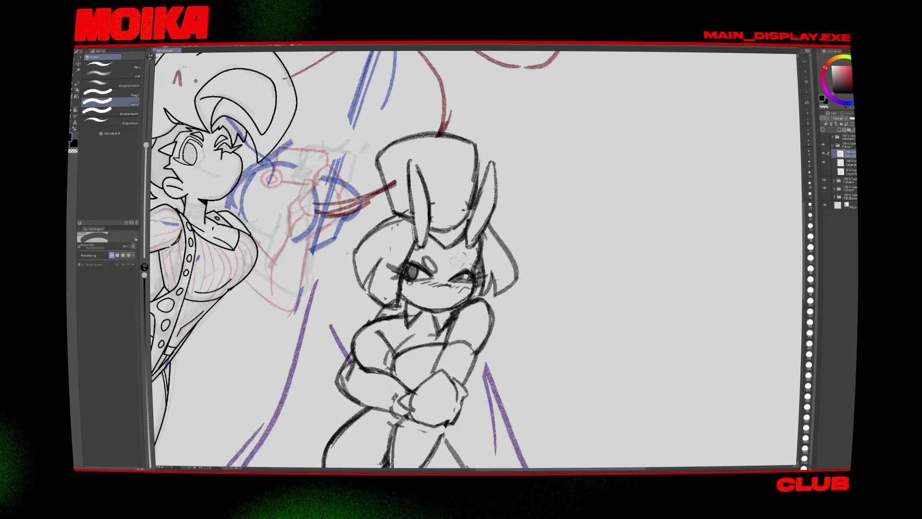
key(p)
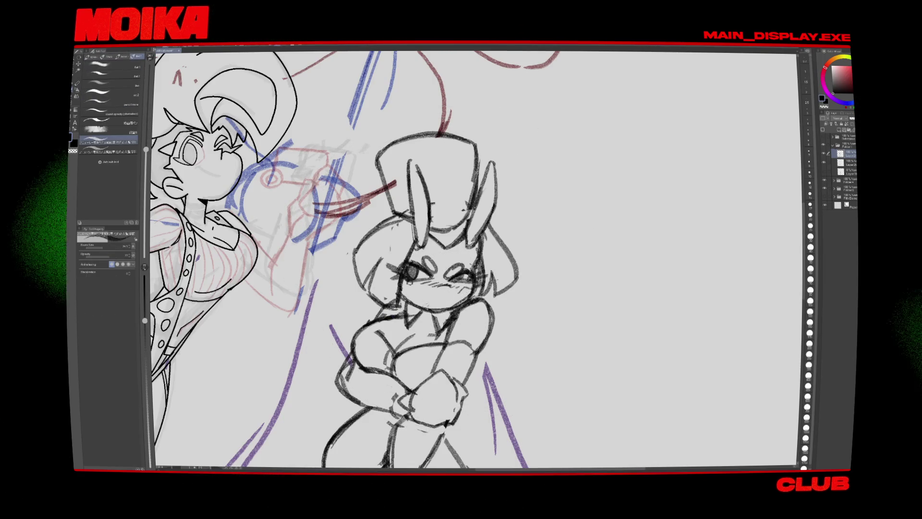
key(e)
key(p)
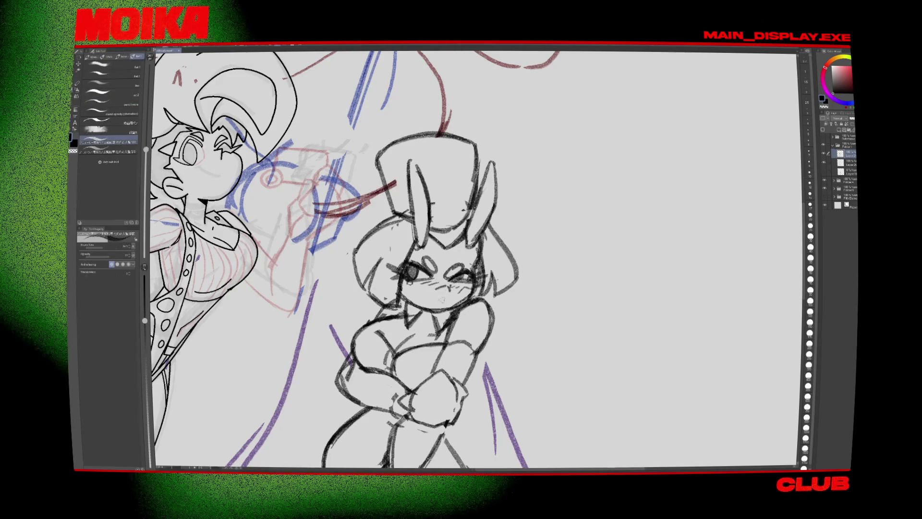
Step: Touch up the bunny girl's lines with eraser and pen, mirroring the view to check
scroll(475, 259, down, 5)
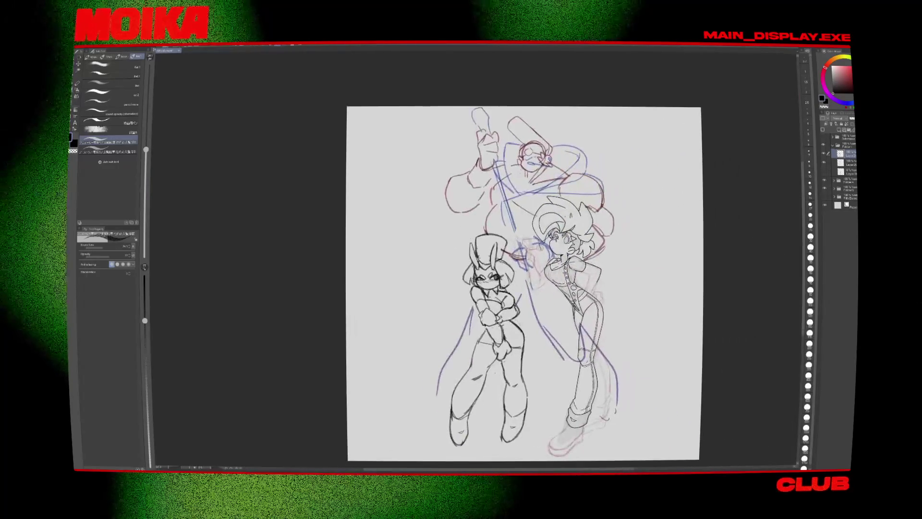
scroll(475, 259, up, 5)
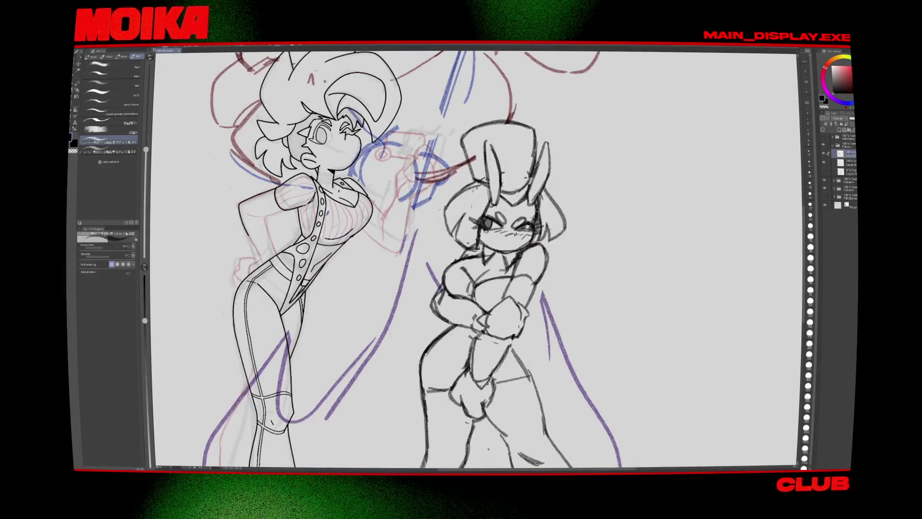
key(e)
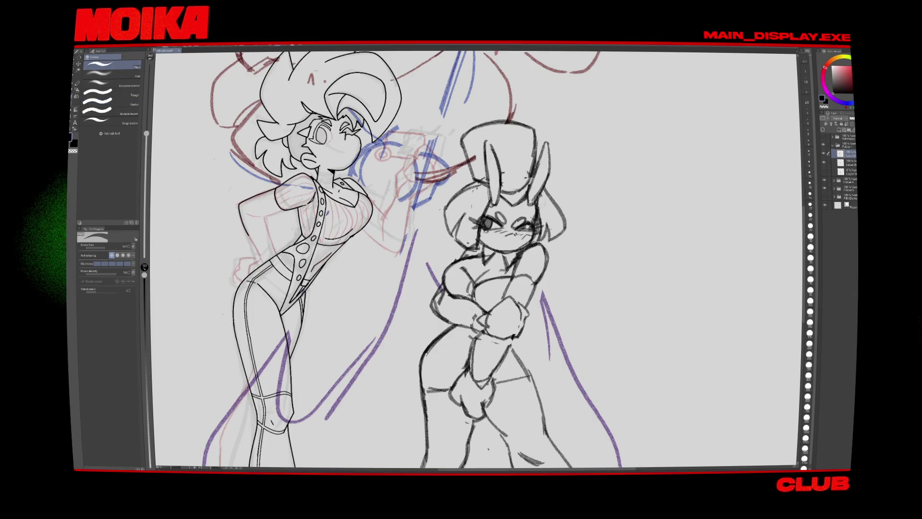
key(p)
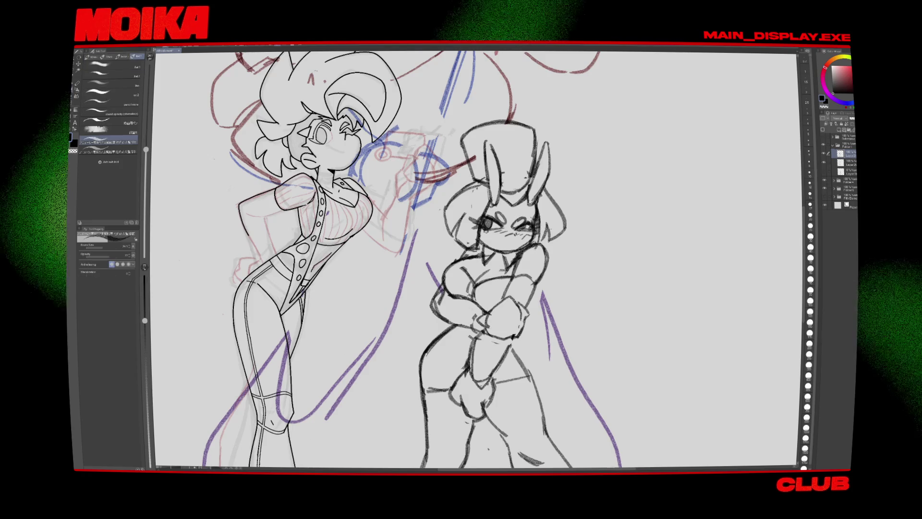
key(e)
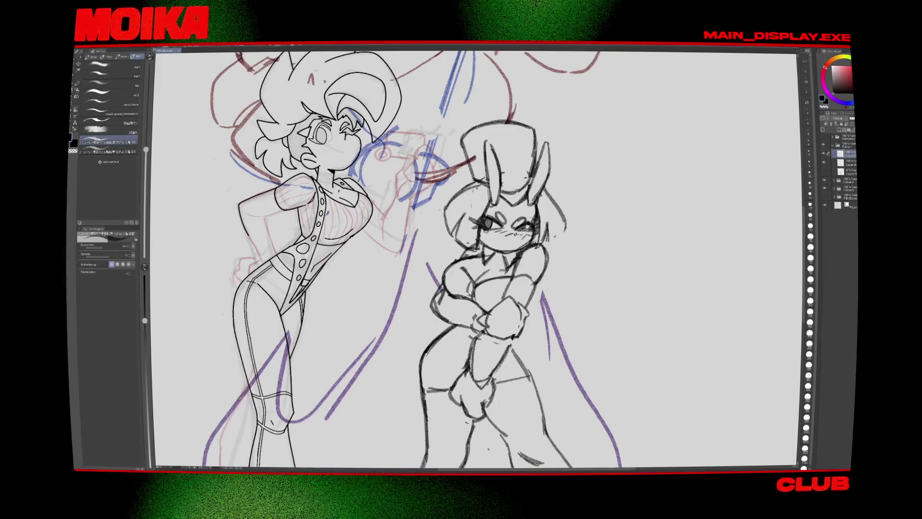
key(h)
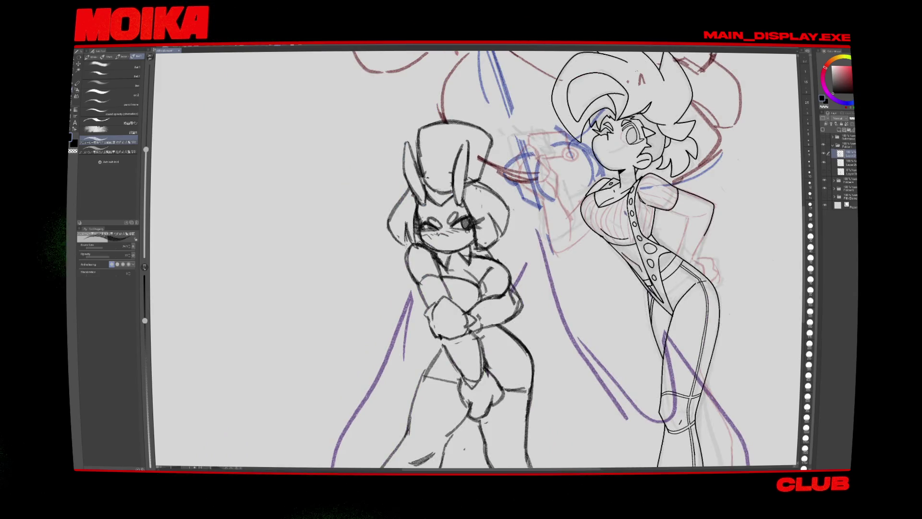
key(h)
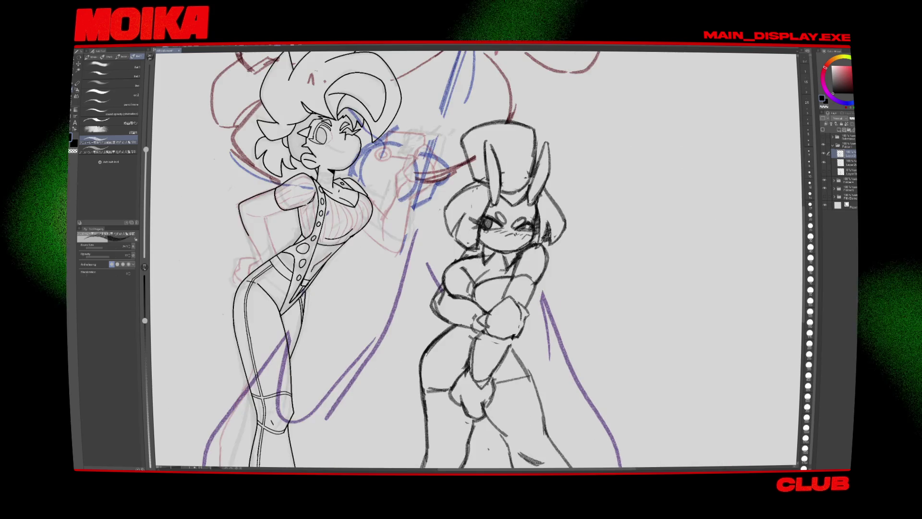
Step: Keep refining with eraser and brush, then zoom out to check the whole page
key(e)
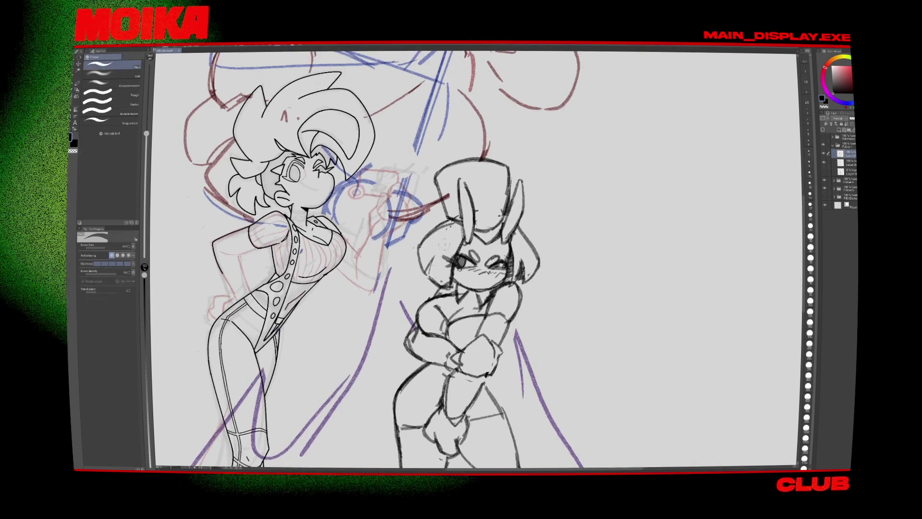
key(b)
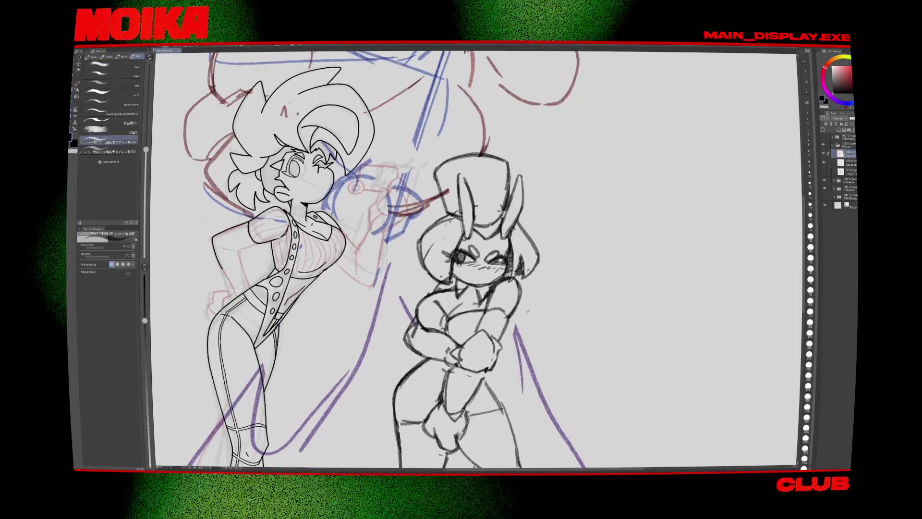
key(e)
key(b)
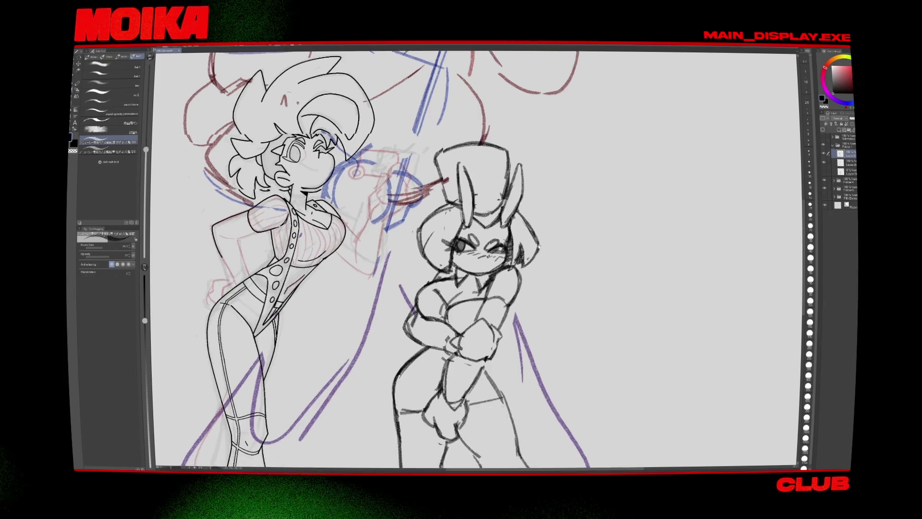
key(ctrl+0)
scroll(499, 259, up, 5)
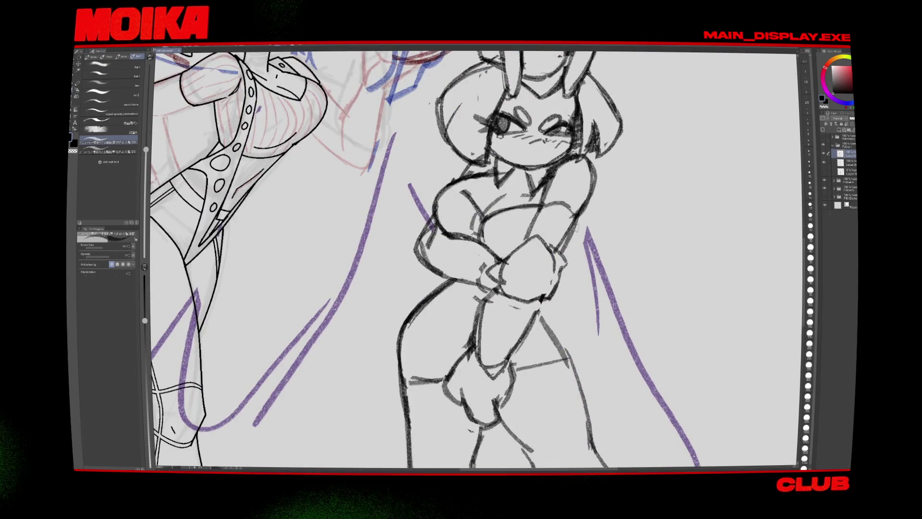
scroll(600, 236, down, 5)
drag(603, 278, 546, 313)
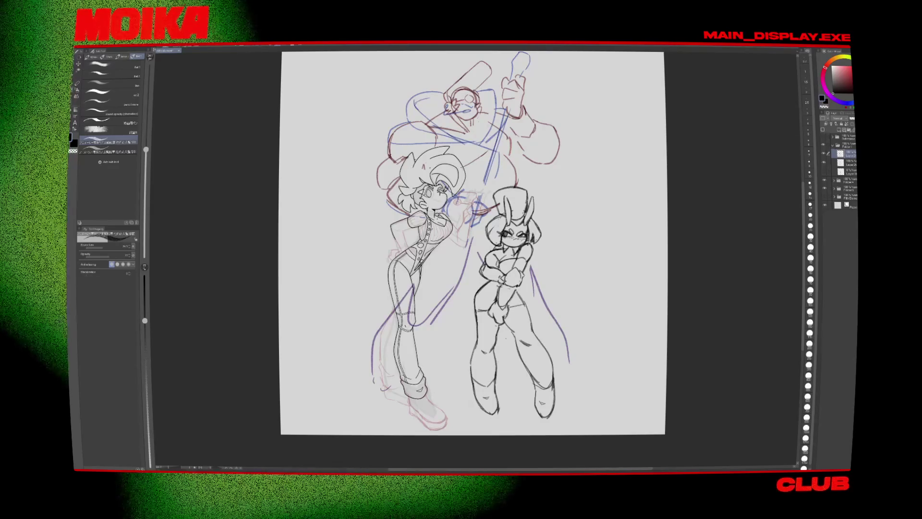
scroll(518, 240, up, 5)
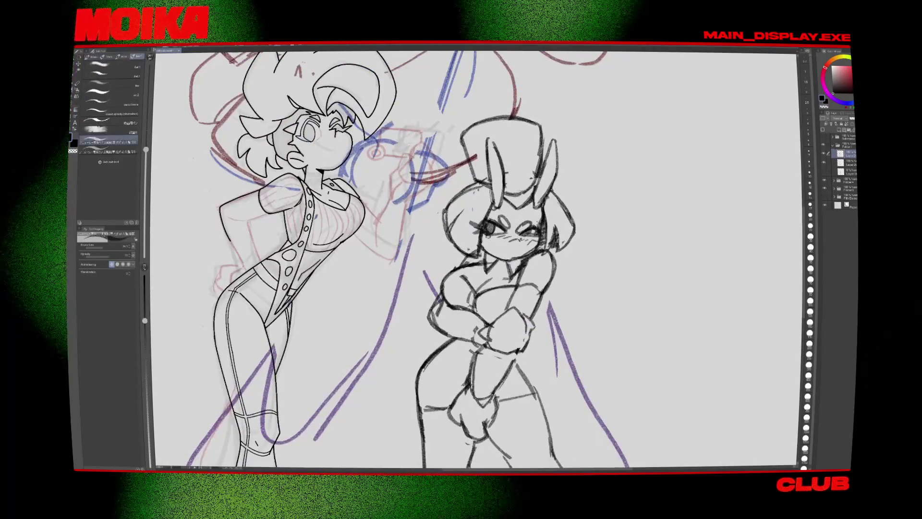
Step: Continue alternating eraser and brush on the figures, then fit the whole canvas in view
key(e)
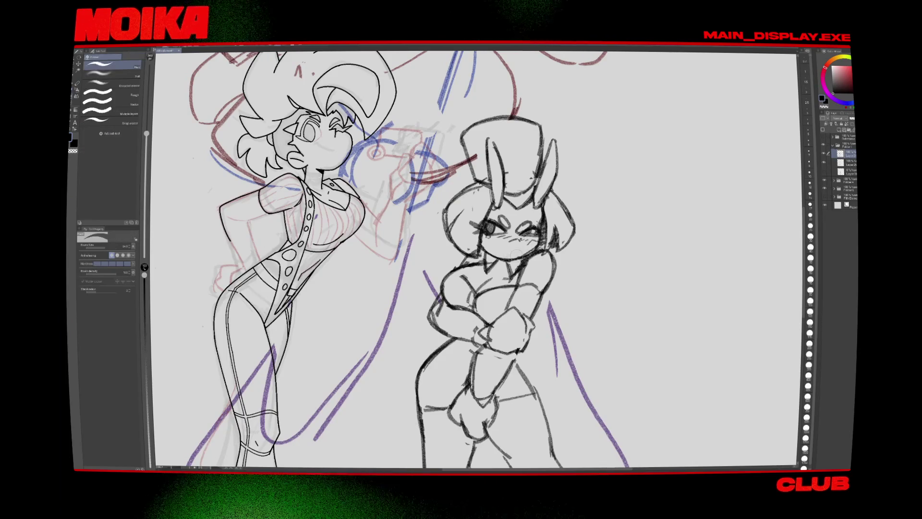
key(b)
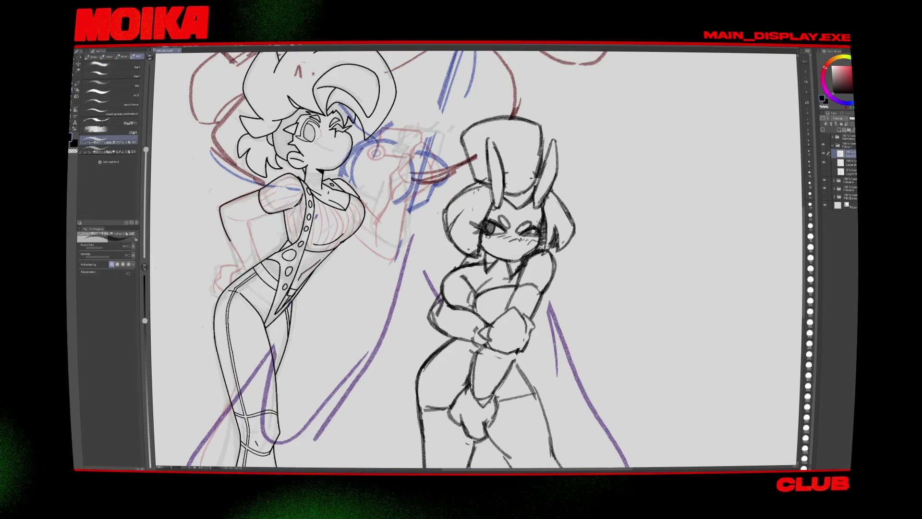
key(e)
key(b)
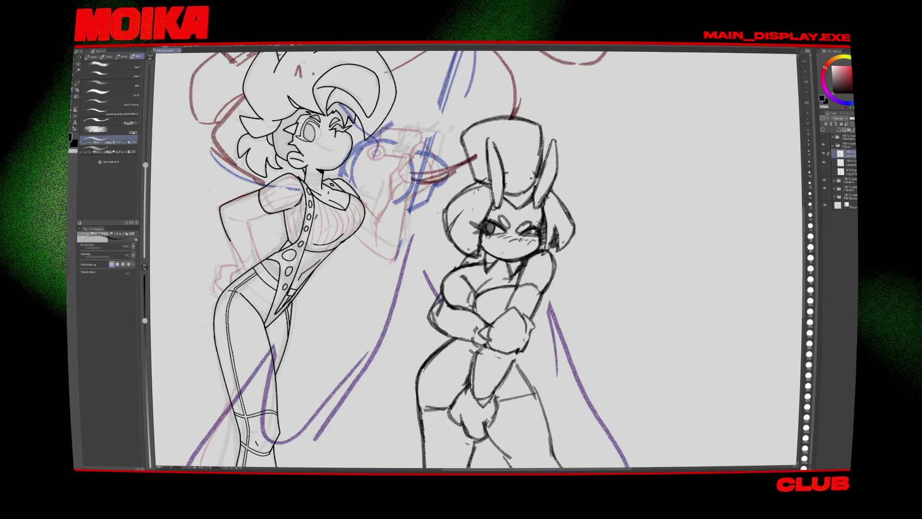
key(e)
key(b)
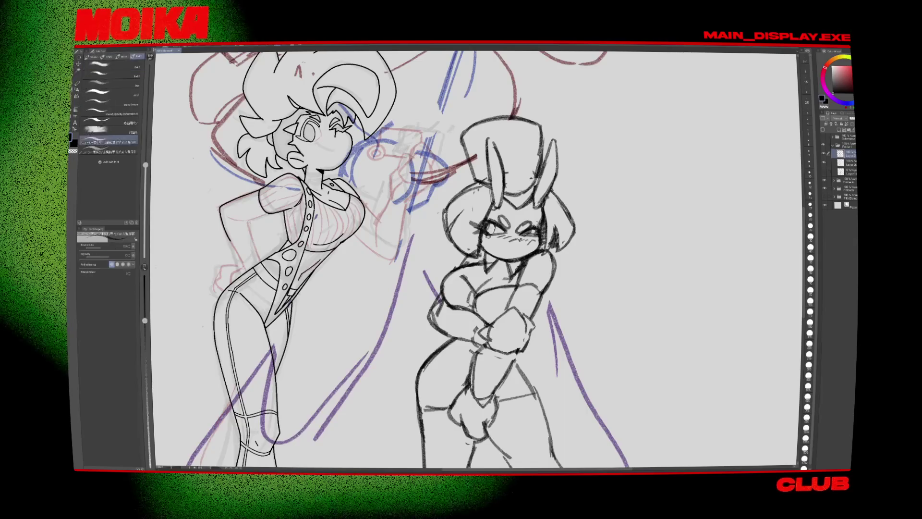
key(e)
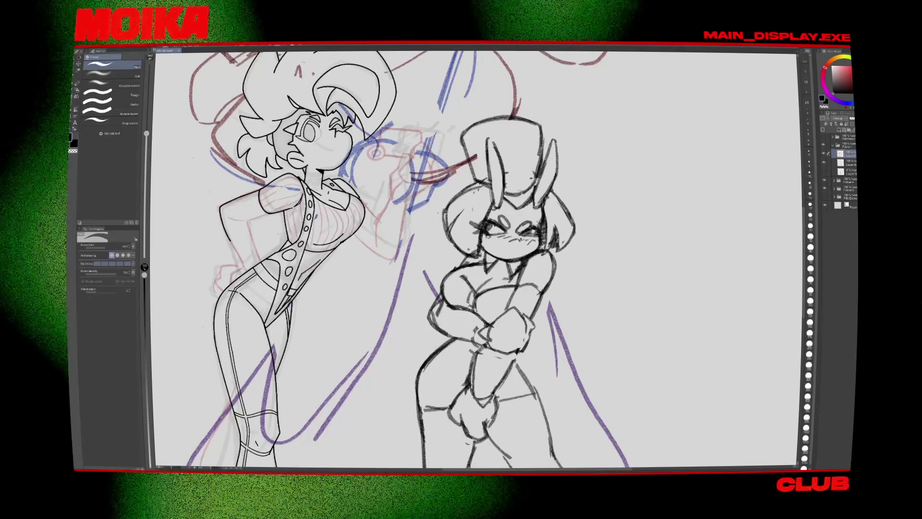
drag(461, 259, 427, 305)
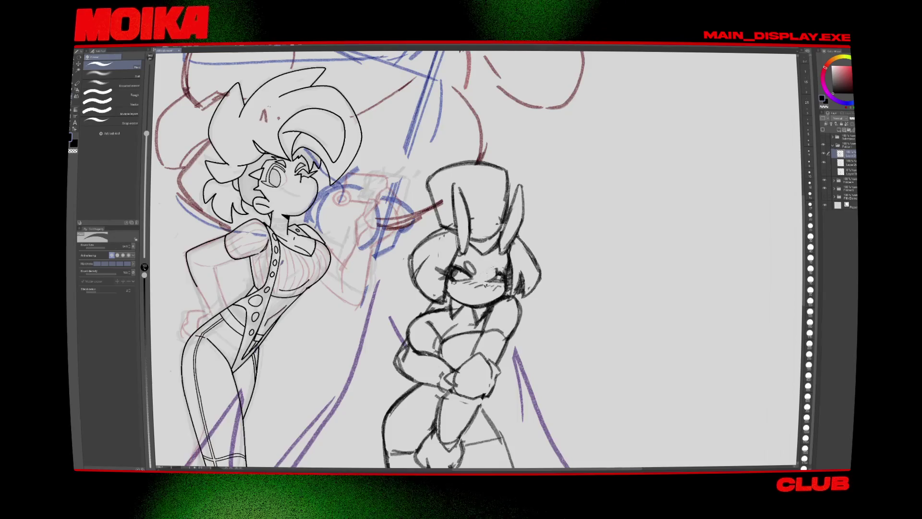
key(ctrl+0)
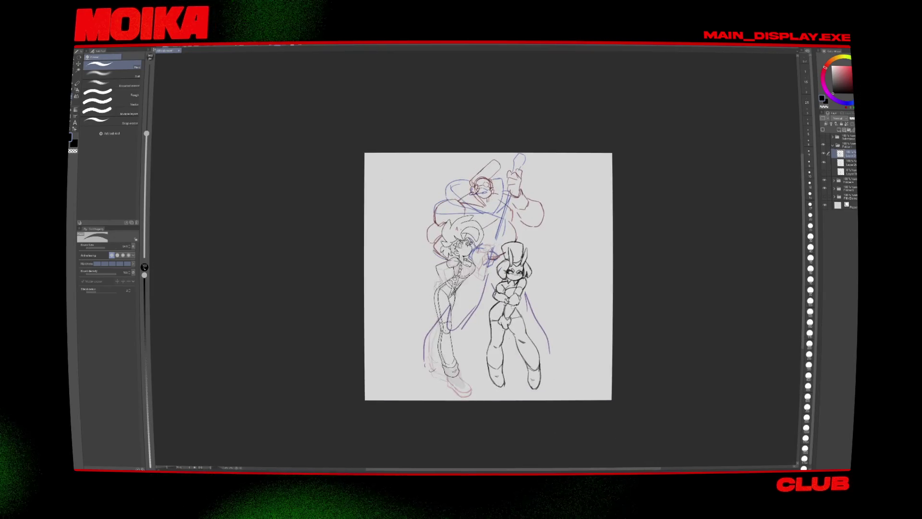
scroll(512, 304, up, 5)
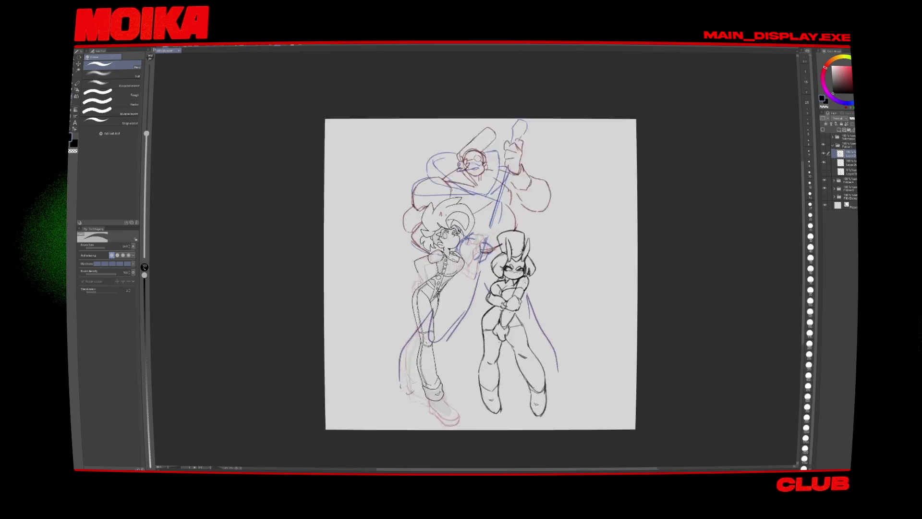
Step: Toggle the bunny girl's layer visibility to compare, then add a new layer
click(824, 153)
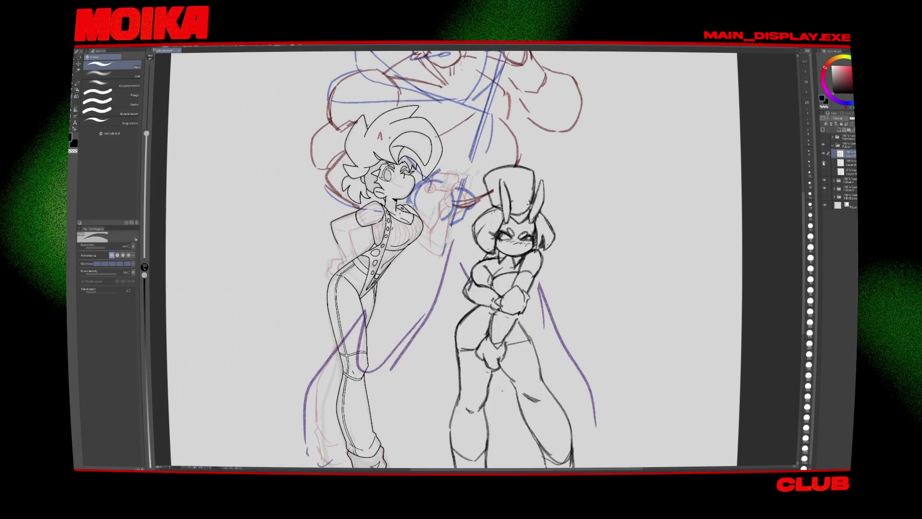
click(824, 153)
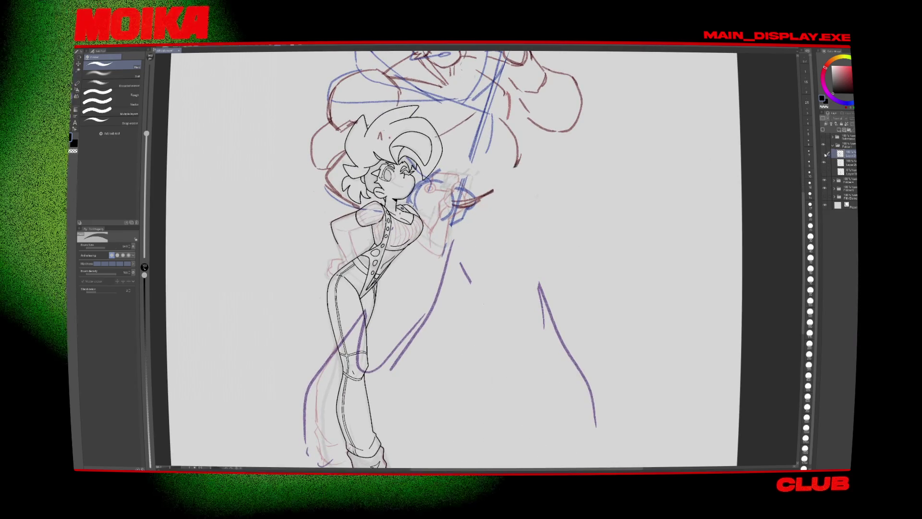
click(824, 154)
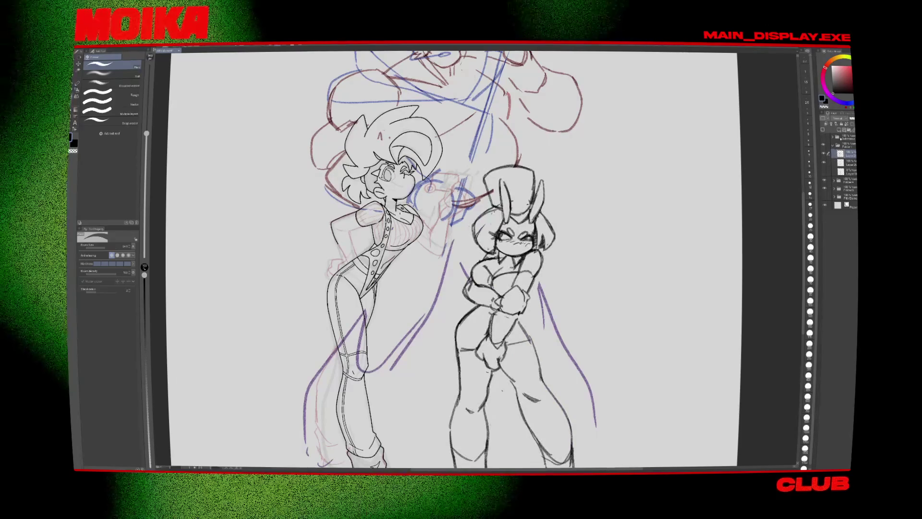
click(824, 154)
click(823, 154)
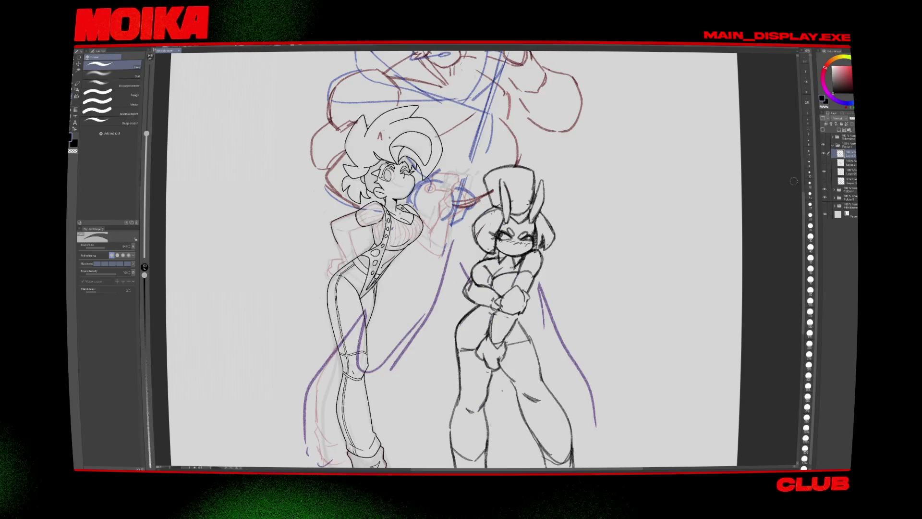
scroll(554, 266, up, 3)
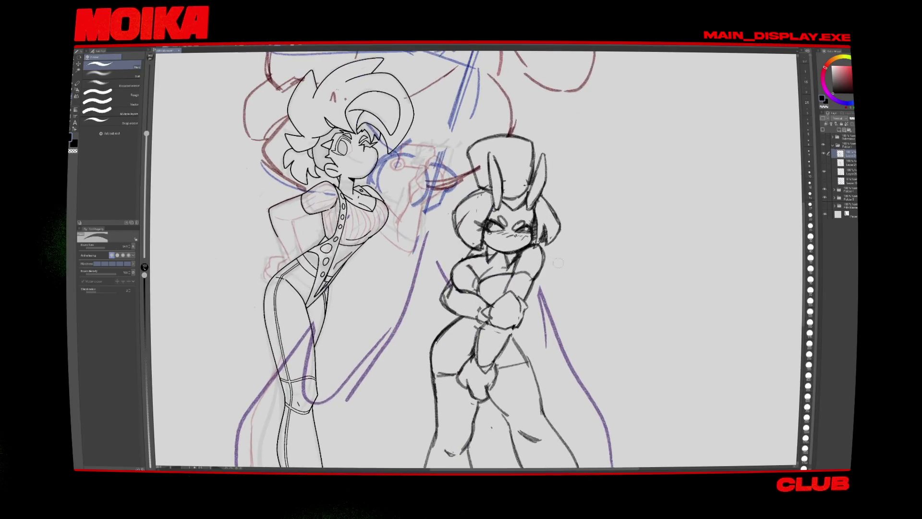
Step: Lasso the bunny girl's crossed arms and hands and delete those lines
key(m)
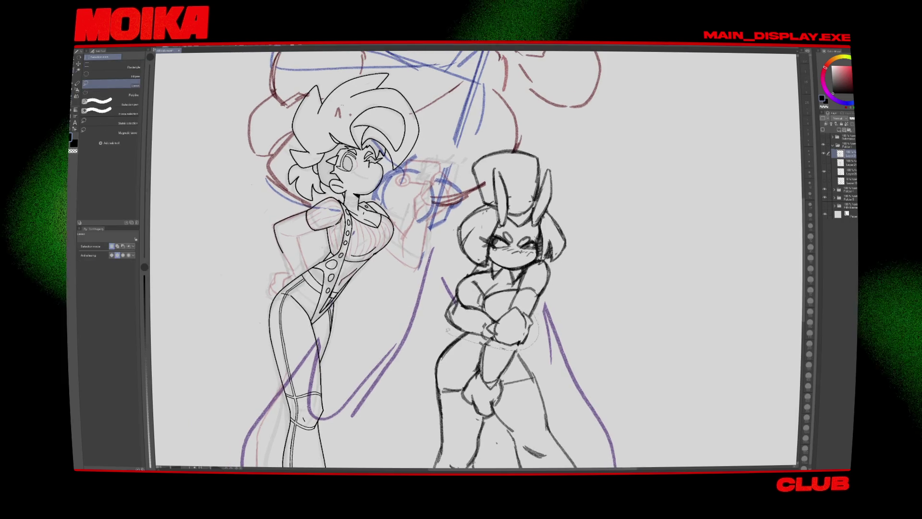
key(Delete)
mouse_move(518, 310)
mouse_down()
mouse_move(498, 272)
mouse_move(485, 291)
mouse_up()
key(p)
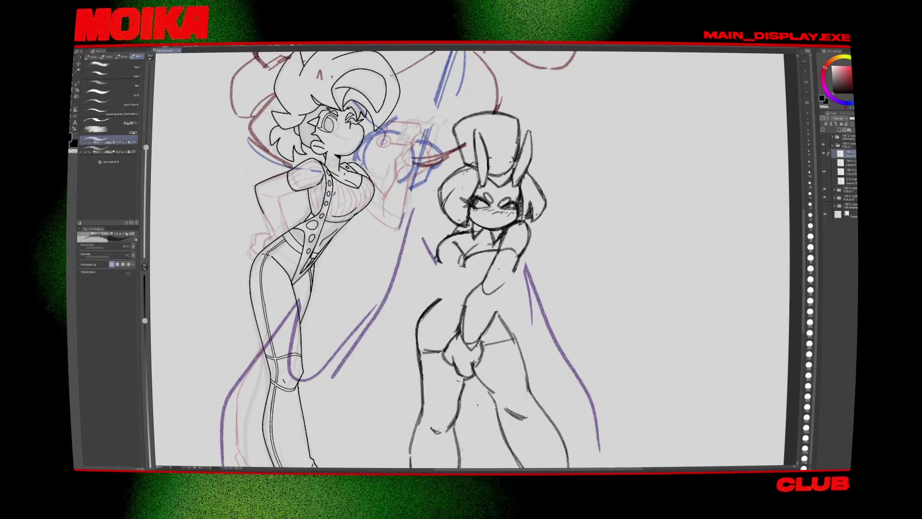
Step: Check the drawing mirrored and at full-canvas view, then zoom back in on both figures
drag(480, 240, 468, 283)
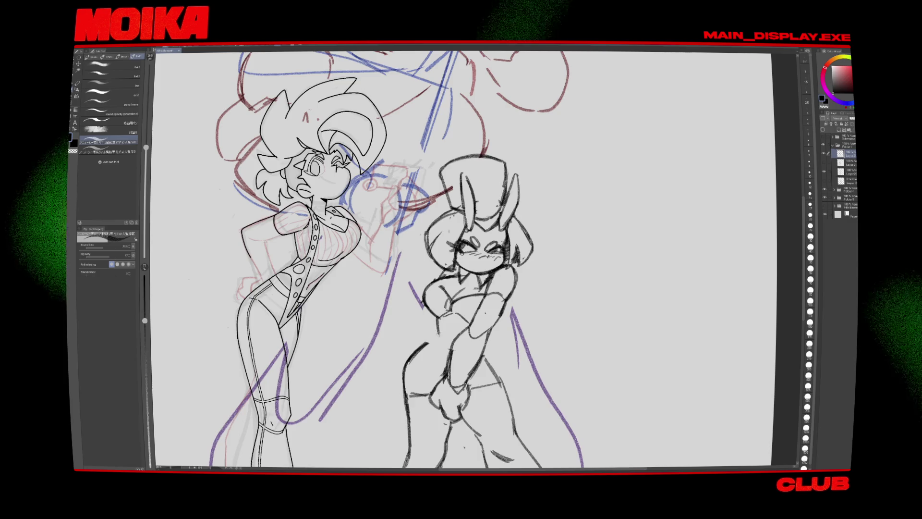
drag(480, 269, 492, 238)
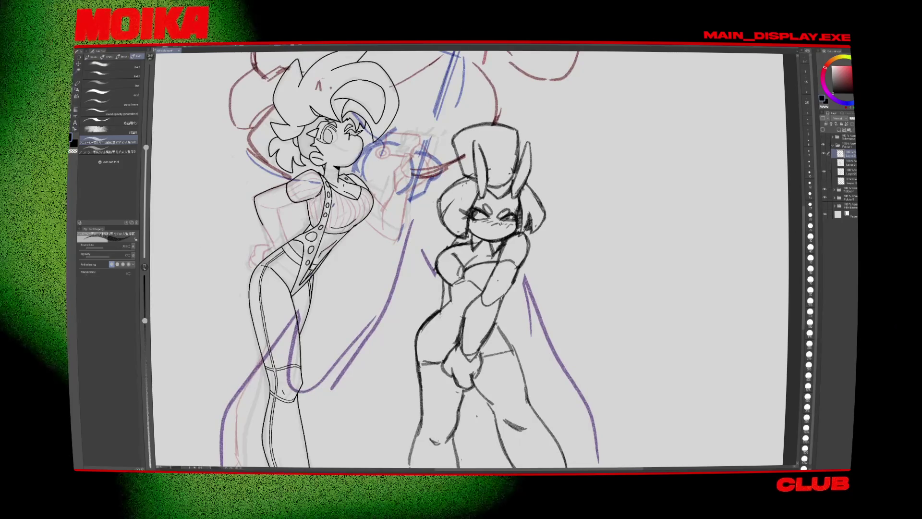
key(h)
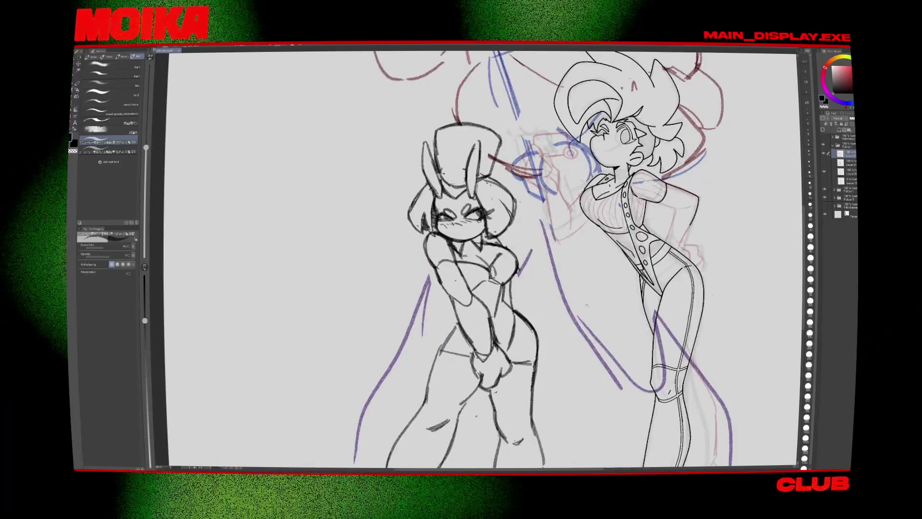
key(ctrl+0)
key(h)
key(ctrl+alt+0)
scroll(412, 260, up, 3)
scroll(412, 259, up, 3)
Step: Lasso the bunny girl's old head and delete its lines, then deselect
key(m)
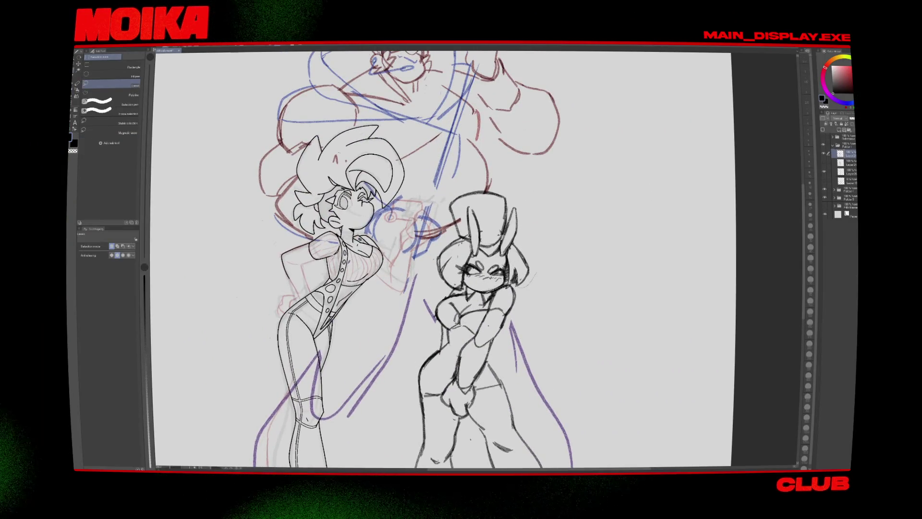
drag(426, 262, 548, 239)
key(Delete)
key(ctrl+z)
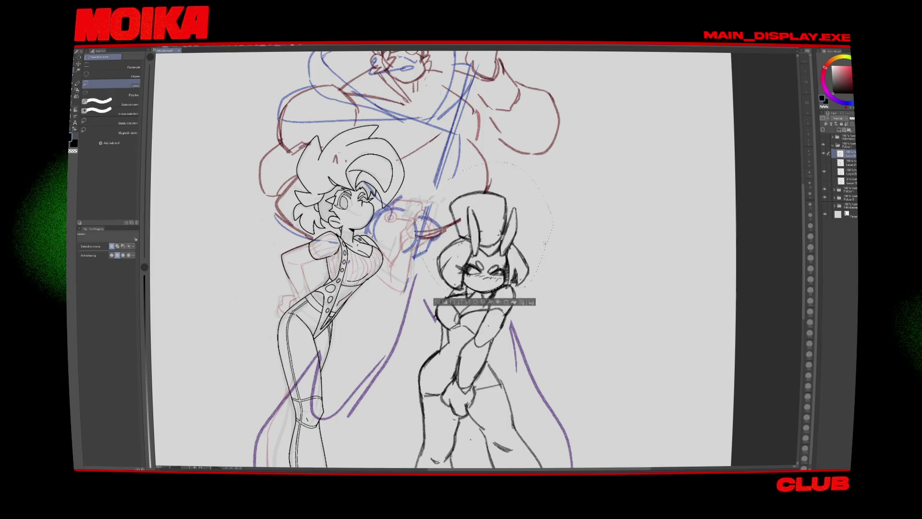
key(Delete)
key(ctrl+d)
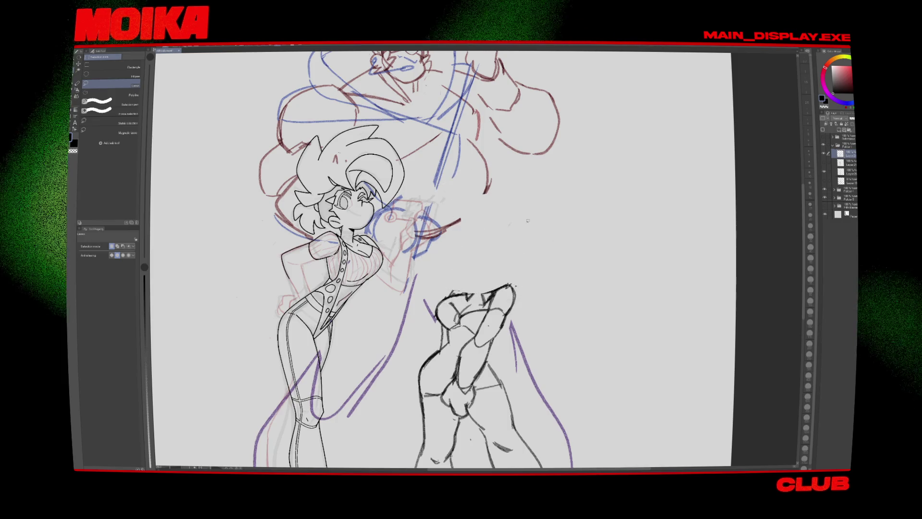
scroll(503, 270, up, 1)
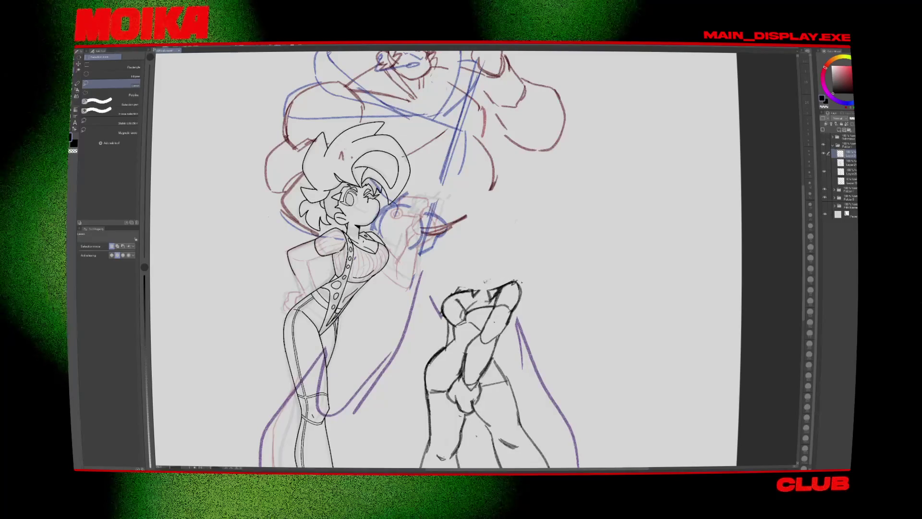
key(ctrl+z)
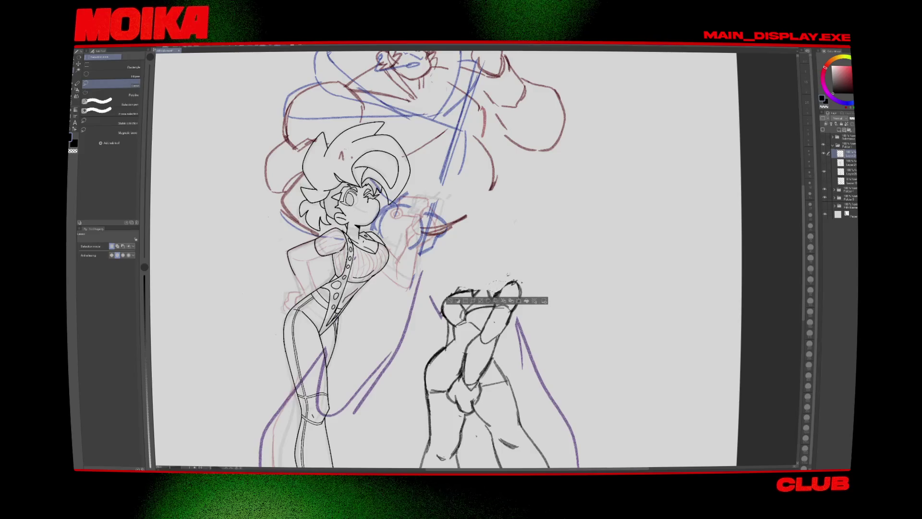
key(ctrl+d)
Step: Draw a full circle for the new head with a short curve below it
key(p)
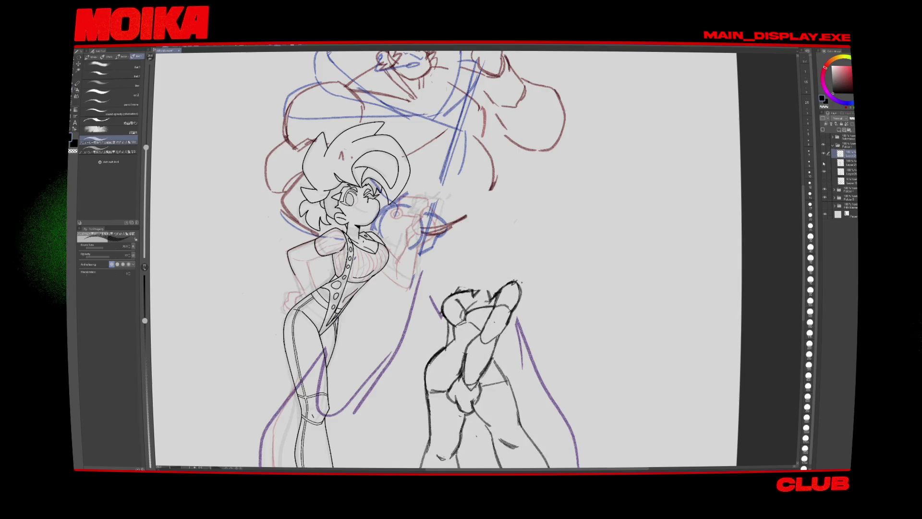
scroll(444, 260, down, 1)
key(e)
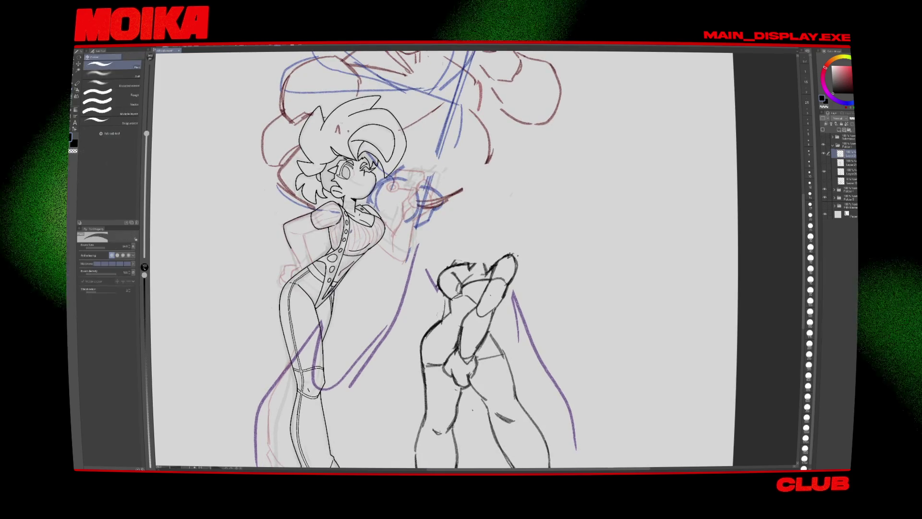
key(p)
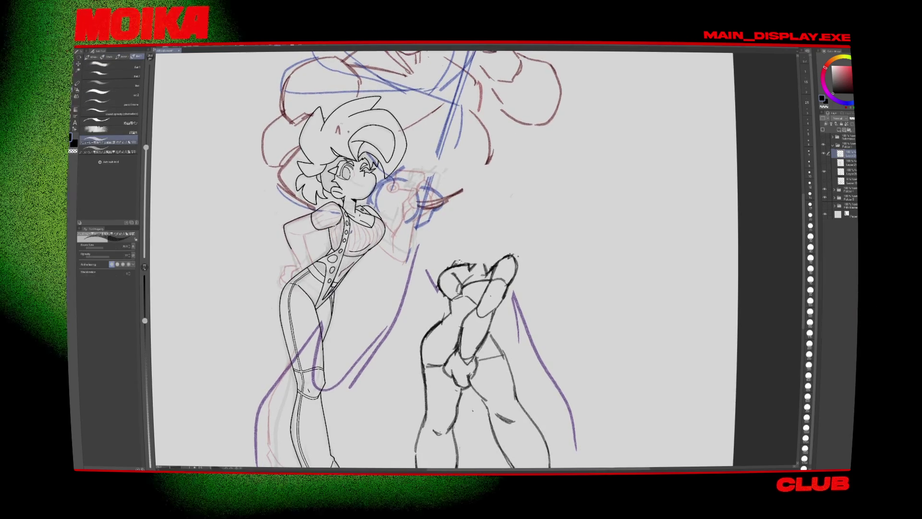
scroll(493, 292, down, 2)
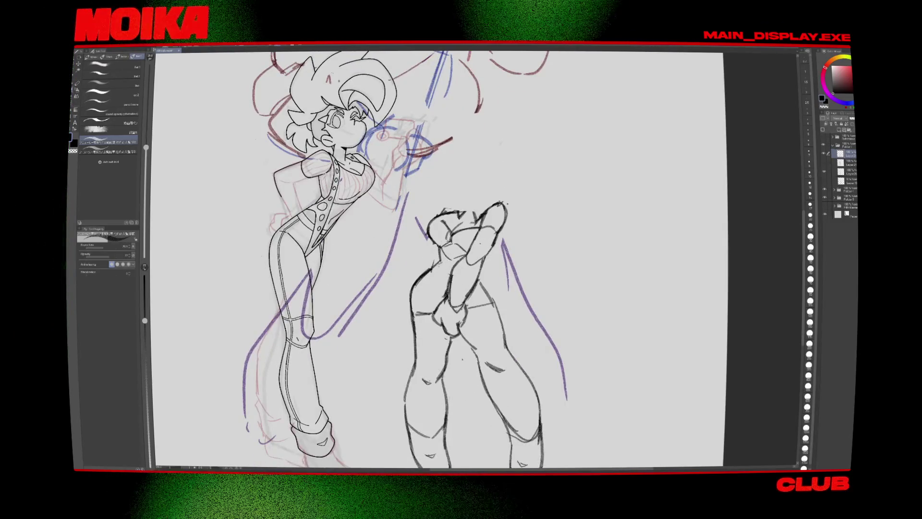
scroll(493, 319, up, 2)
scroll(493, 319, up, 1)
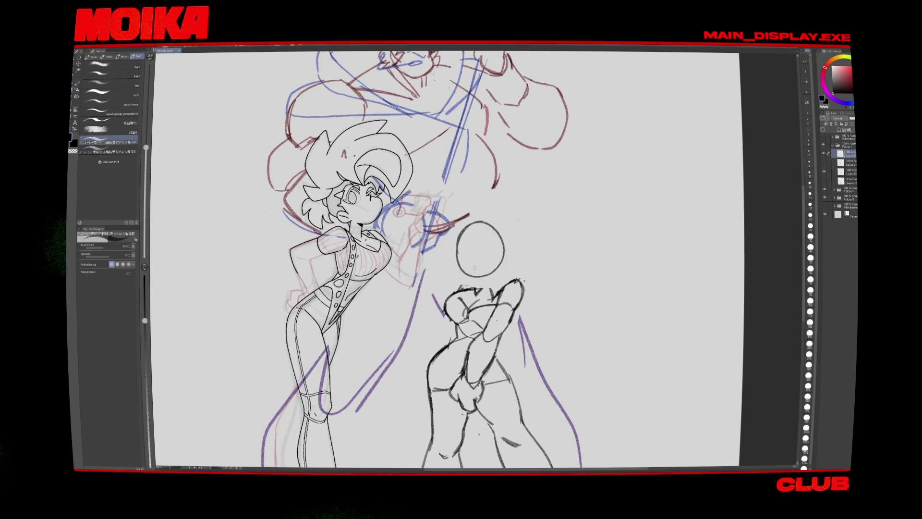
drag(460, 277, 482, 223)
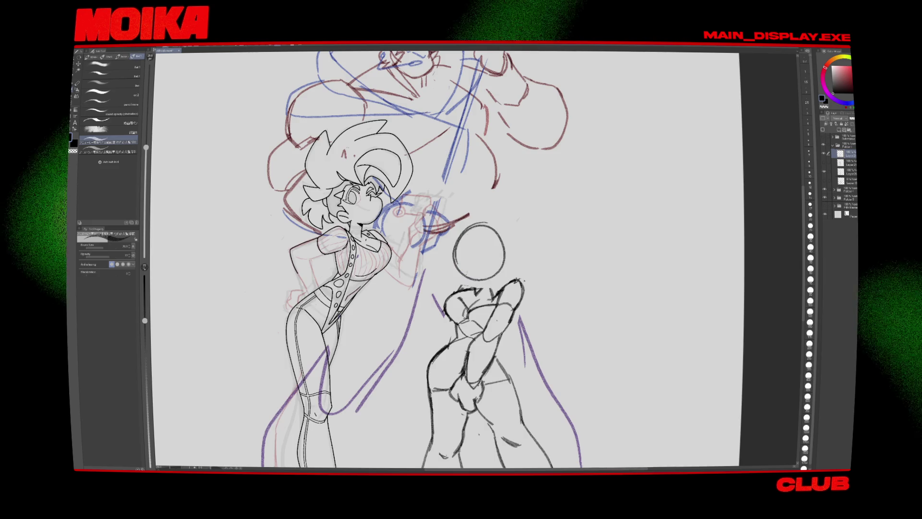
drag(455, 272, 472, 290)
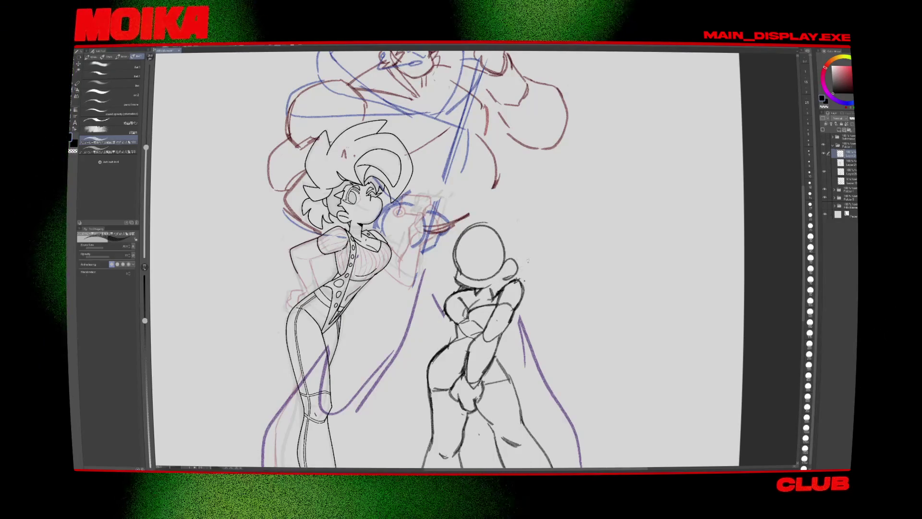
Step: Mirror-check the new head, then lasso it for adjustment
key(h)
key(h)
key(m)
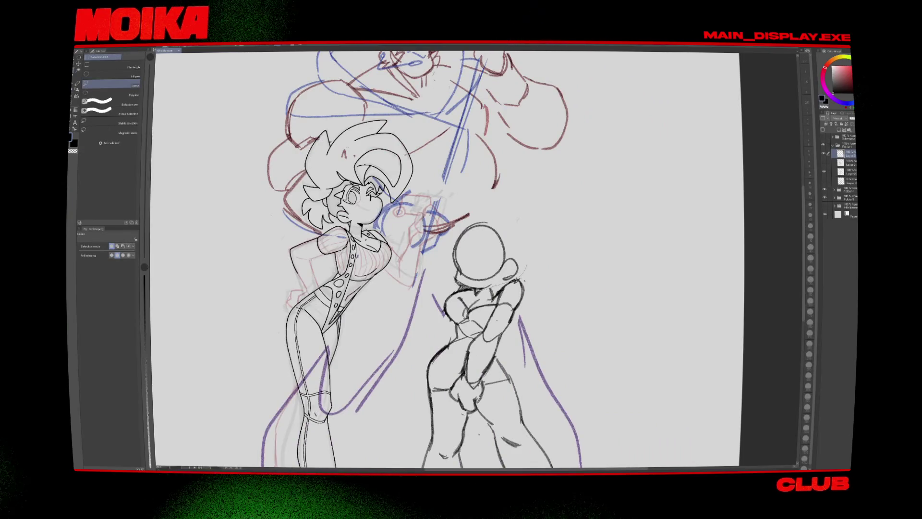
key(ctrl+t)
key(Return)
key(ctrl+d)
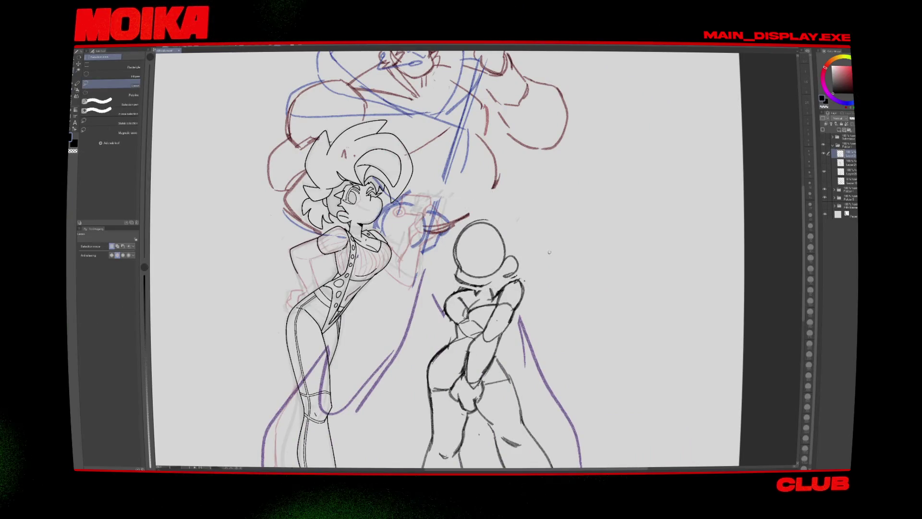
key(p)
key(b)
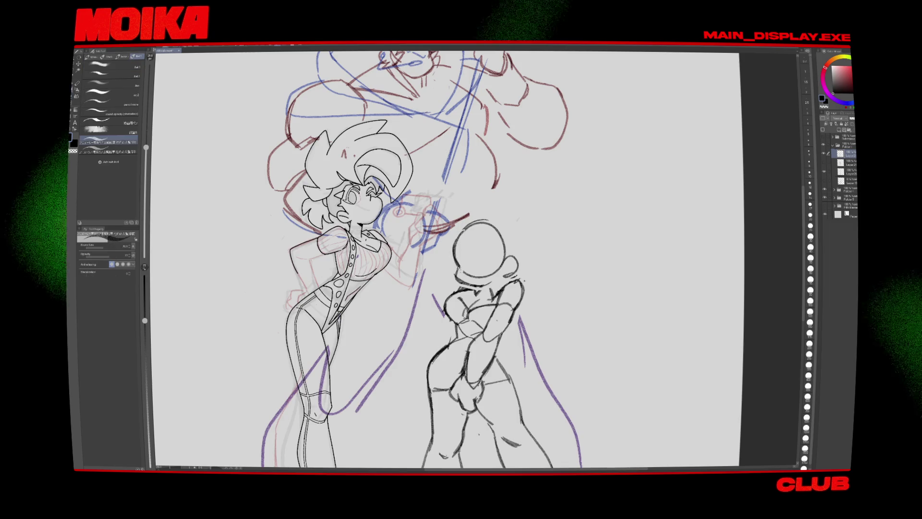
mouse_move(479, 352)
mouse_down()
mouse_move(466, 278)
mouse_move(458, 336)
mouse_up()
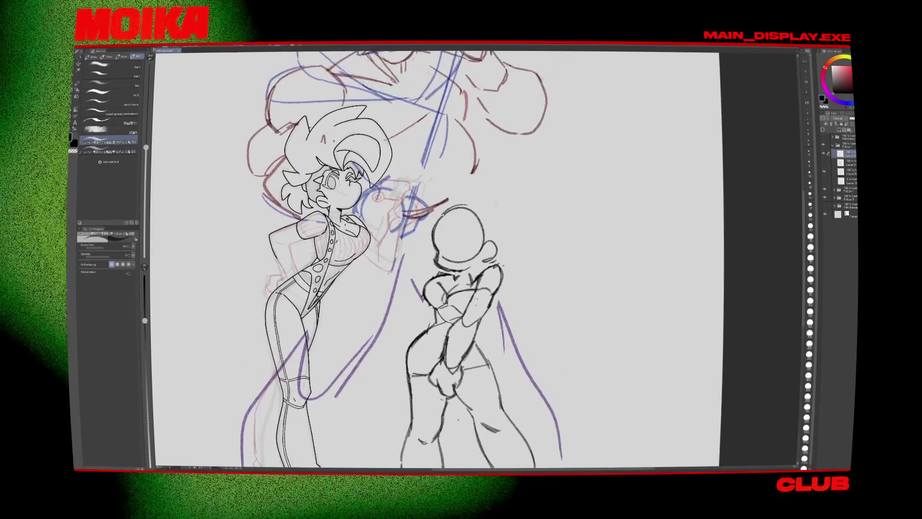
key(m)
drag(461, 185, 456, 186)
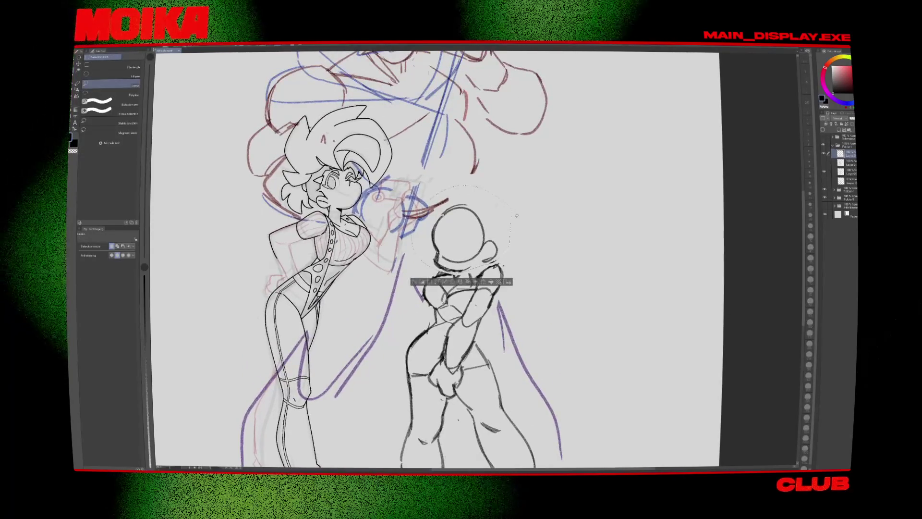
Step: Rotate the lassoed circle head slightly clockwise, confirm, and deselect
key(ctrl+t)
drag(526, 211, 521, 235)
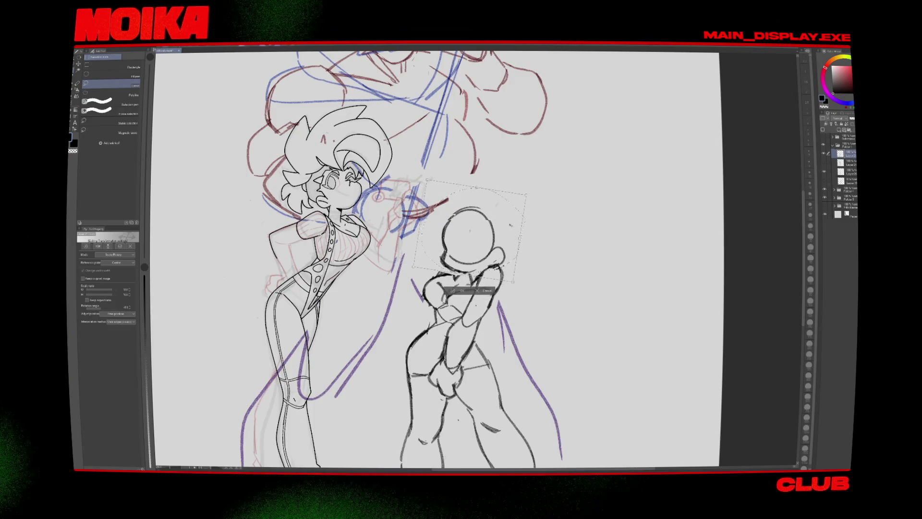
key(Return)
key(h)
key(h)
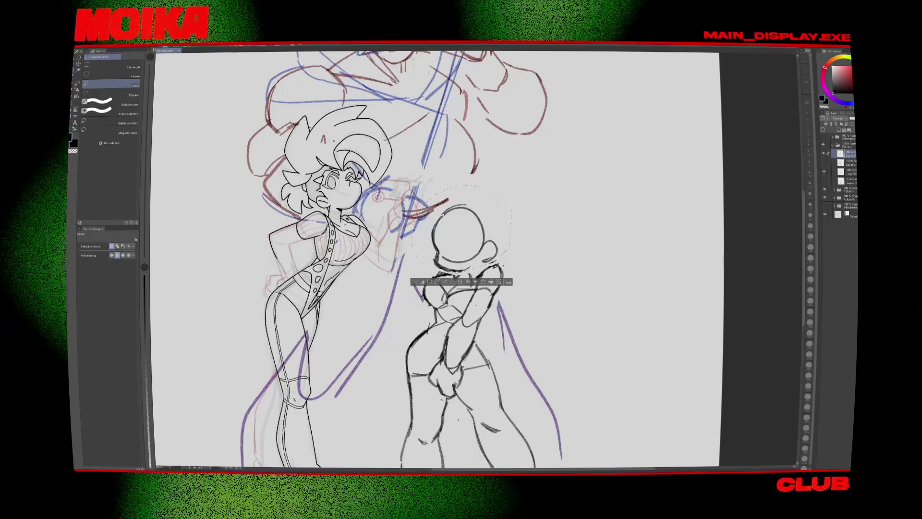
key(ctrl+d)
Step: Pencil a guide curve on the left side of the bunny girl's head
key(p)
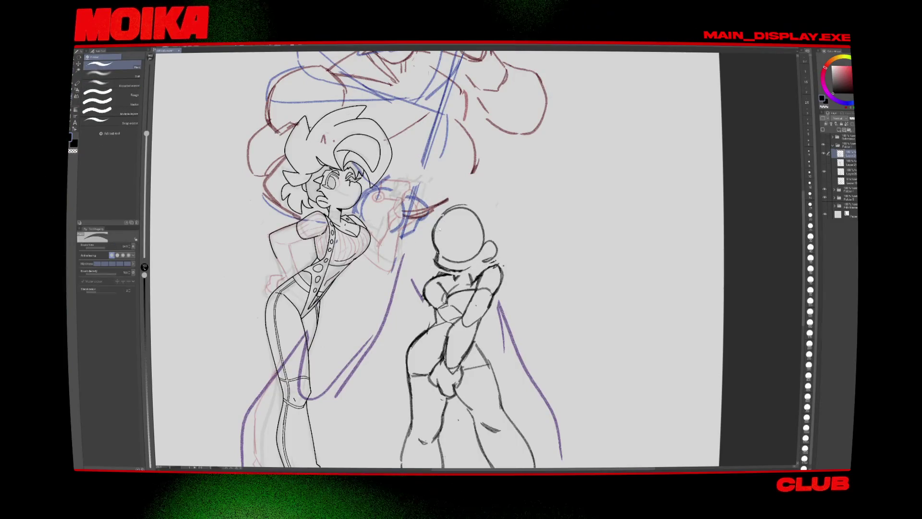
key(b)
drag(440, 220, 433, 243)
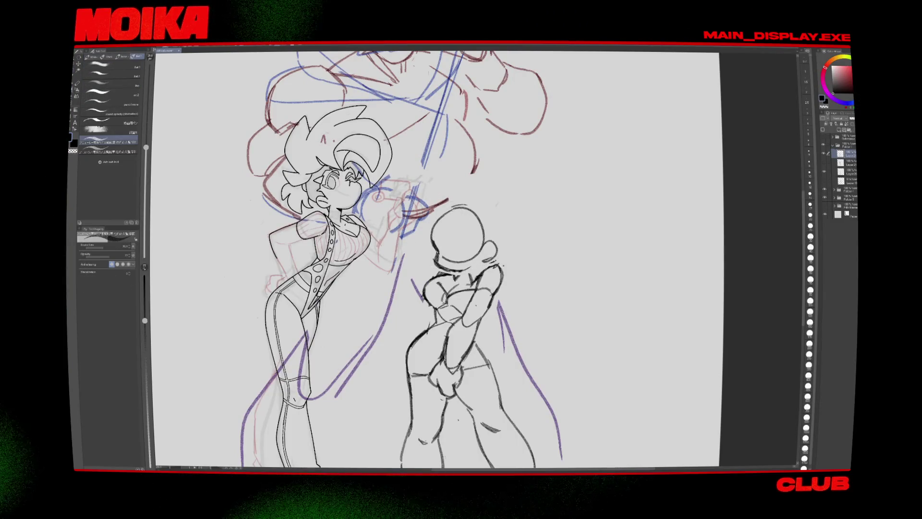
key(e)
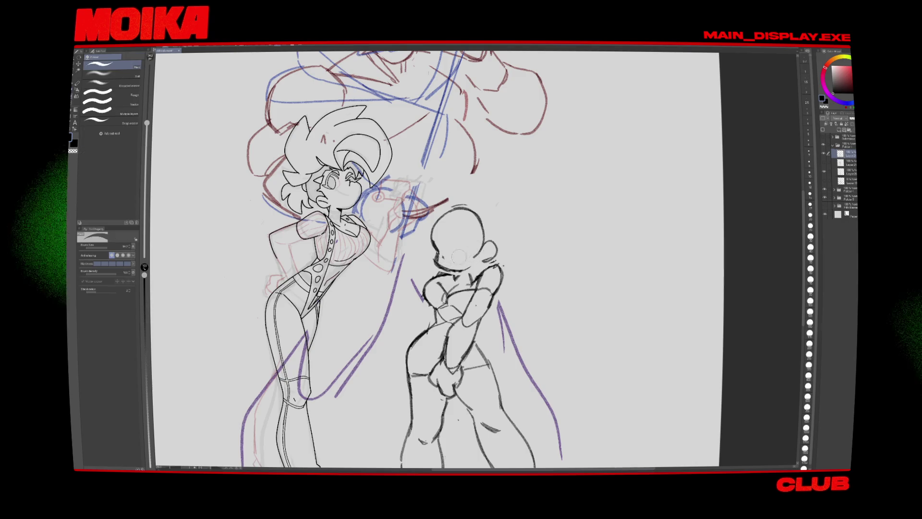
drag(459, 257, 435, 214)
key(p)
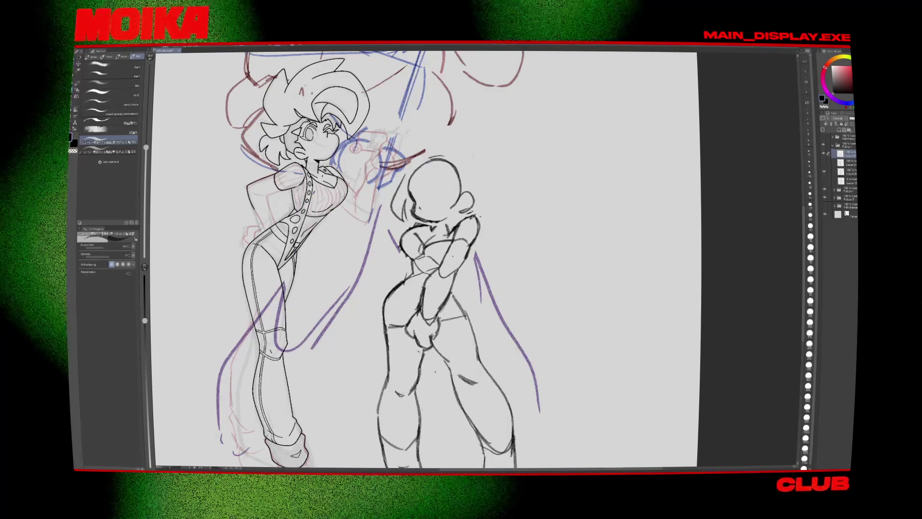
scroll(435, 249, up, 2)
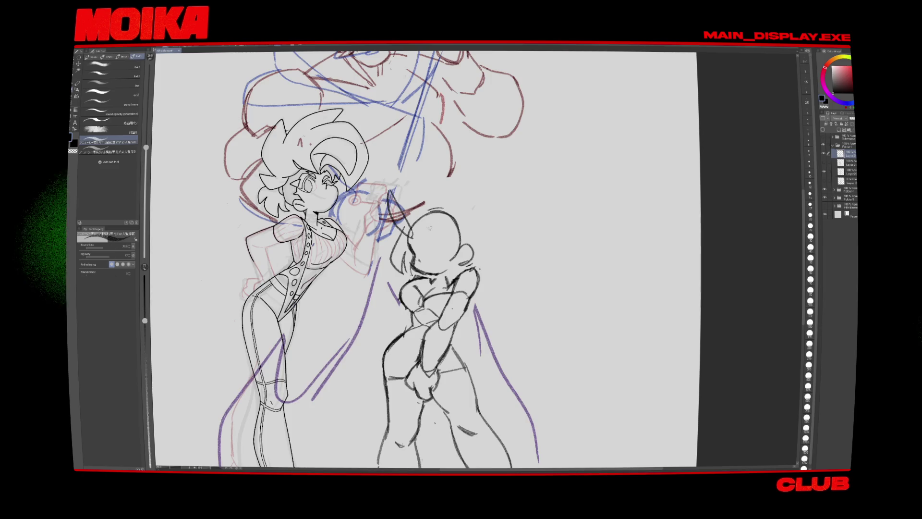
Step: Draw two tall bunny ears above the head and mirror the canvas to check them
drag(423, 225, 437, 236)
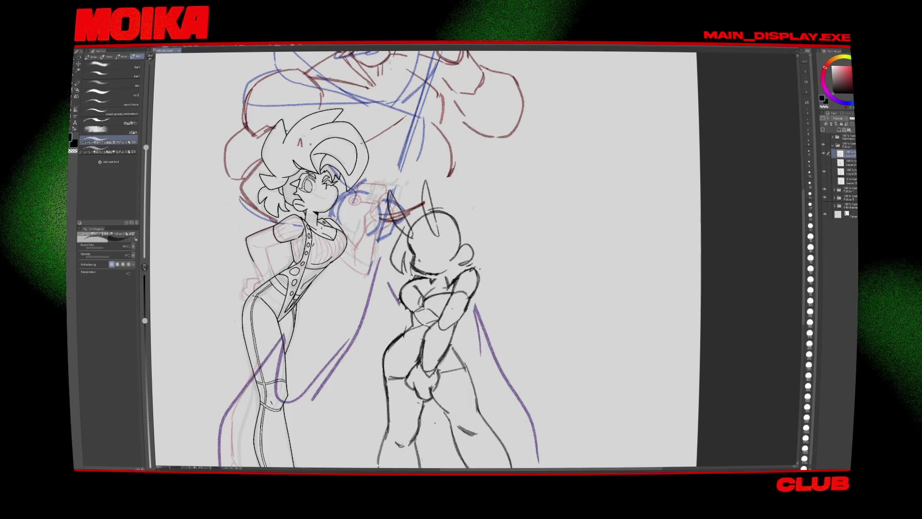
drag(413, 190, 471, 207)
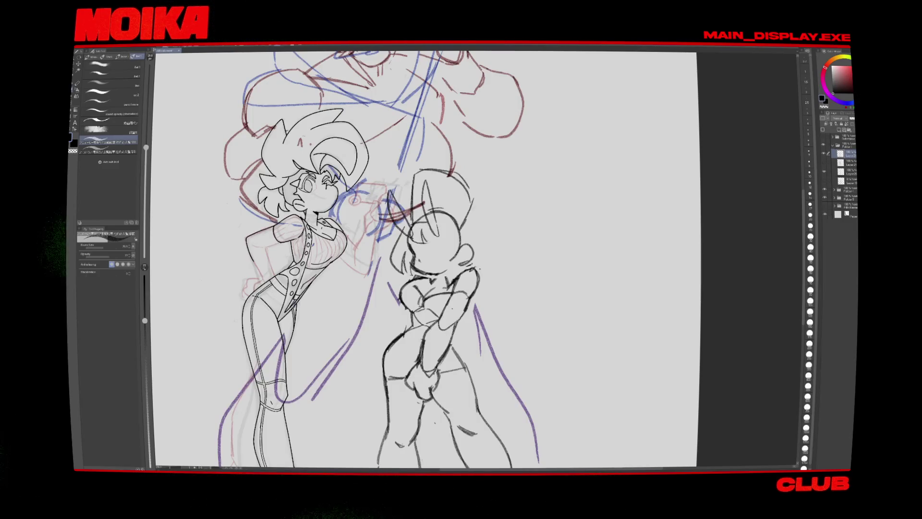
key(h)
key(h)
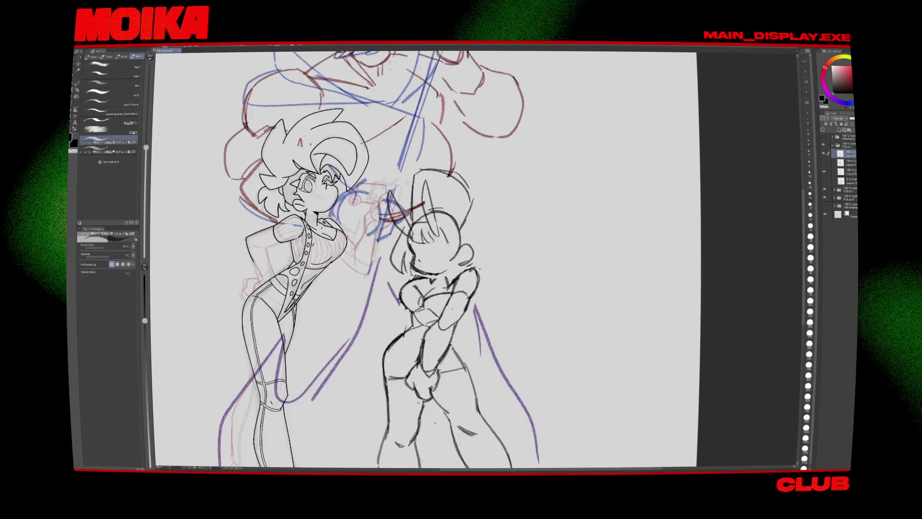
key(h)
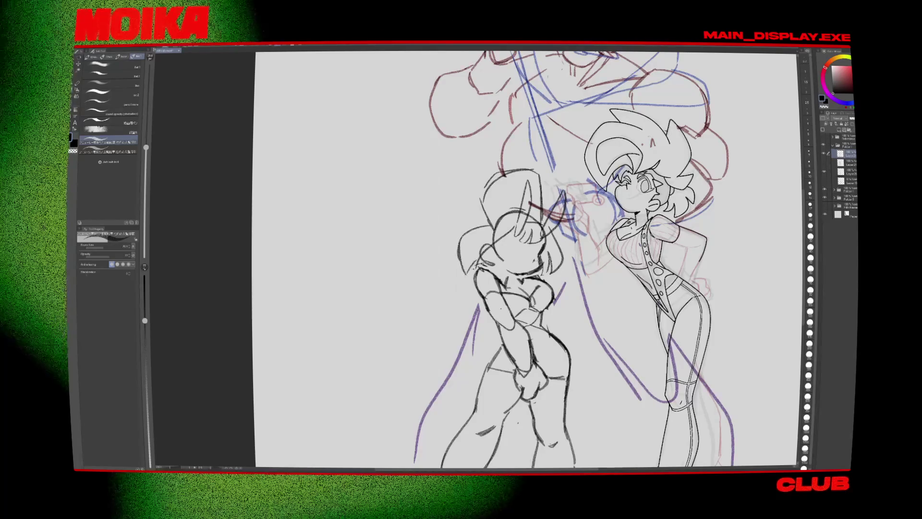
key(h)
key(e)
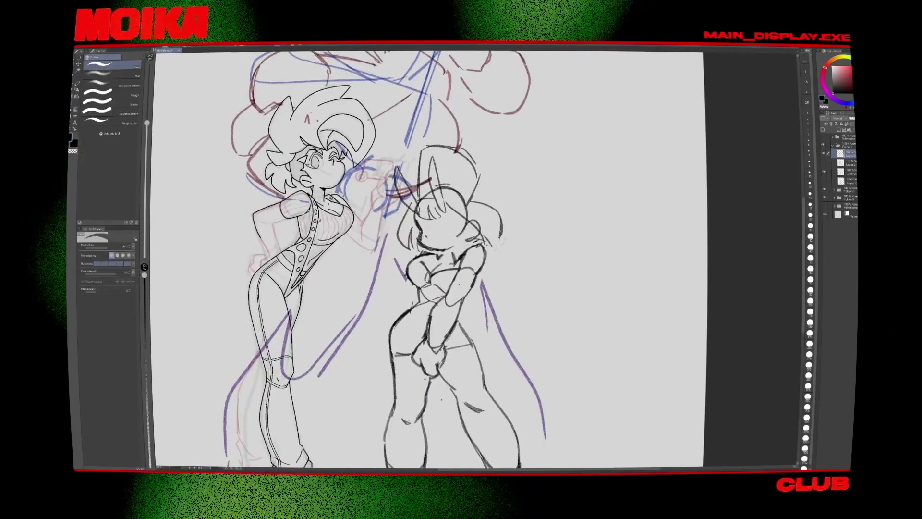
key(p)
scroll(384, 260, up, 1)
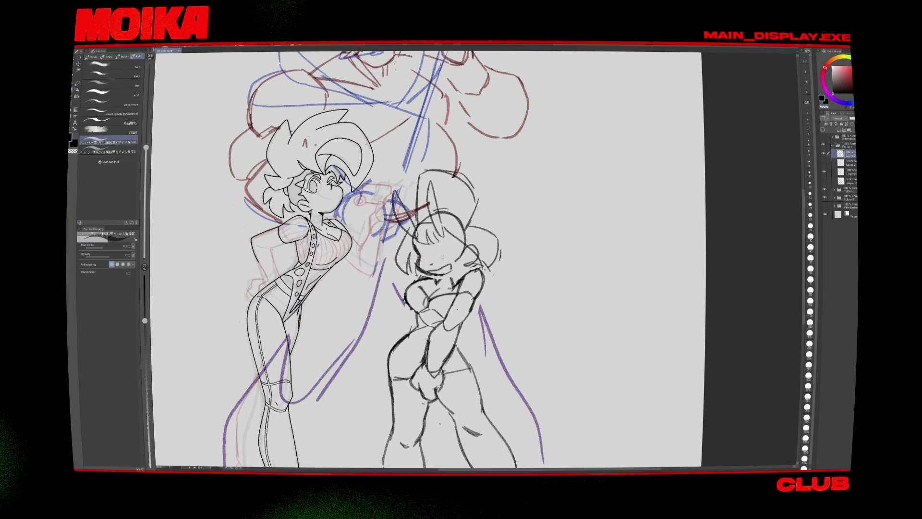
key(h)
key(h)
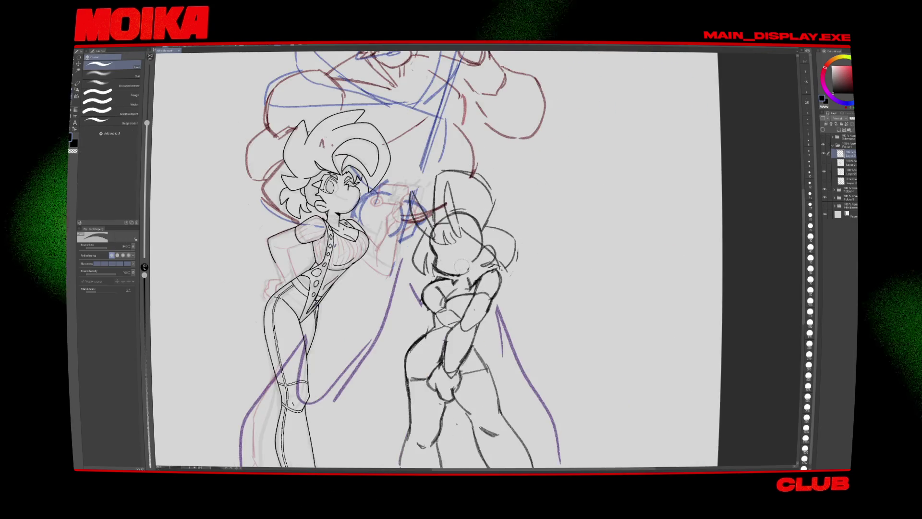
scroll(384, 259, down, 4)
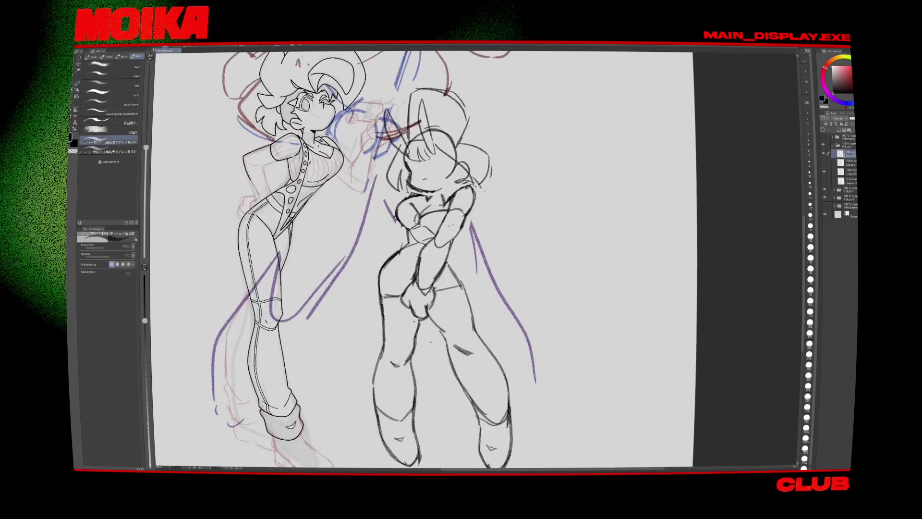
Step: Lasso and delete the bunny girl's crossed lower arms
key(e)
key(m)
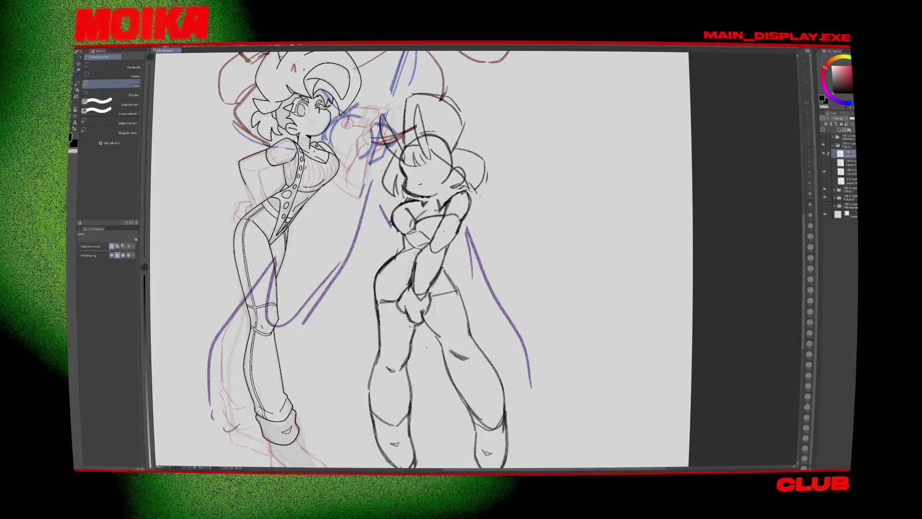
key(Delete)
key(b)
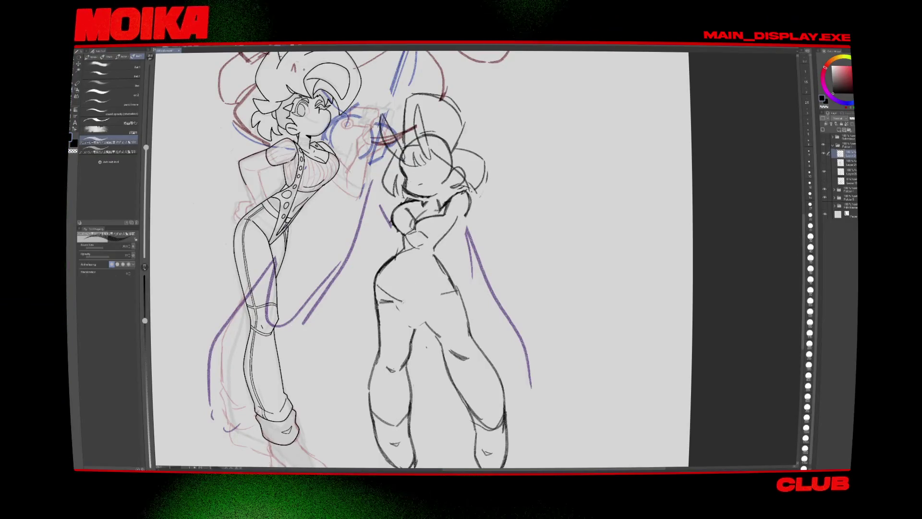
Step: Redraw a straighter waistline across her hips on the mirrored canvas, then lasso her leg
key(h)
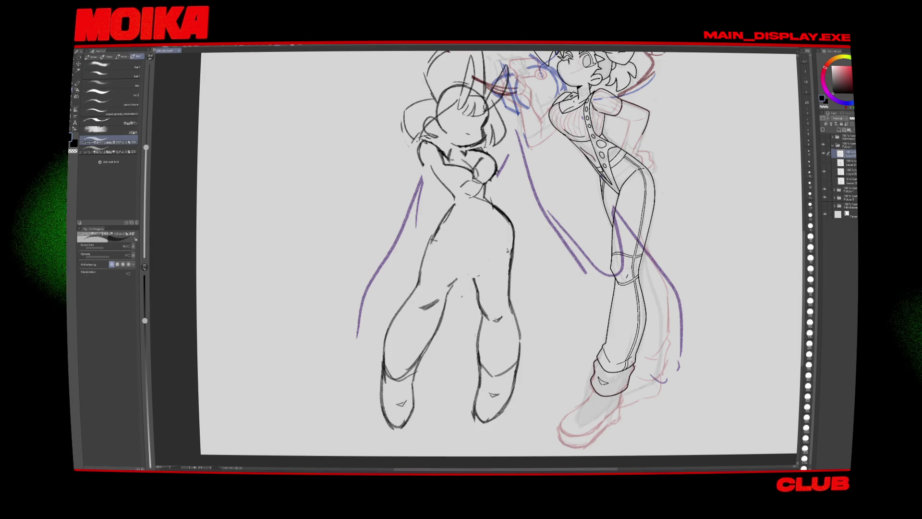
drag(432, 242, 511, 234)
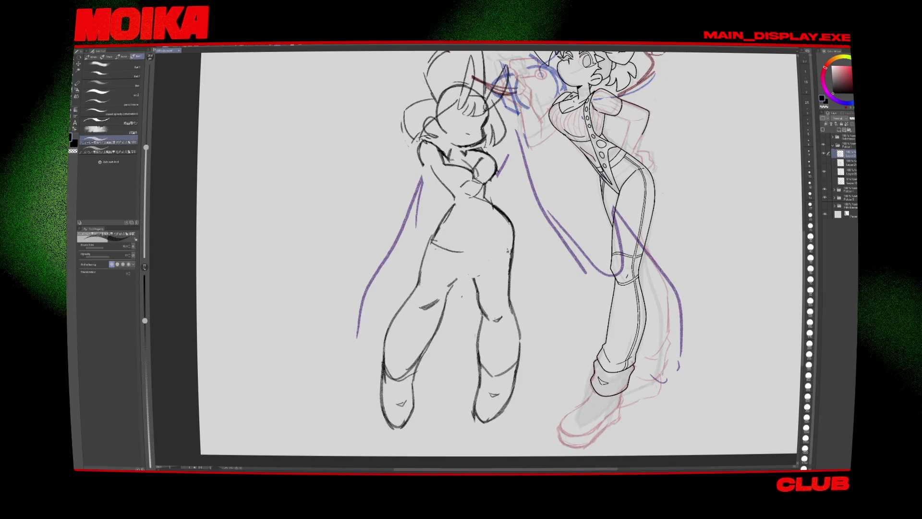
key(ctrl+z)
drag(425, 246, 482, 238)
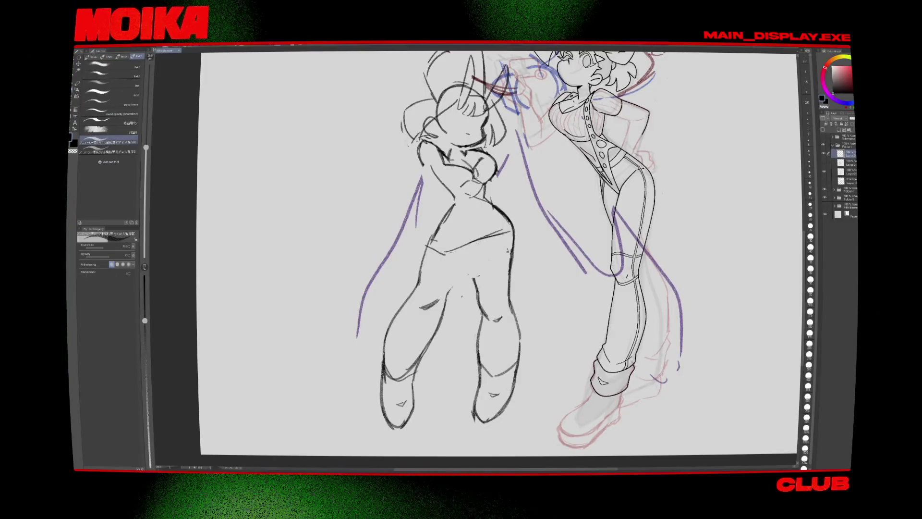
key(m)
key(h)
drag(517, 372, 488, 426)
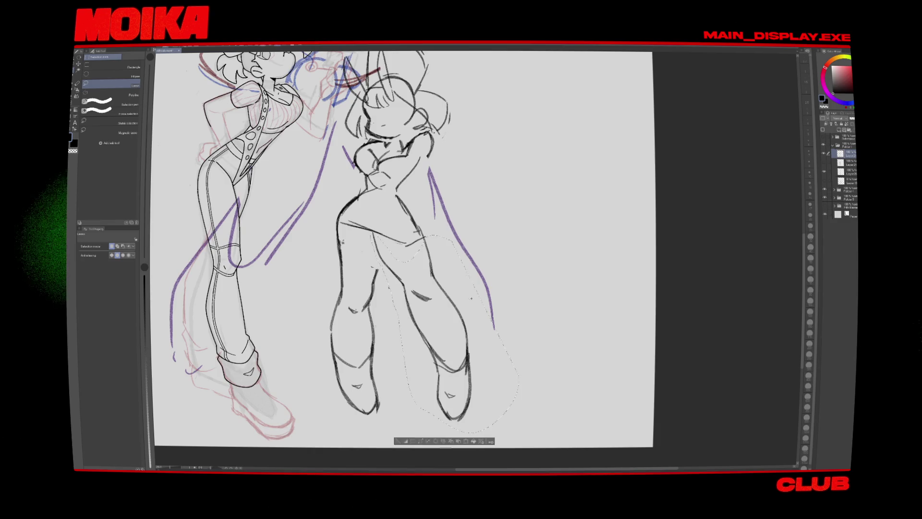
Step: Shift and tilt the selected leg outward with a transform and commit it
key(ctrl+t)
drag(480, 391, 497, 397)
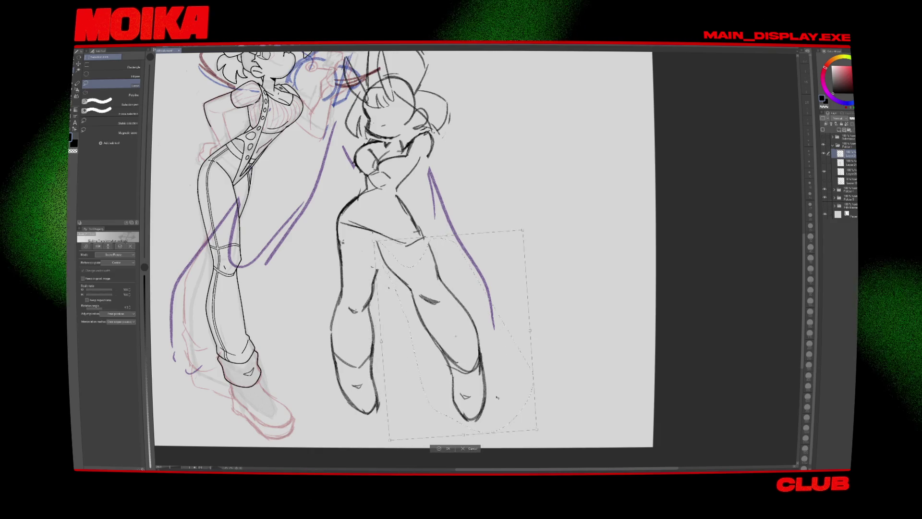
key(Return)
key(h)
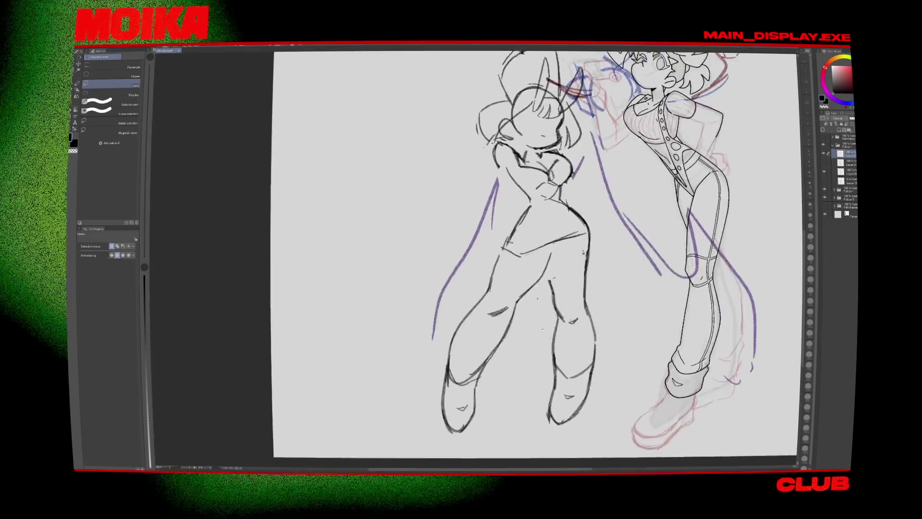
Step: Check the widened pose by mirroring the canvas view and flipping it back
key(p)
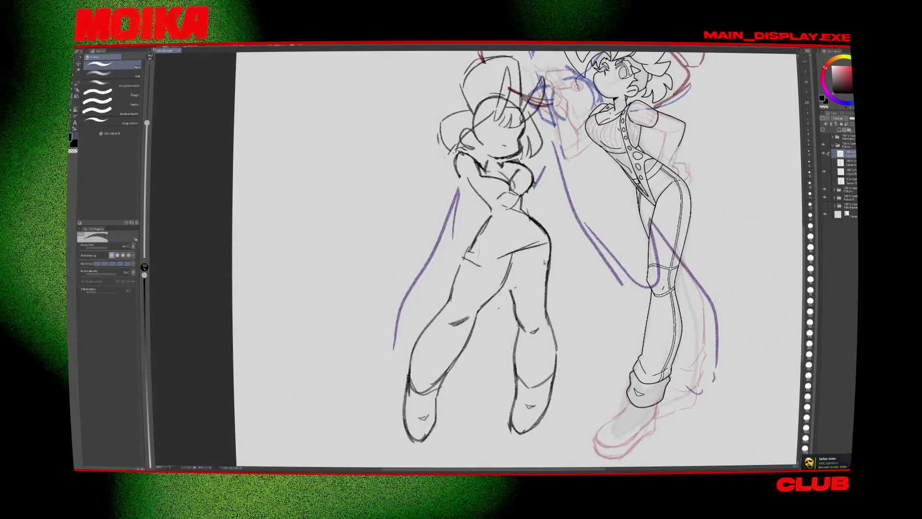
scroll(448, 298, up, 2)
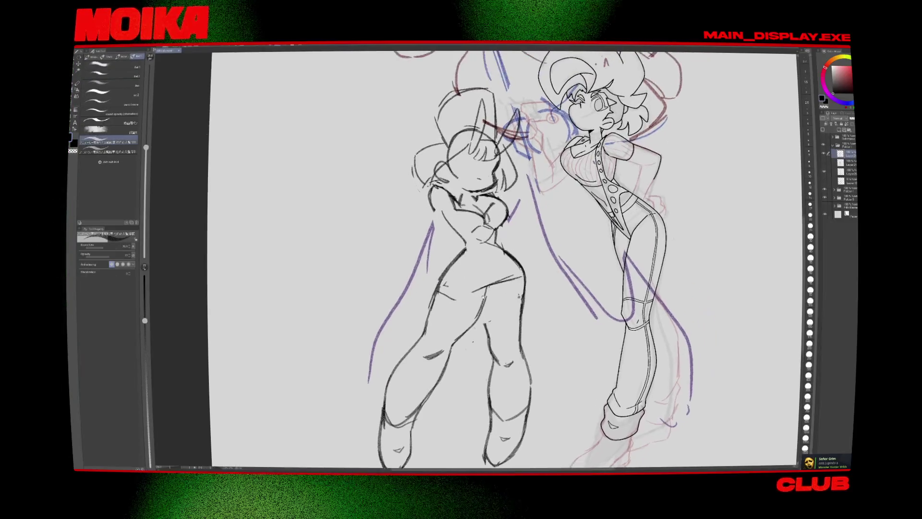
key(e)
key(b)
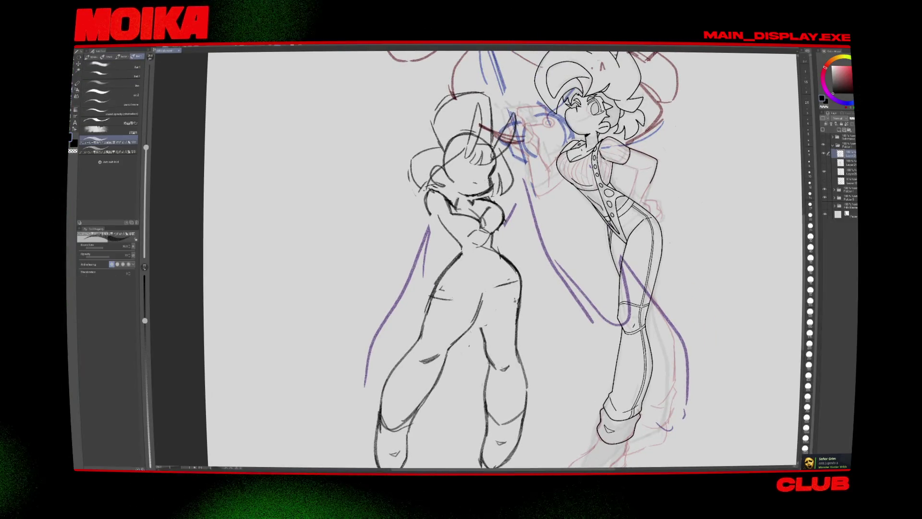
key(h)
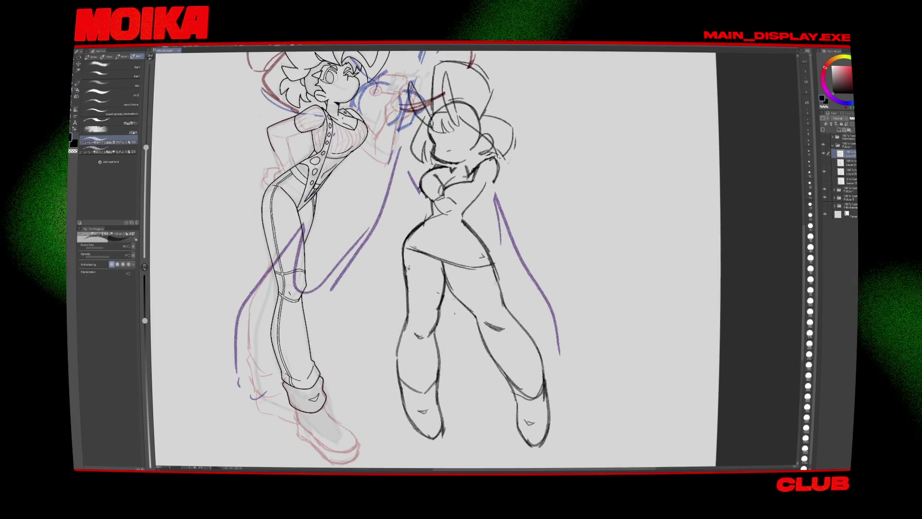
key(h)
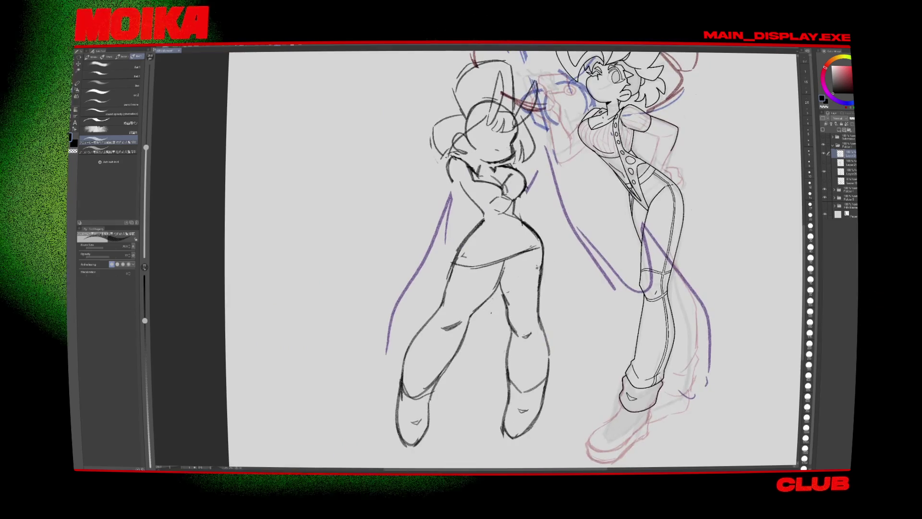
scroll(480, 259, up, 2)
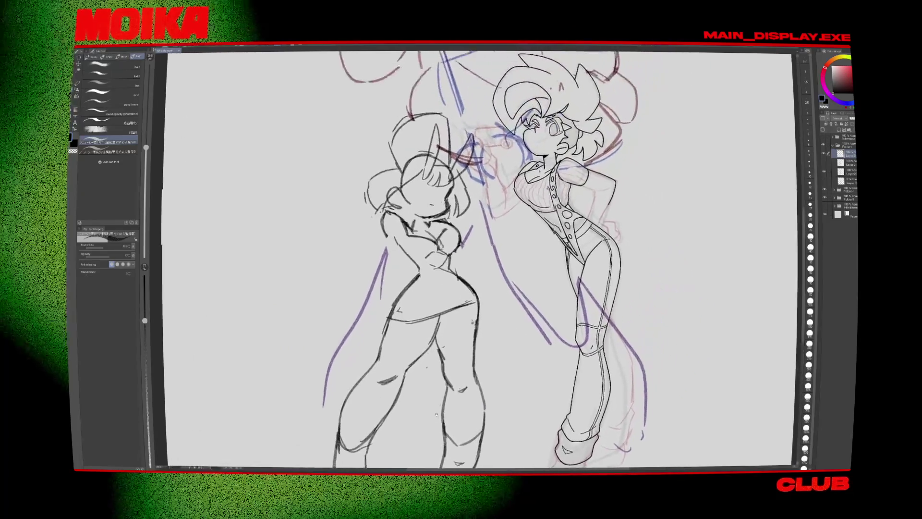
Step: Draw a closed eye on the bunny girl's face, checking it in the mirrored view
key(e)
key(h)
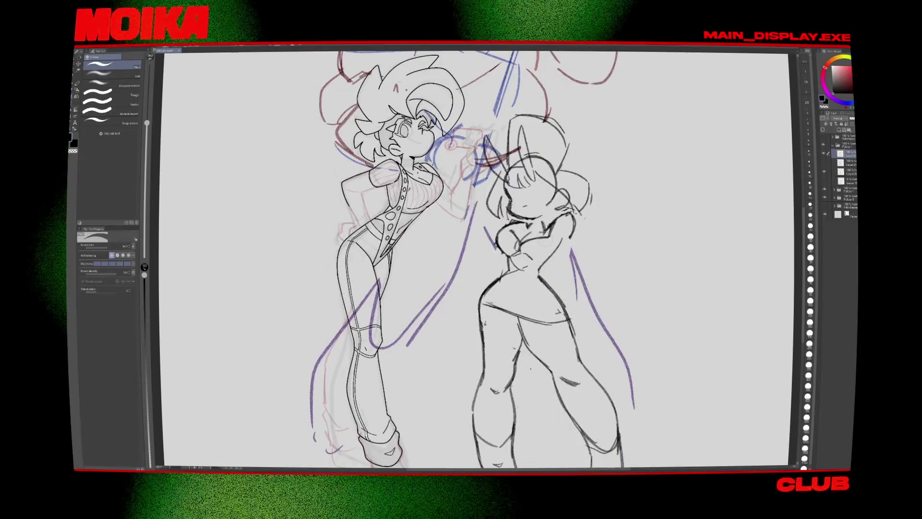
key(p)
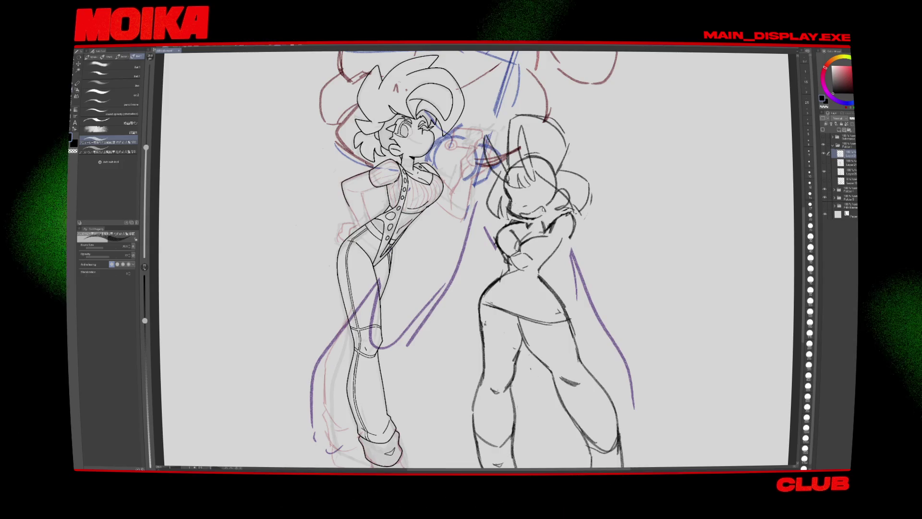
scroll(461, 259, down, 2)
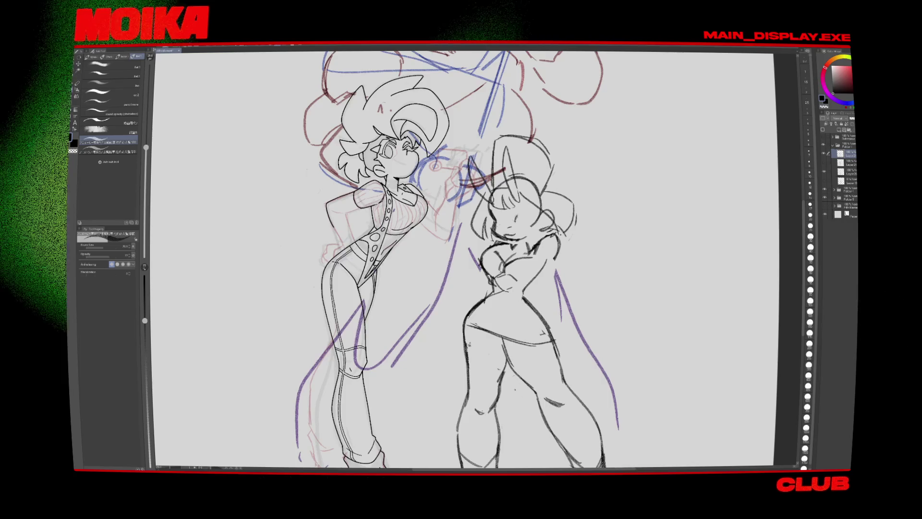
drag(521, 216, 532, 215)
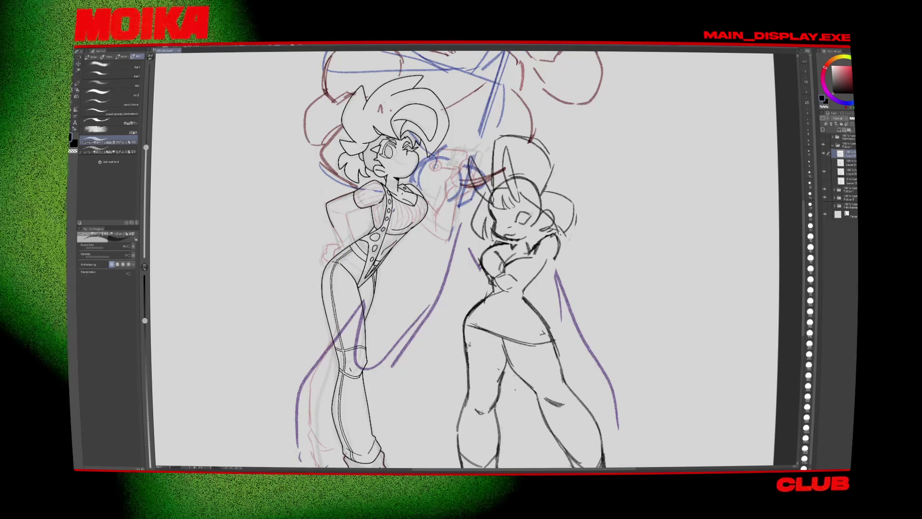
key(h)
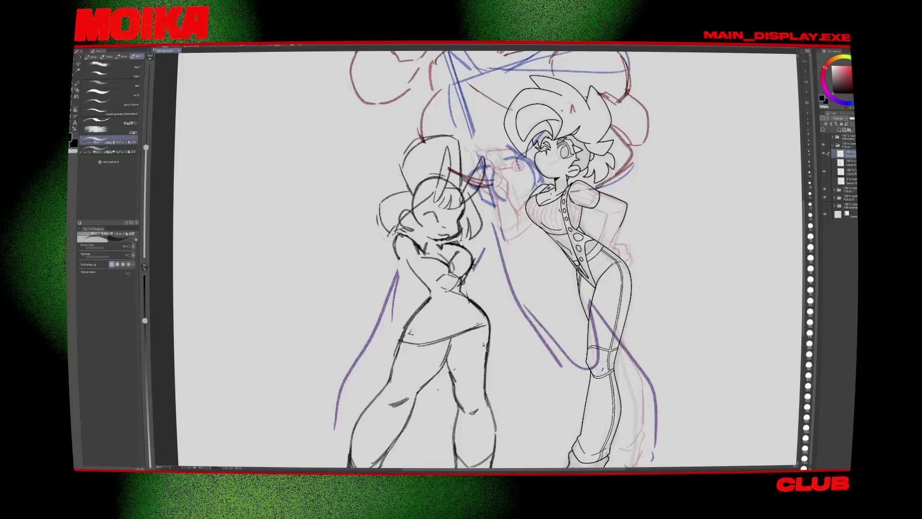
drag(435, 214, 442, 216)
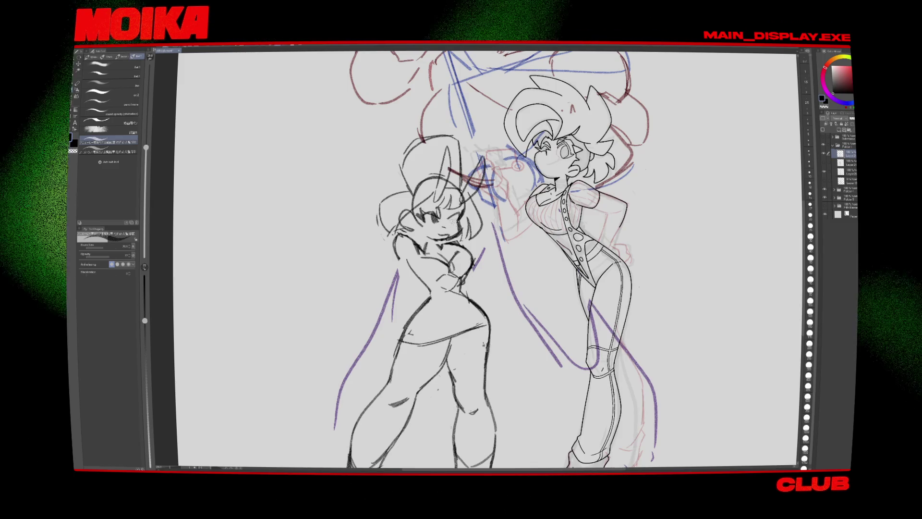
key(h)
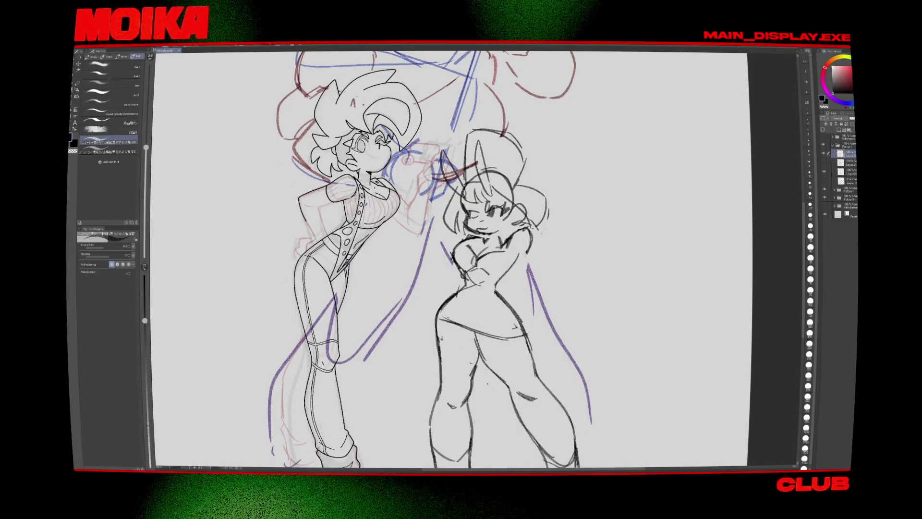
Step: Rotate the bunny girl about 11° clockwise so she leans toward the vest girl
scroll(475, 253, down, 5)
scroll(458, 246, up, 5)
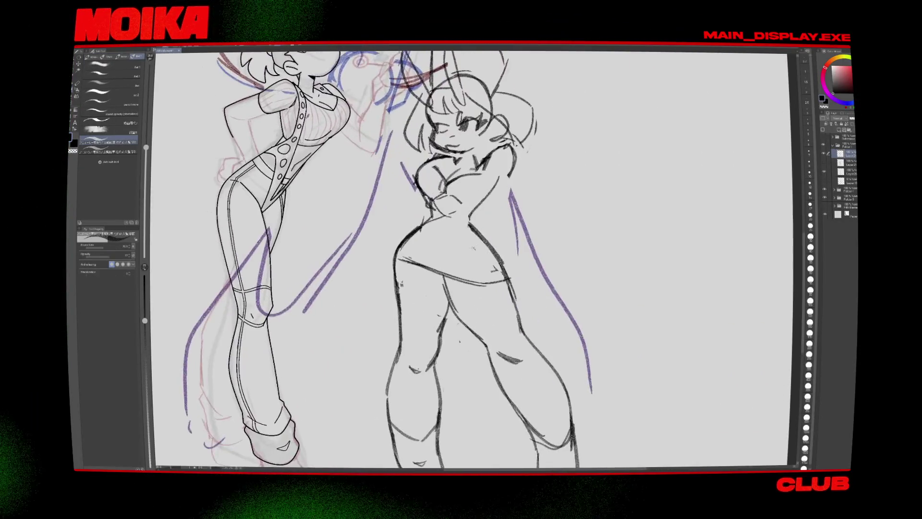
scroll(514, 277, down, 4)
drag(510, 360, 488, 372)
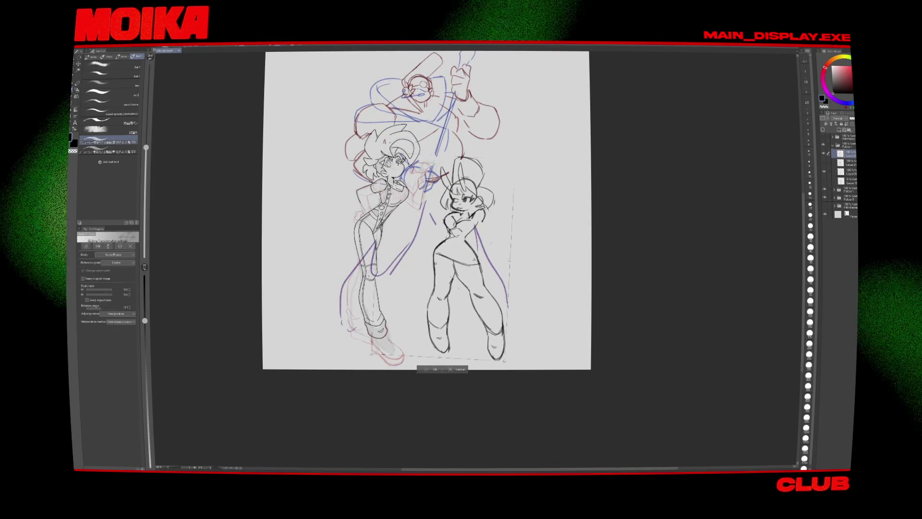
Step: Commit the bunny girl's rotation and check both figures in the mirrored view
click(435, 369)
key(h)
scroll(524, 275, up, 2)
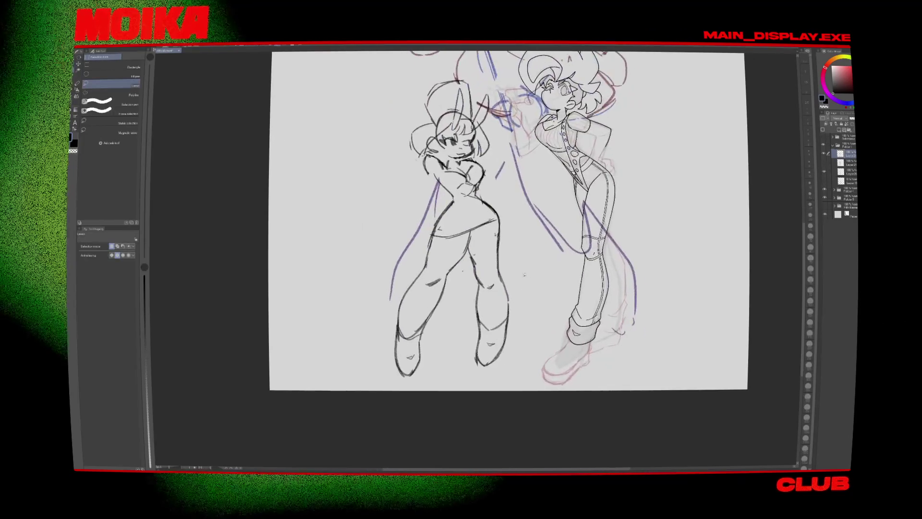
key(b)
key(h)
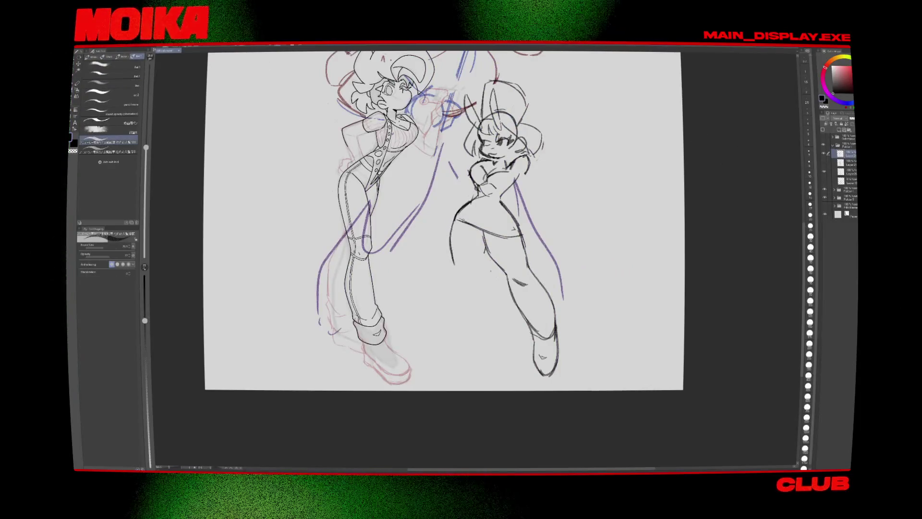
key(h)
Step: Erase the bunny's thigh scribble and stray boot line, then draw down her back leg
key(e)
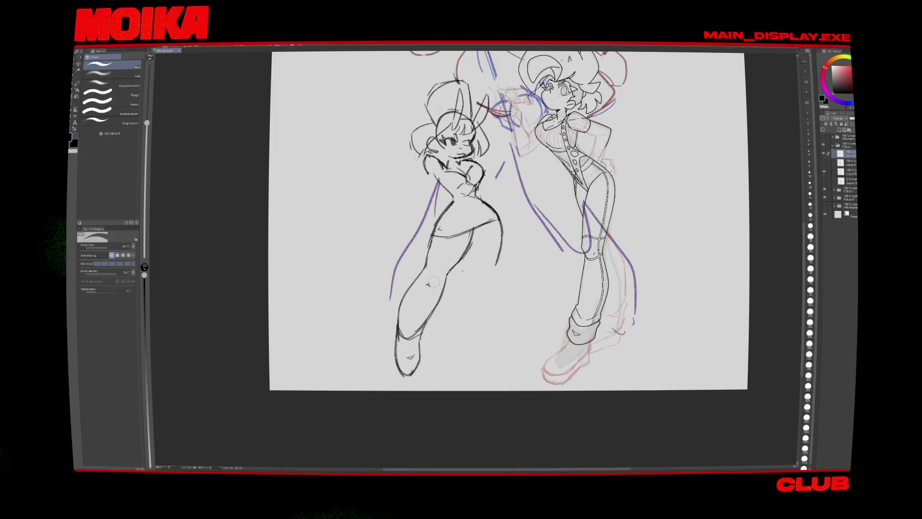
drag(426, 283, 438, 281)
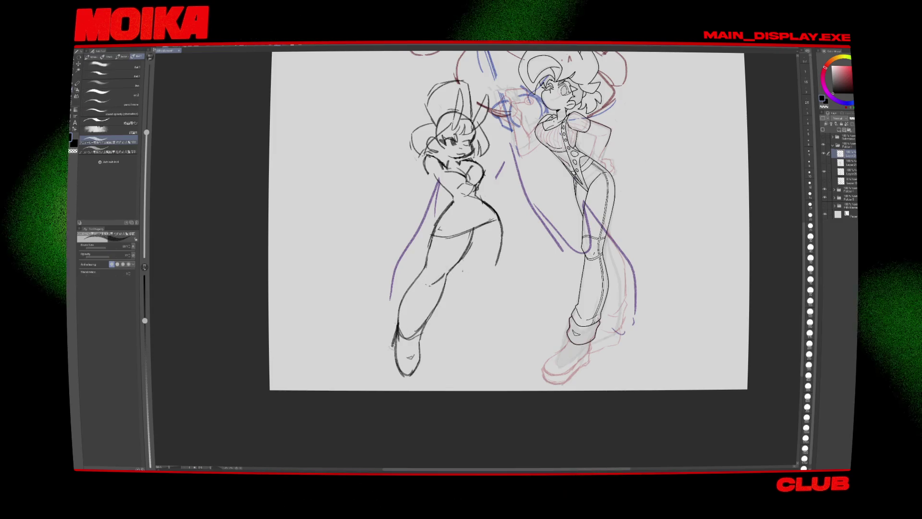
drag(387, 331, 390, 360)
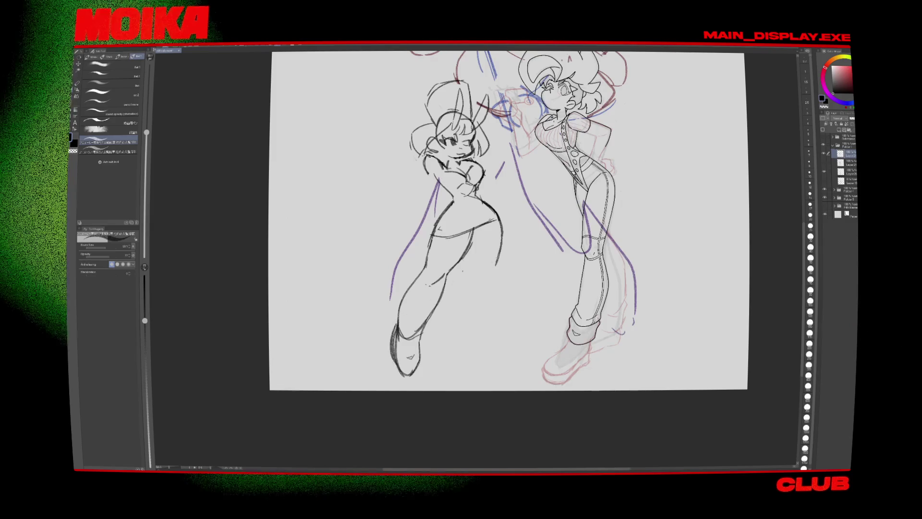
key(h)
drag(486, 260, 490, 378)
key(h)
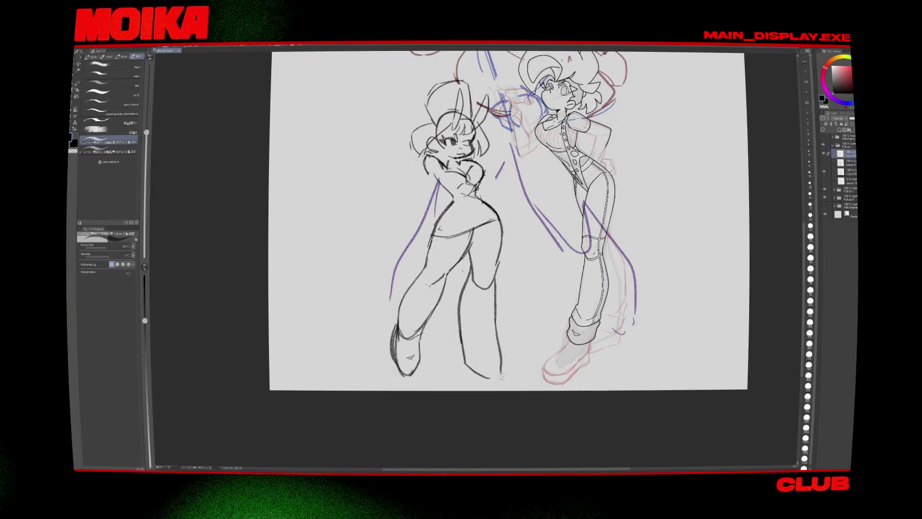
key(h)
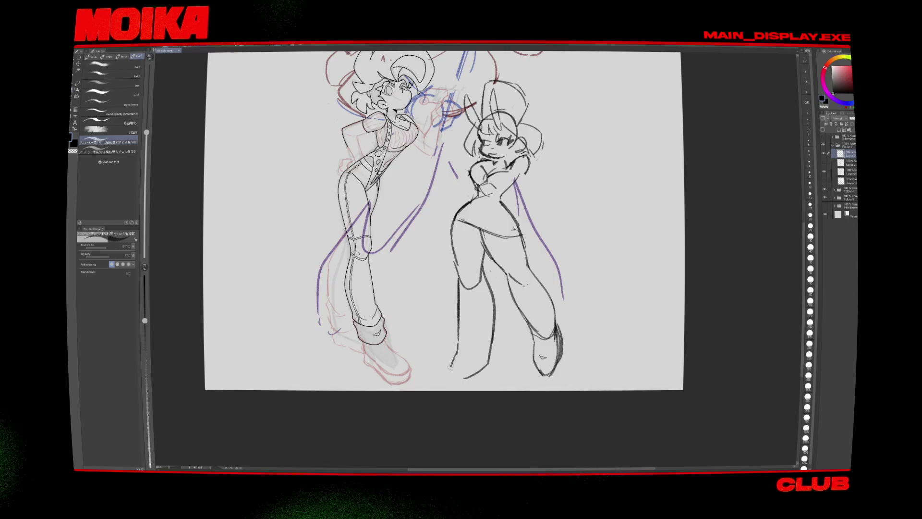
key(h)
Step: Redraw the bunny's front leg lines and outline her back leg
key(m)
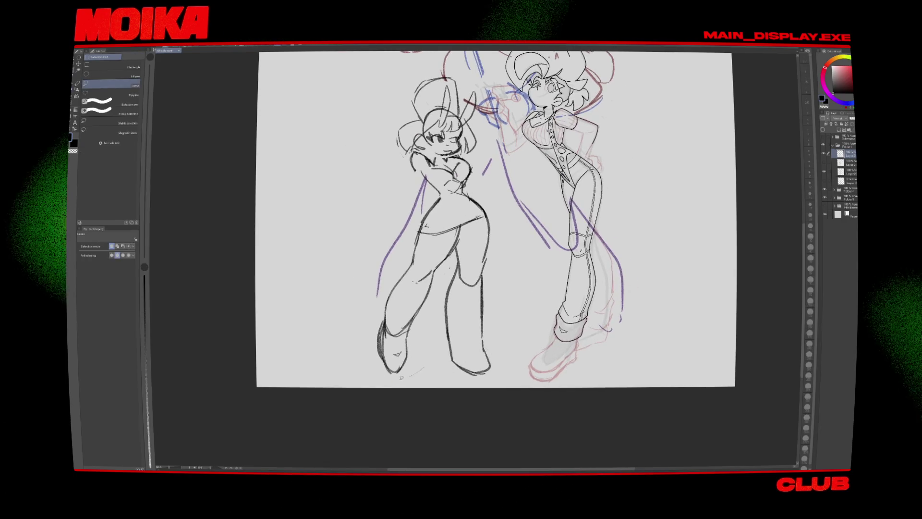
key(p)
mouse_move(412, 254)
mouse_down()
mouse_move(418, 288)
mouse_move(386, 367)
mouse_up()
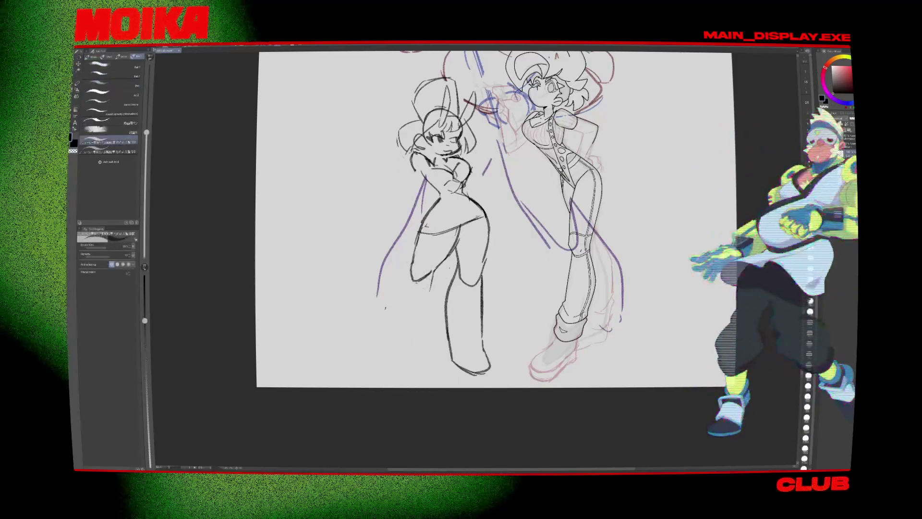
drag(402, 280, 376, 358)
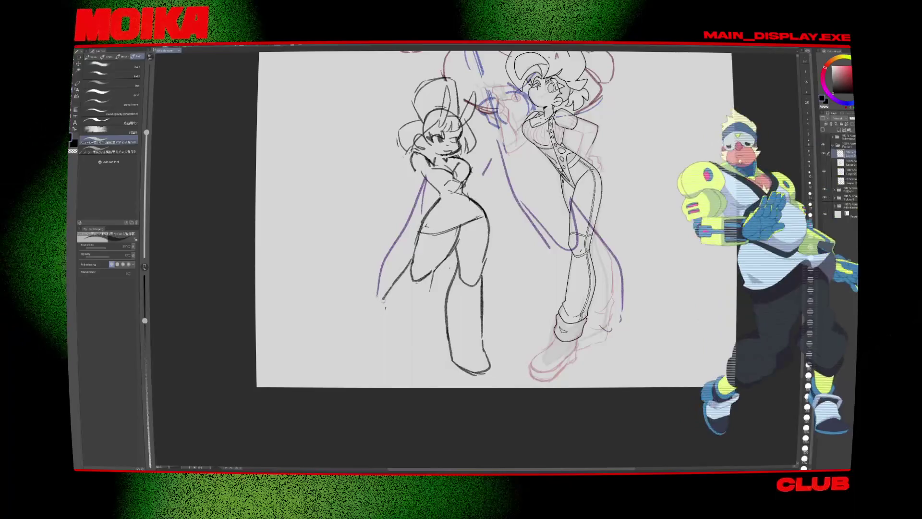
key(h)
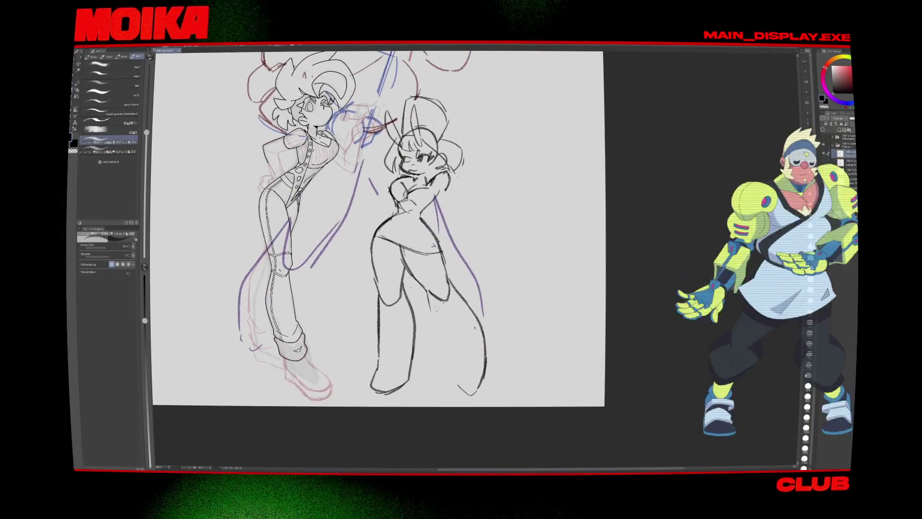
key(h)
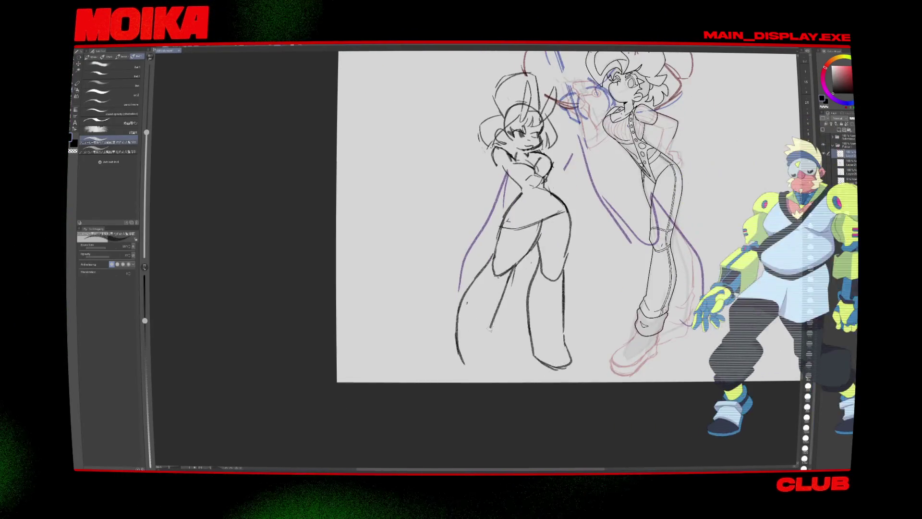
key(h)
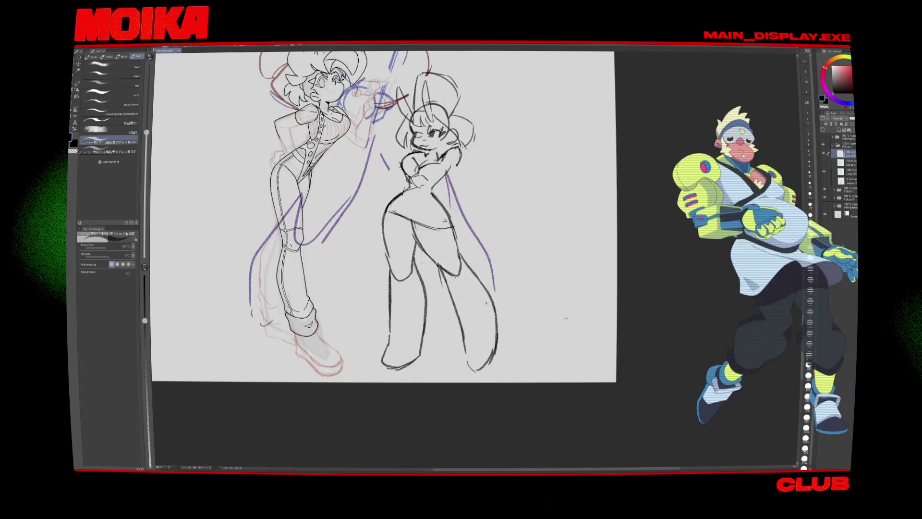
key(h)
Step: Switch brush sets and reframe the drawing to check both figures mirrored
scroll(553, 211, right, 2)
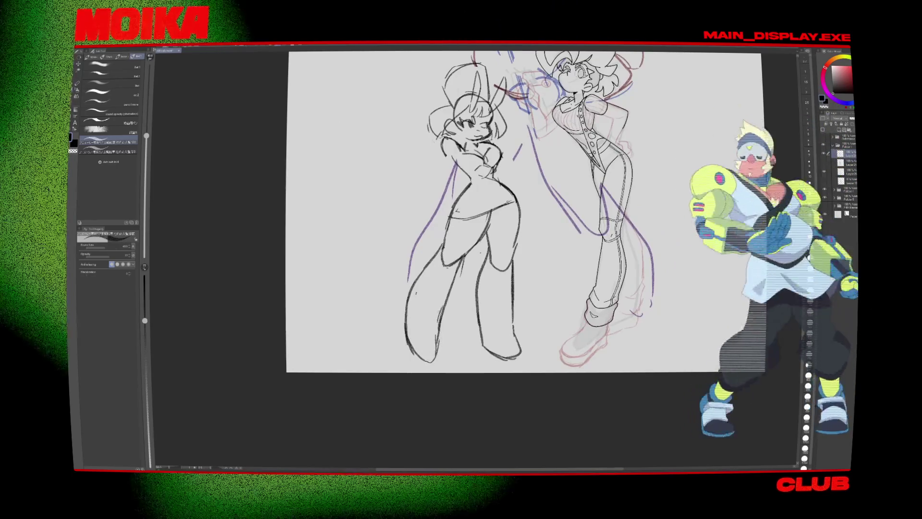
key(b)
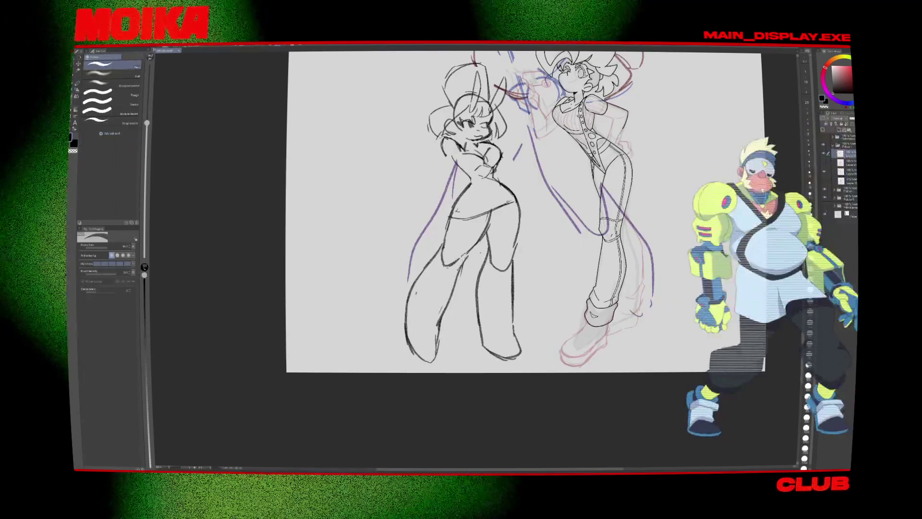
key(p)
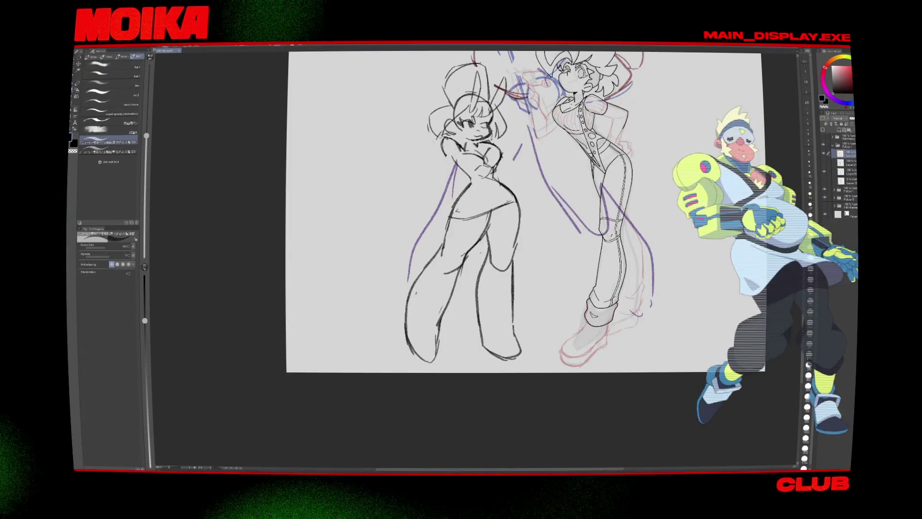
key(h)
mouse_move(627, 314)
mouse_down()
mouse_move(489, 333)
mouse_move(464, 282)
mouse_move(447, 331)
mouse_up()
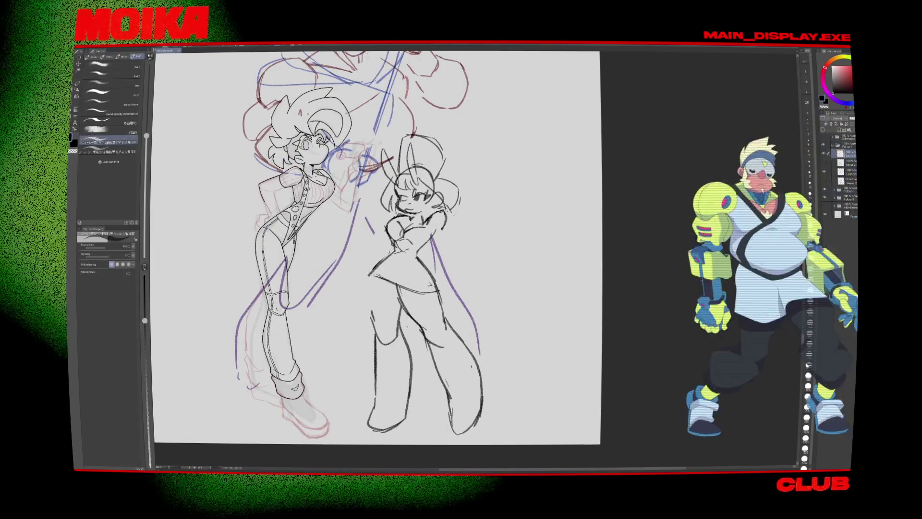
Step: Toggle between the two bunny pose sketch layers to compare them
key(h)
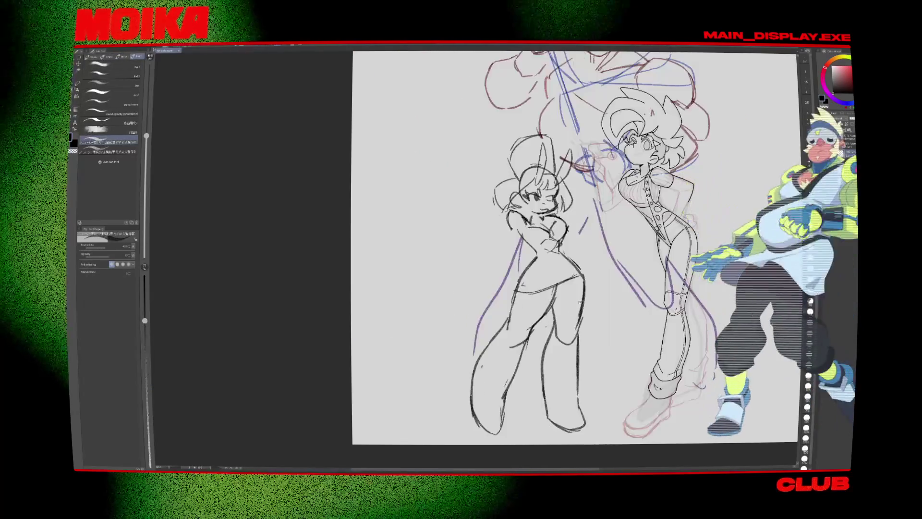
click(825, 159)
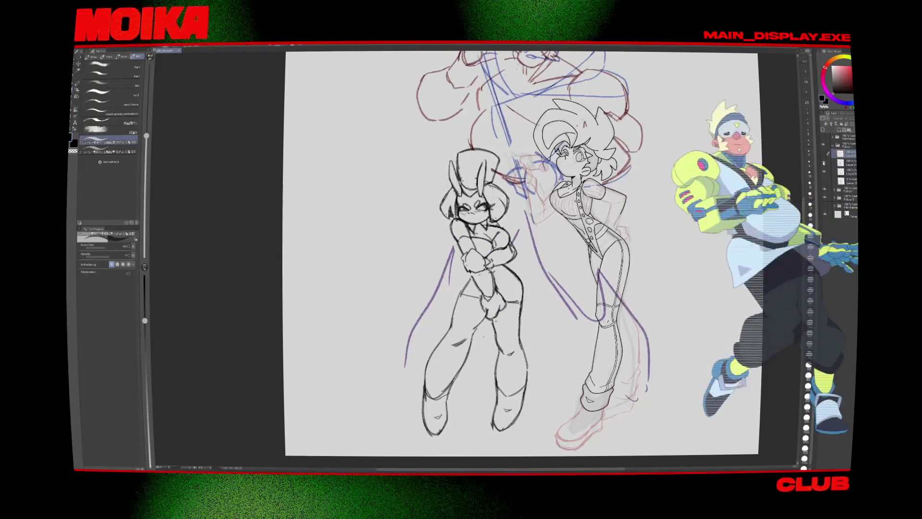
click(824, 163)
click(826, 155)
click(824, 159)
click(822, 159)
click(824, 159)
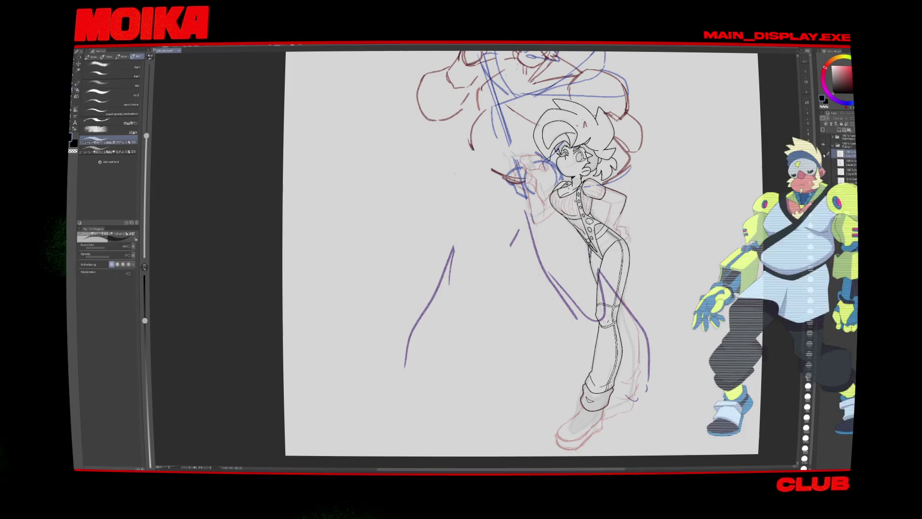
click(824, 158)
click(824, 158)
Step: Shift the view left and keep comparing, switching to the other bunny sketch version
drag(620, 225, 548, 235)
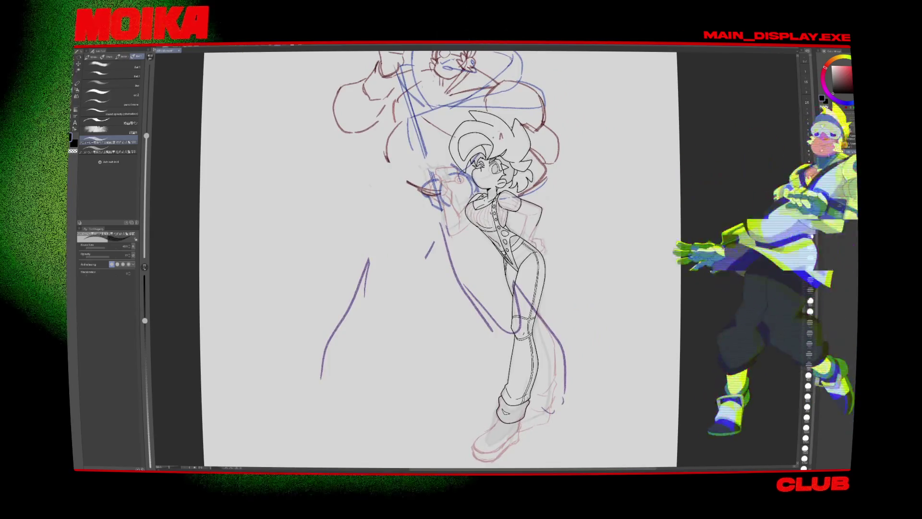
click(824, 158)
click(824, 158)
click(824, 158)
click(824, 163)
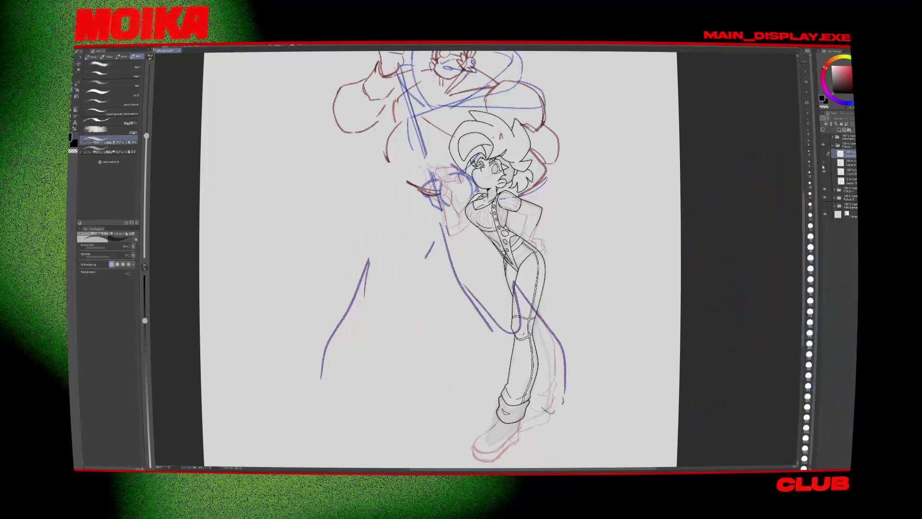
click(824, 162)
click(824, 162)
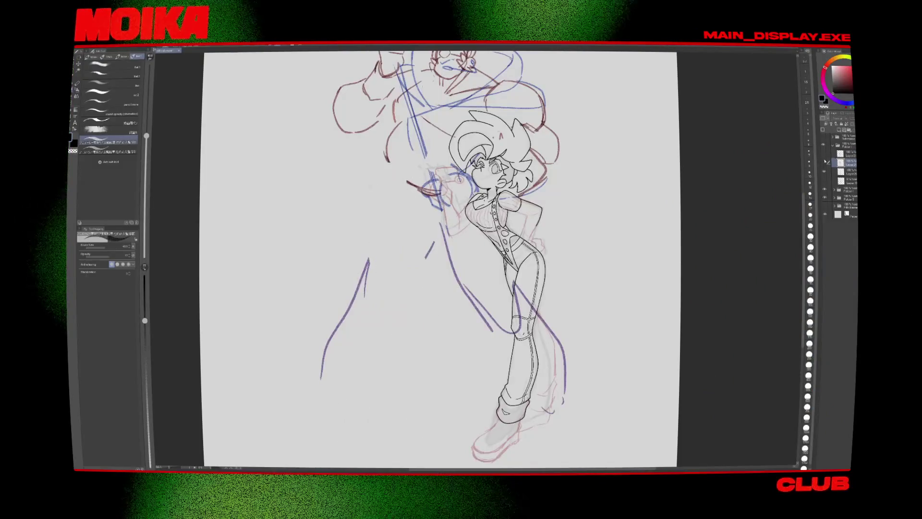
click(823, 155)
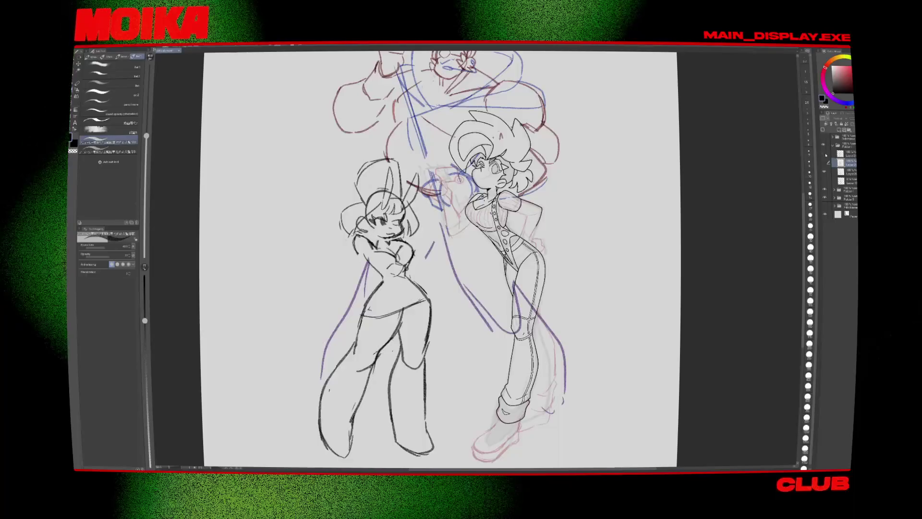
click(824, 154)
click(824, 154)
Step: Make the top layer active and toggle the bunny sketch, leaving it visible
click(841, 153)
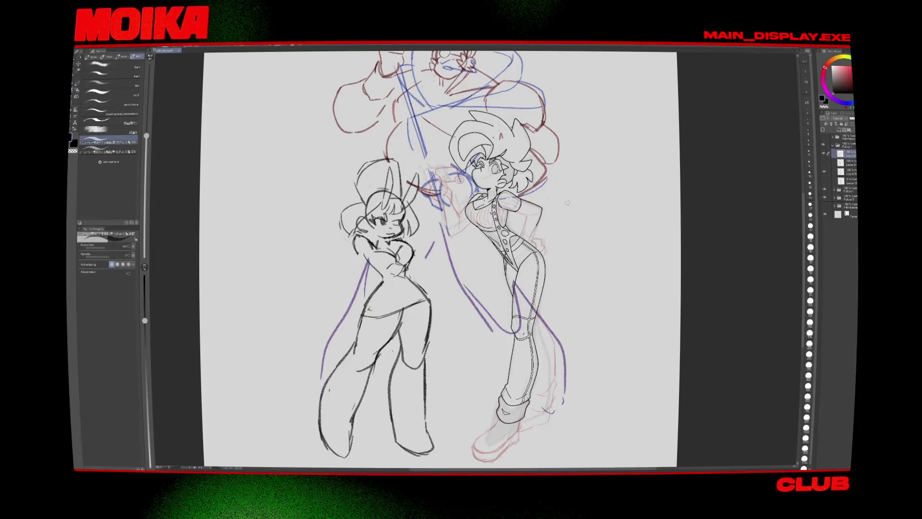
key(e)
key(p)
key(h)
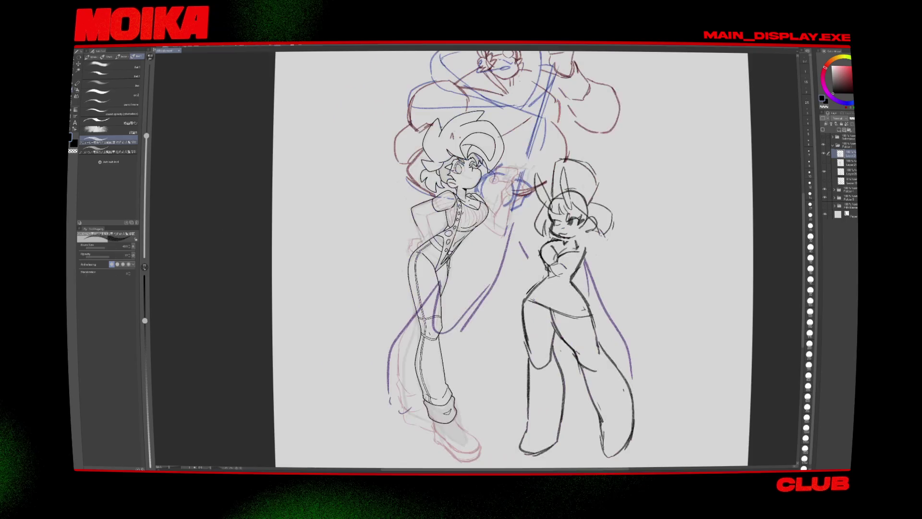
key(h)
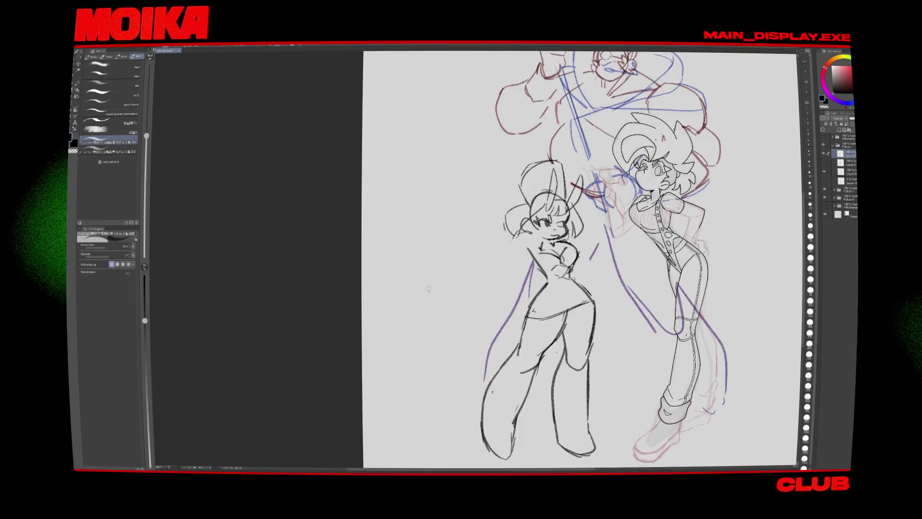
click(824, 162)
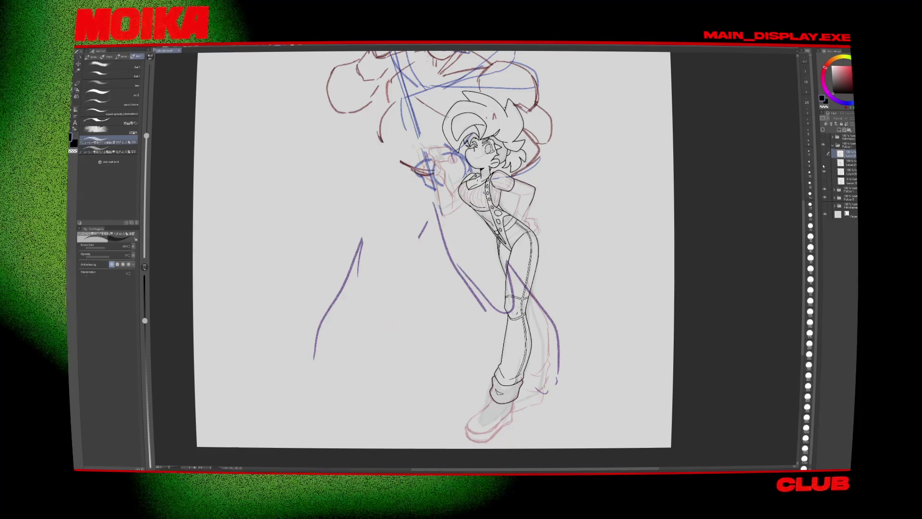
click(824, 162)
click(824, 163)
click(824, 163)
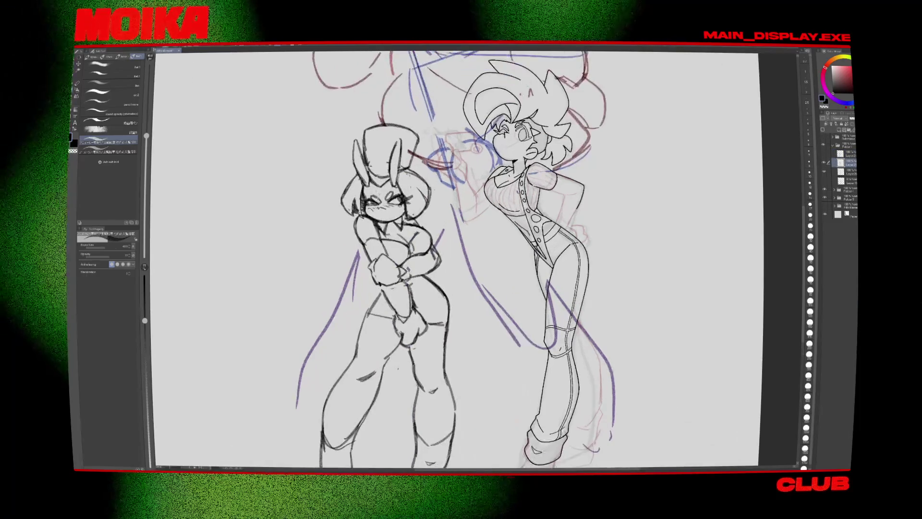
Step: Erase the bunny girl's eyes and blush, then bring back the closed eyes to compare
key(p)
scroll(339, 195, up, 2)
drag(394, 194, 408, 202)
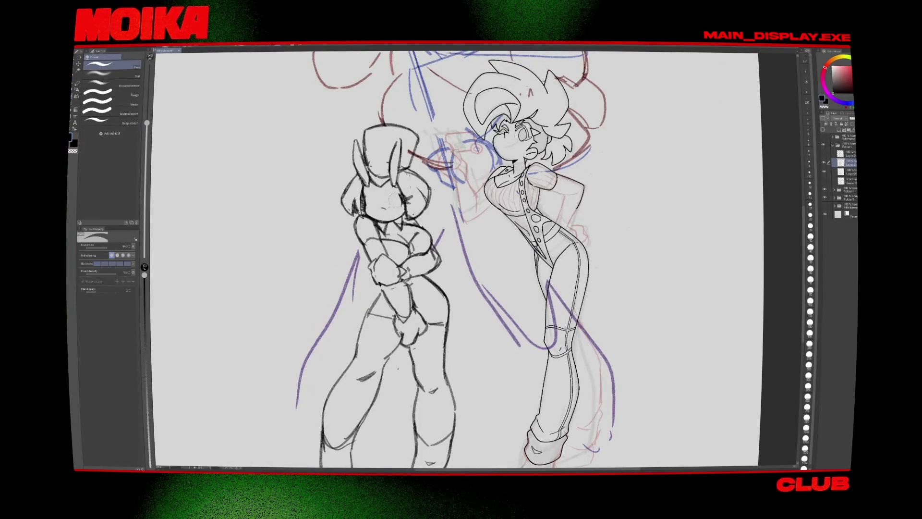
click(821, 177)
Step: Toggle the bunny face sketch layers, ending on the alternate face sketch
click(824, 171)
click(824, 171)
click(824, 170)
click(824, 171)
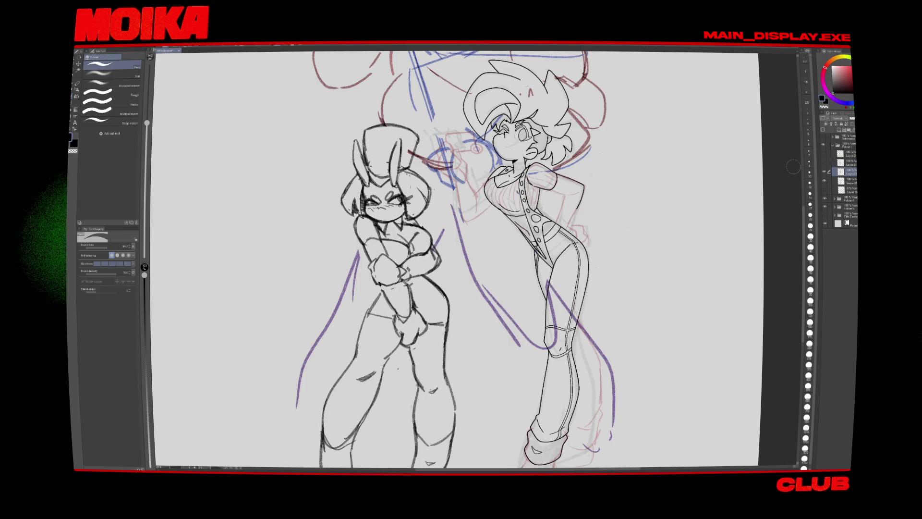
click(824, 171)
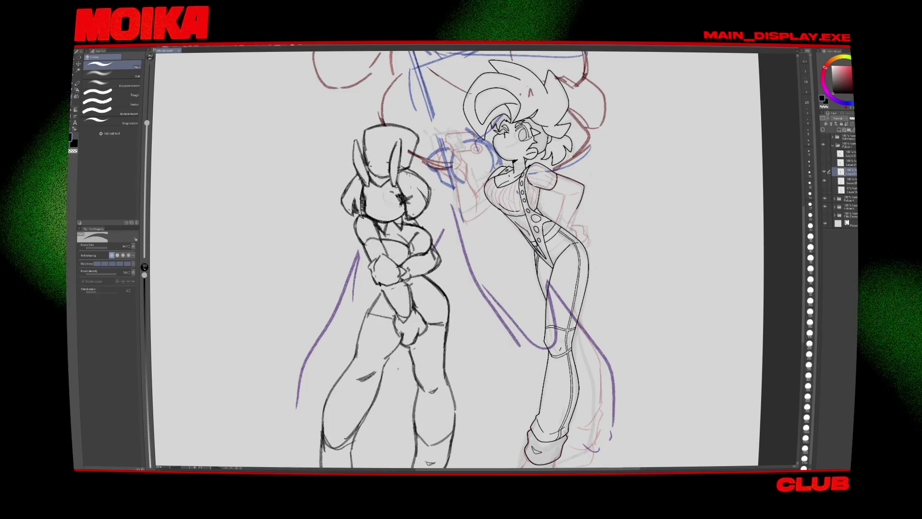
Step: Return to the pen and check the bunny's face in the mirrored view
key(p)
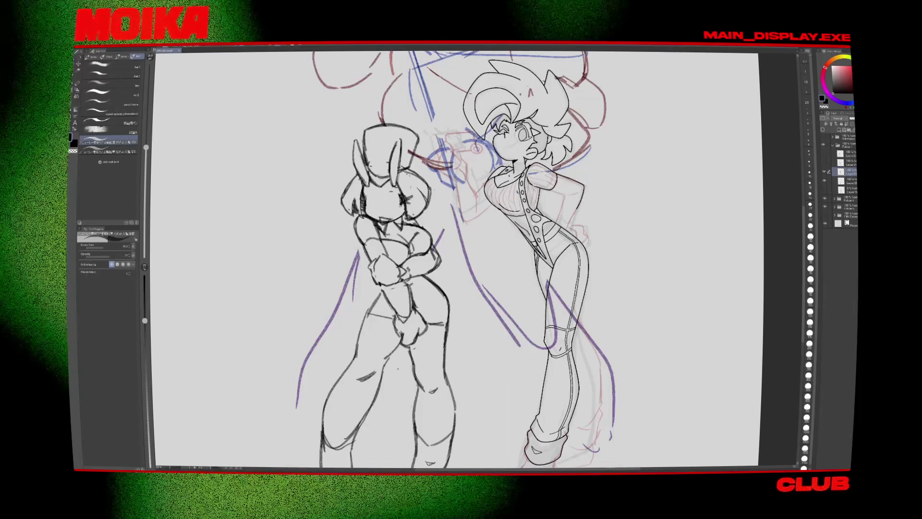
key(h)
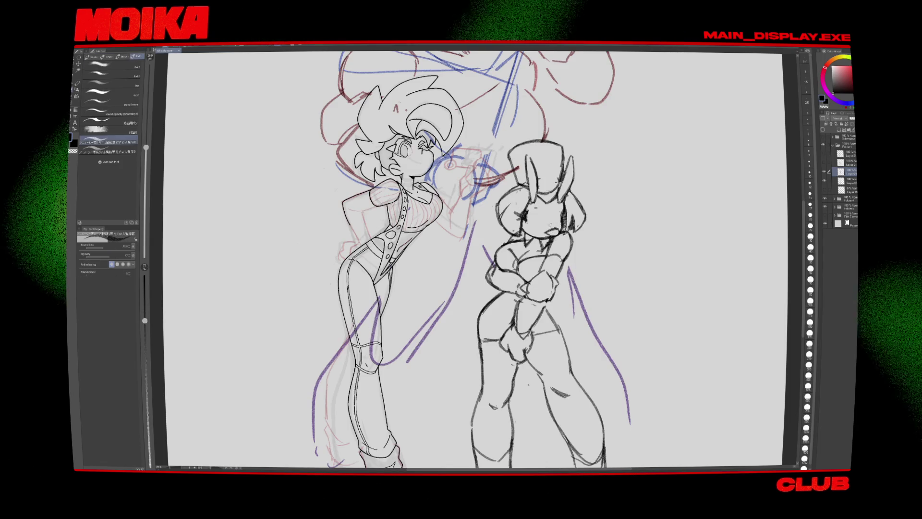
key(h)
key(h)
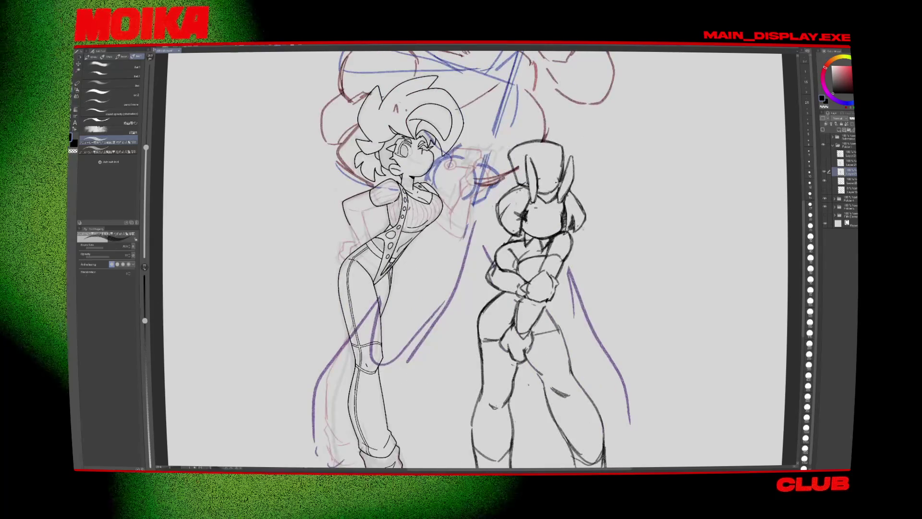
key(m)
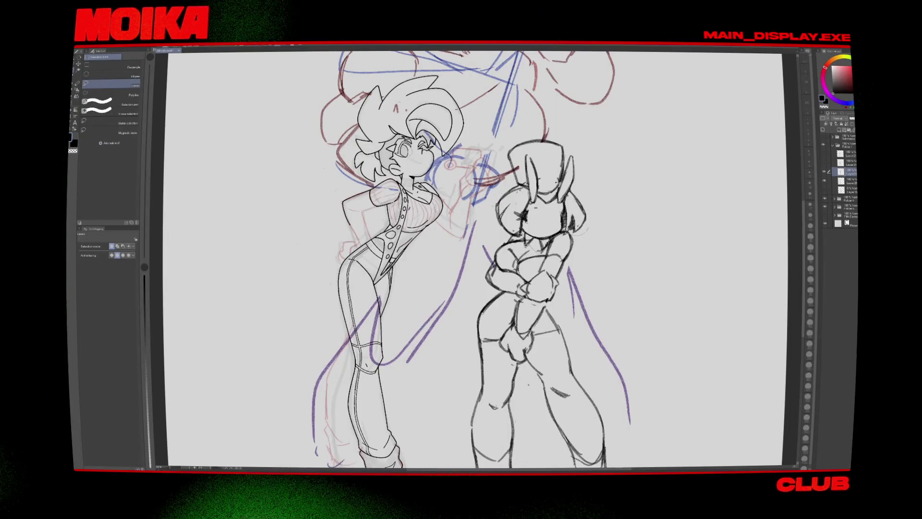
Step: Tilt the selected bunny head and shift it left, then apply the transform
key(ctrl+t)
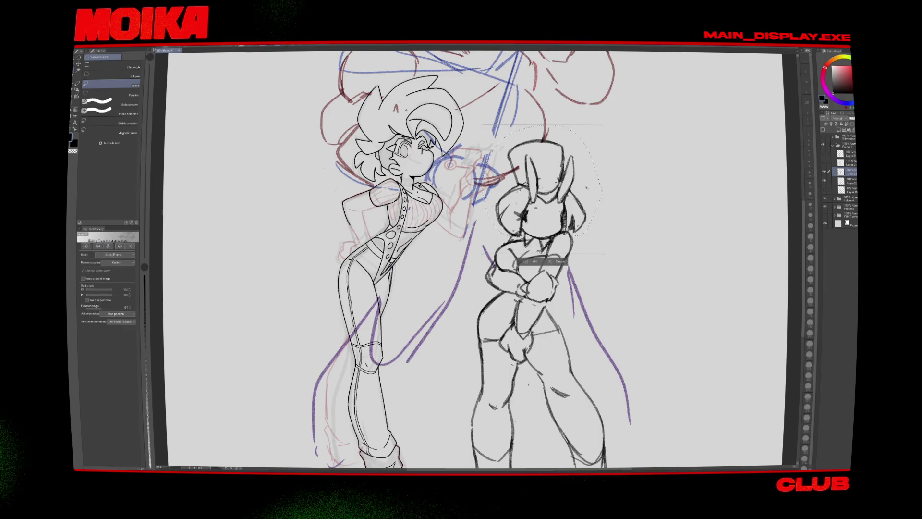
click(97, 246)
drag(601, 230, 597, 247)
click(526, 268)
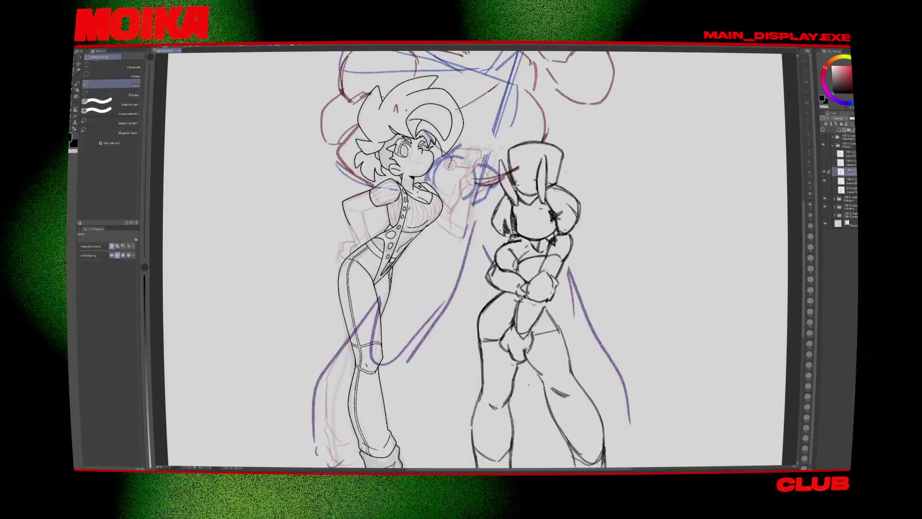
Step: Rework the bunny's face with the pen, checking it in the mirrored view
key(e)
key(p)
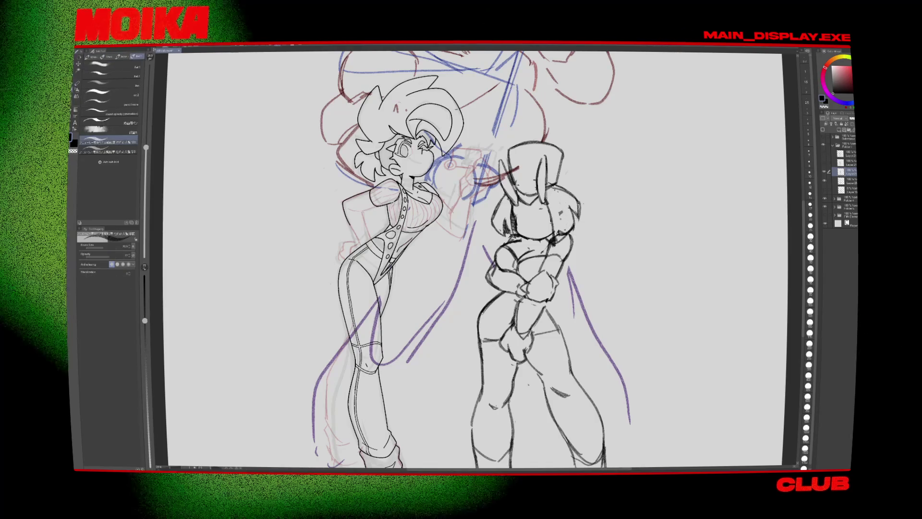
key(h)
key(h)
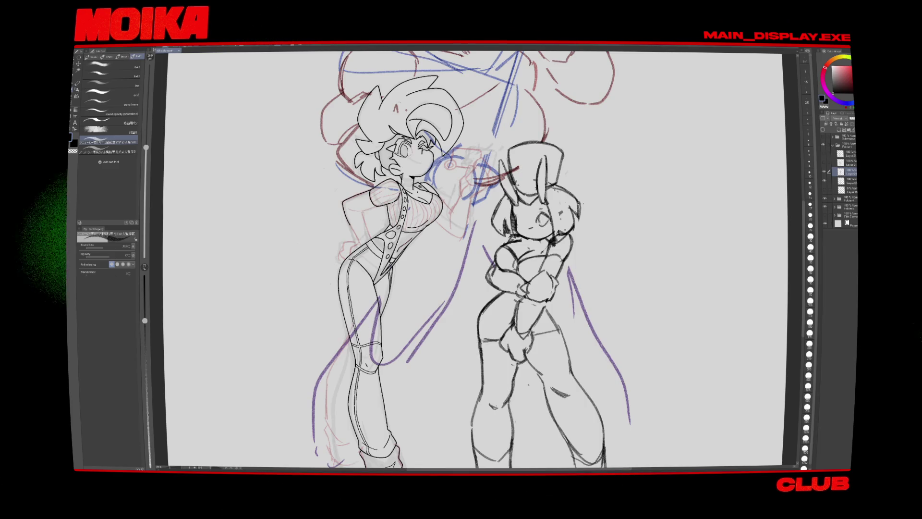
key(h)
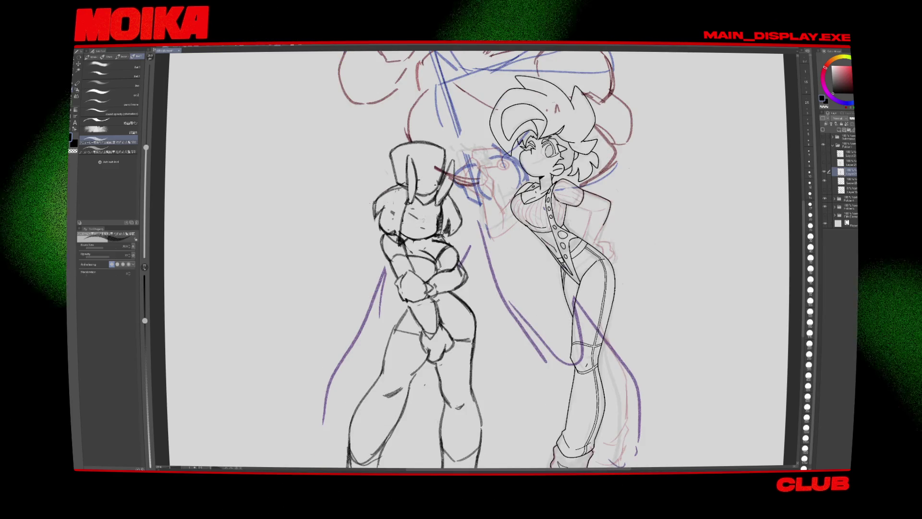
key(h)
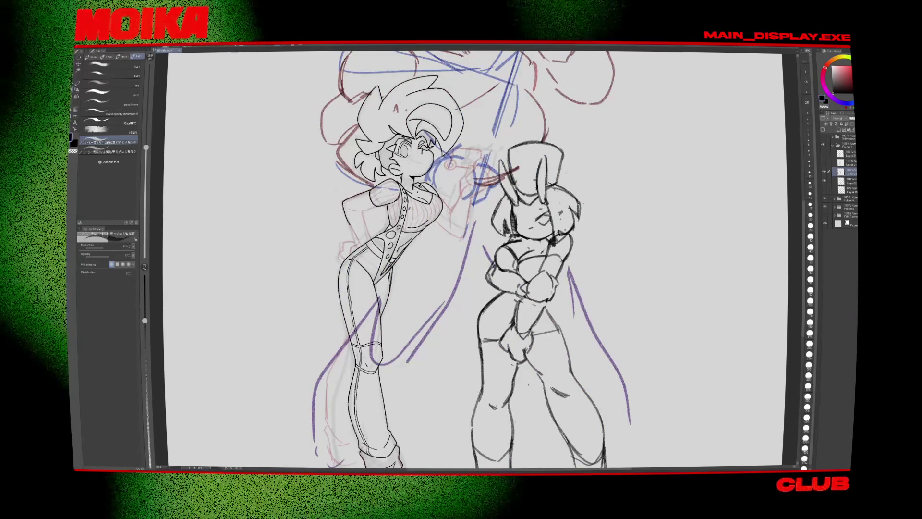
key(h)
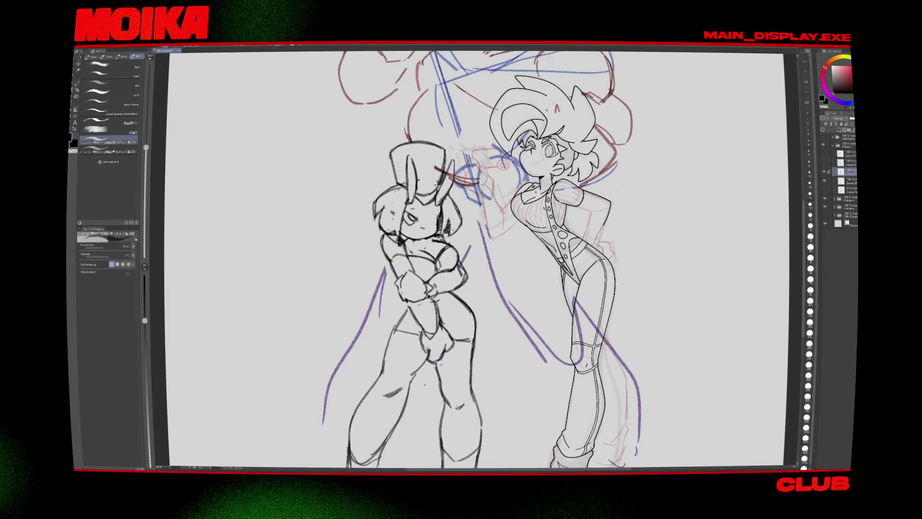
key(h)
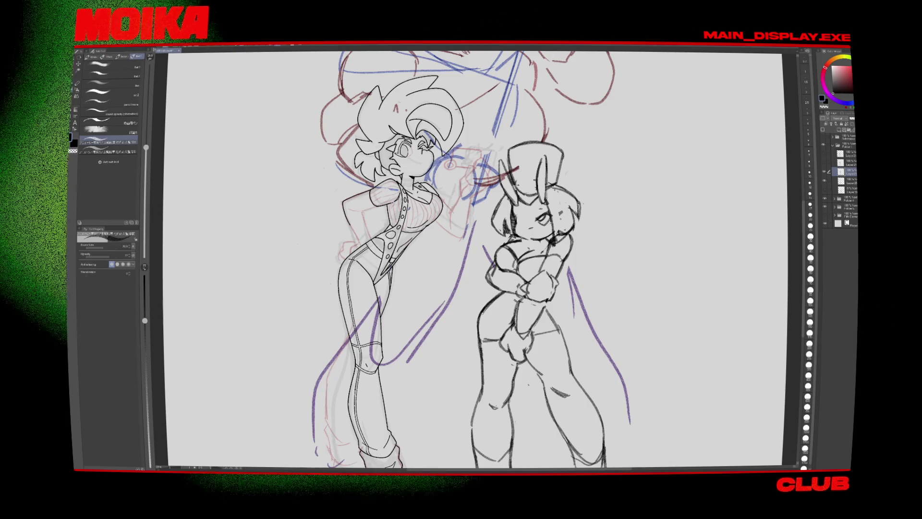
Step: Erase the bunny girl's face and eye lines
key(e)
key(h)
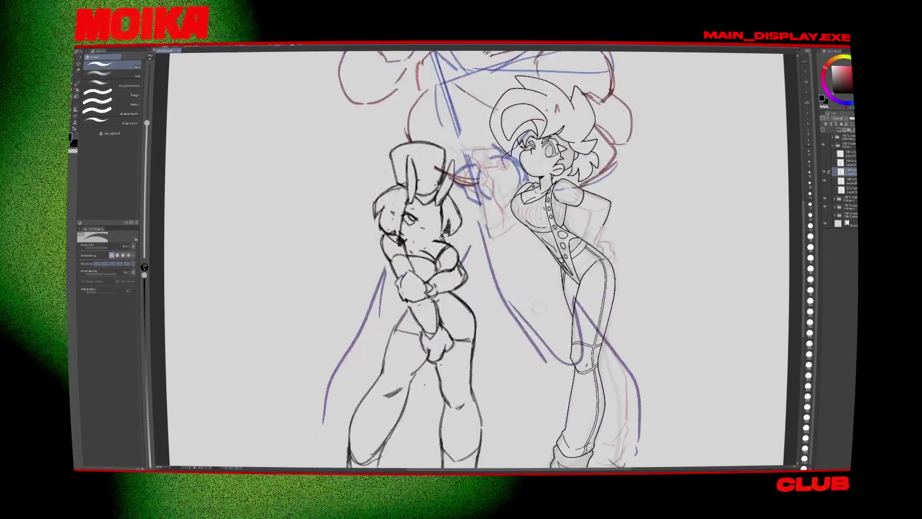
key(h)
drag(536, 214, 552, 238)
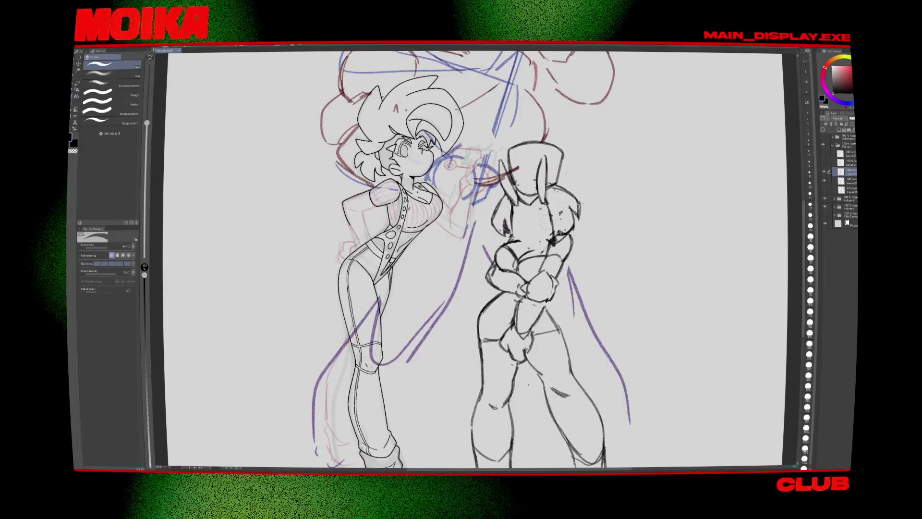
Step: Zoom out to see the whole page with both figures
scroll(476, 259, down, 3)
key(ctrl+minus)
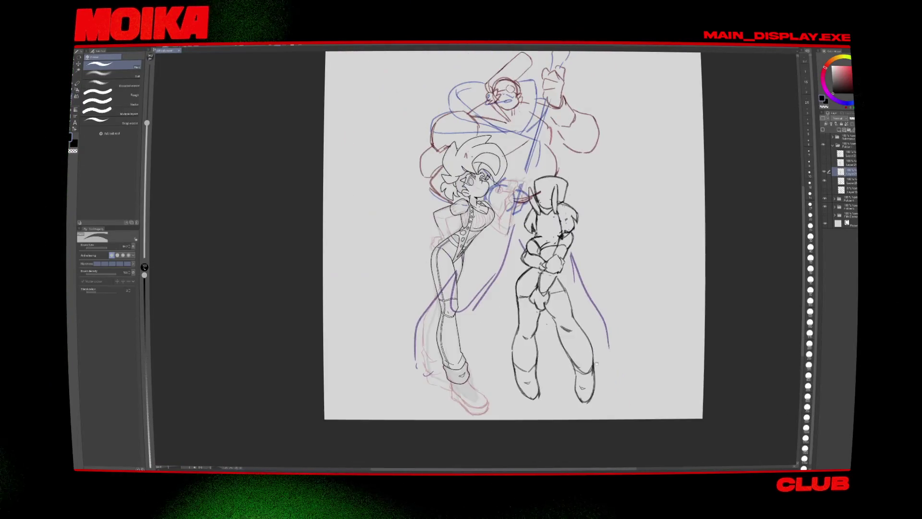
drag(596, 364, 571, 374)
scroll(523, 240, up, 5)
key(p)
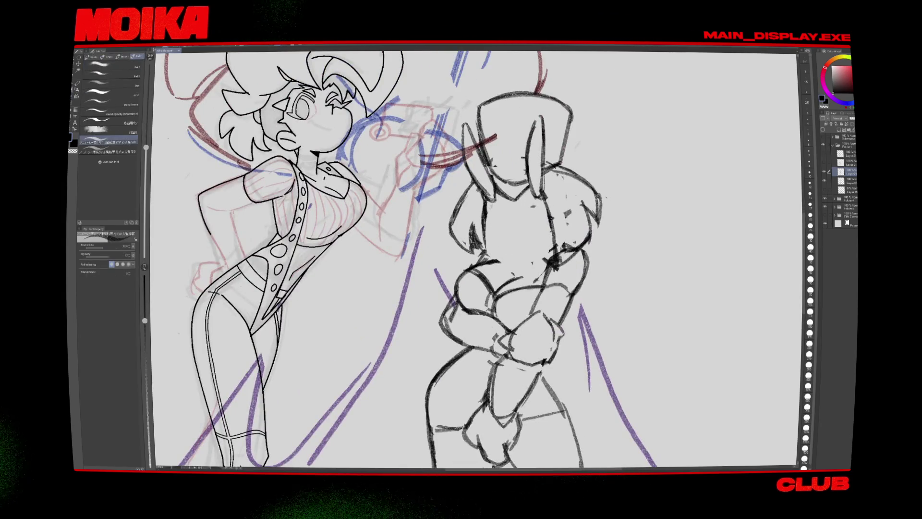
key(e)
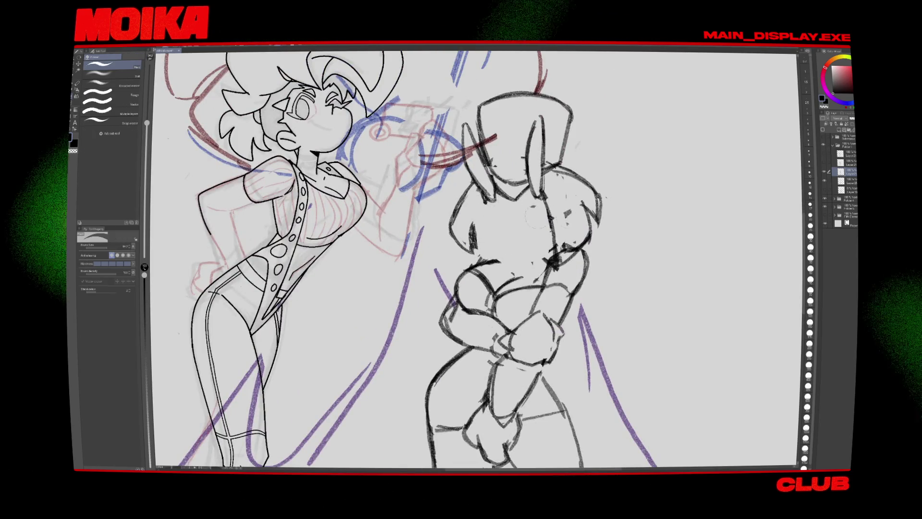
key(b)
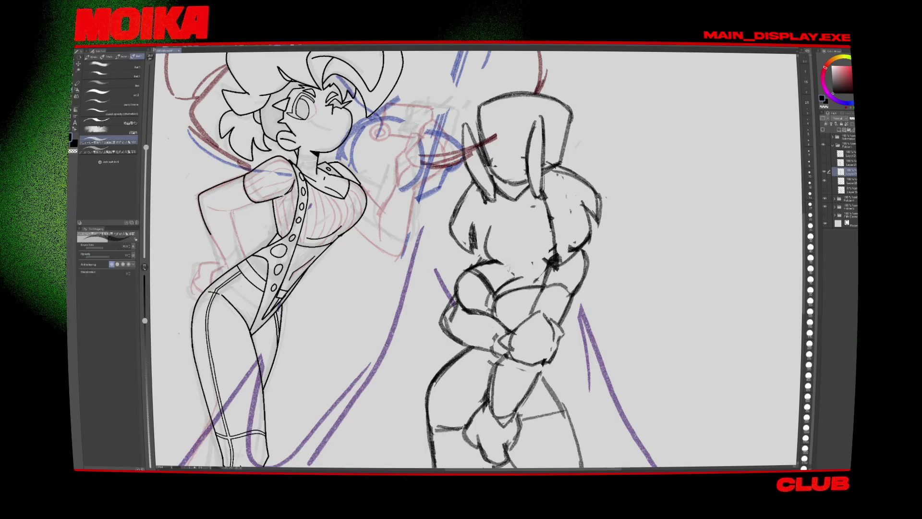
scroll(494, 245, down, 2)
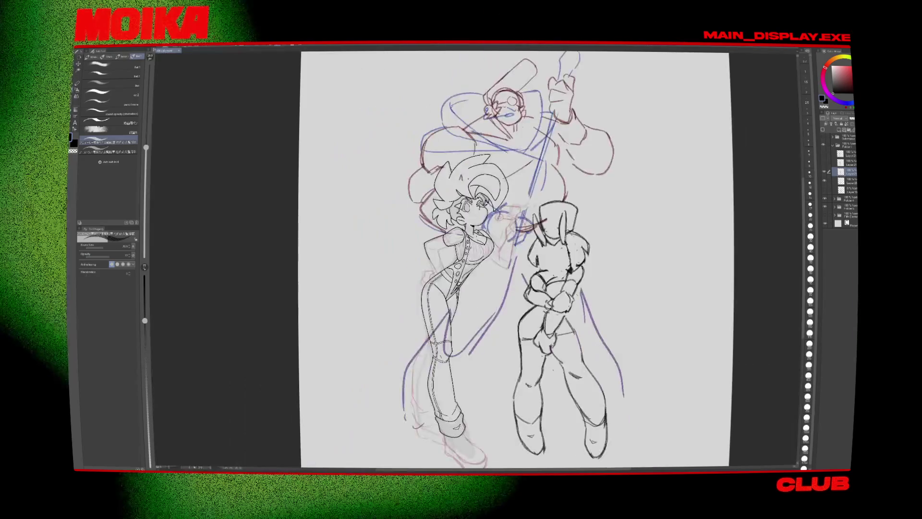
scroll(494, 245, down, 1)
scroll(494, 244, down, 1)
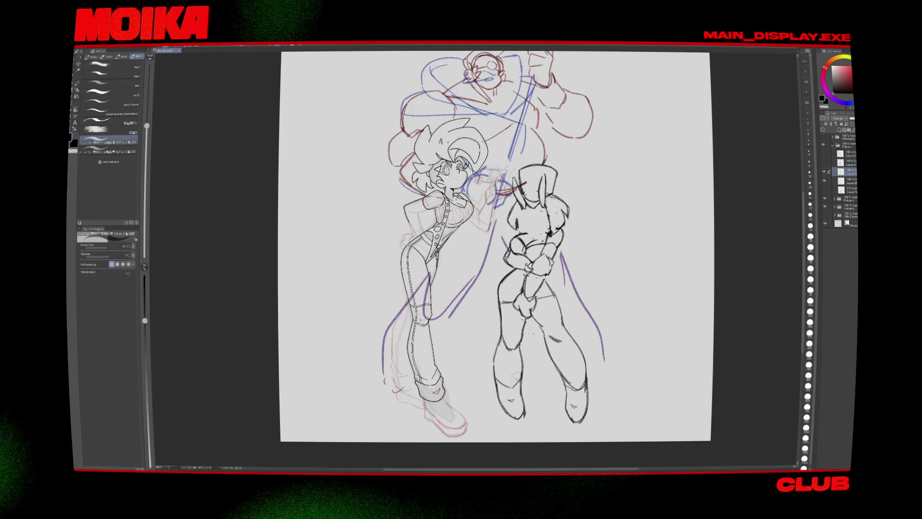
Step: Lasso and transform the selected leg, then deselect
key(m)
key(ctrl+t)
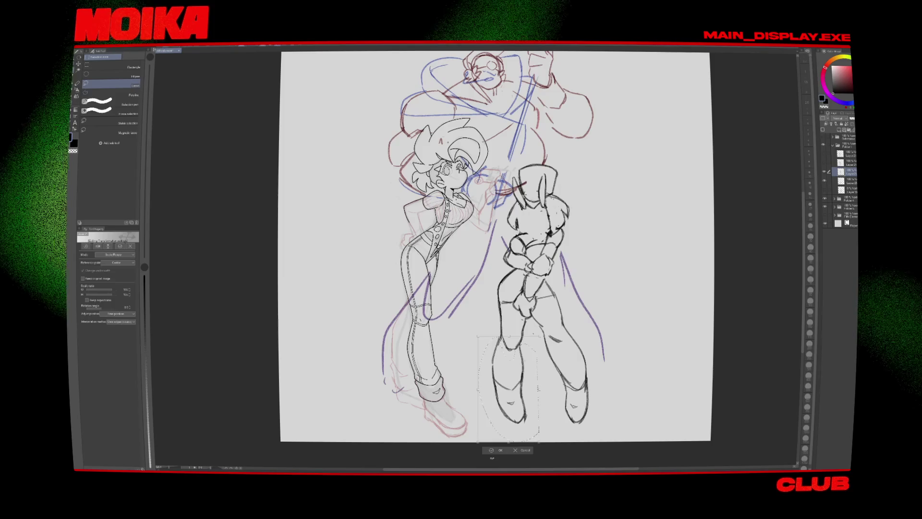
key(Return)
key(ctrl+d)
key(p)
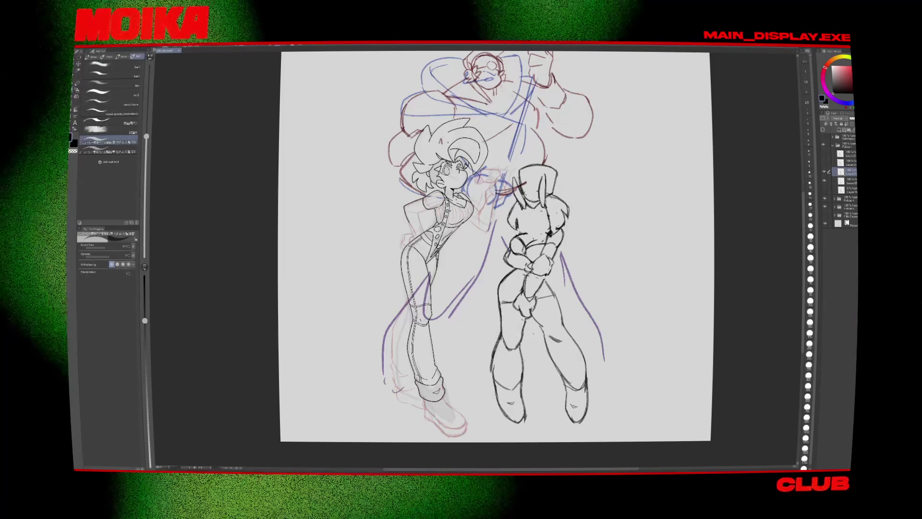
Step: Sketch a short line on the left figure's knee, checking it mirrored
key(e)
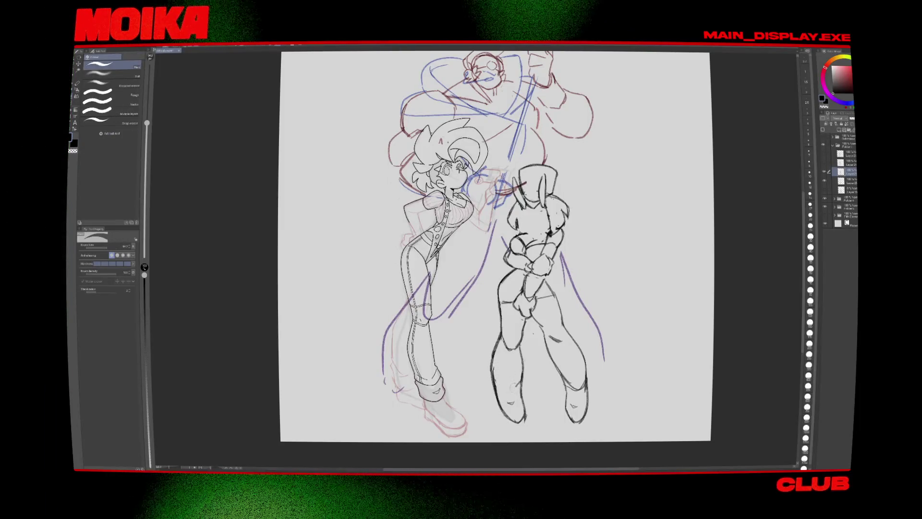
key(p)
key(h)
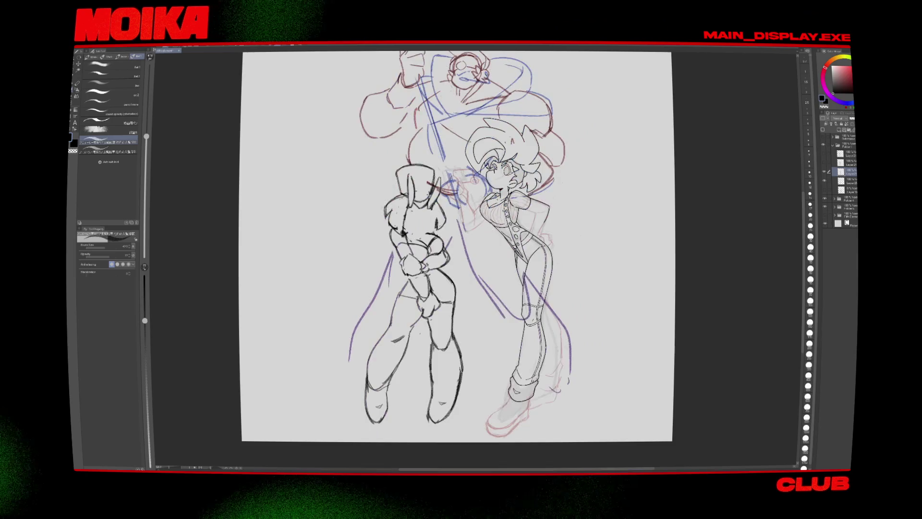
key(e)
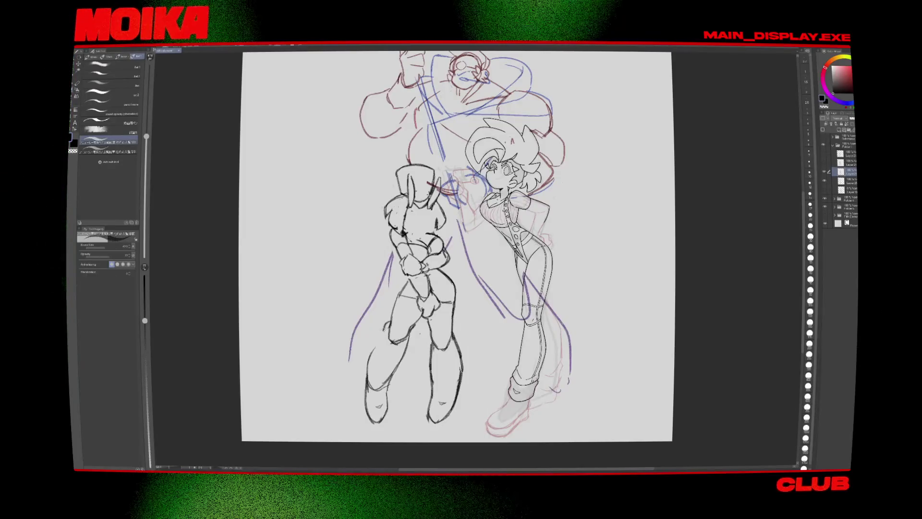
drag(387, 323, 383, 341)
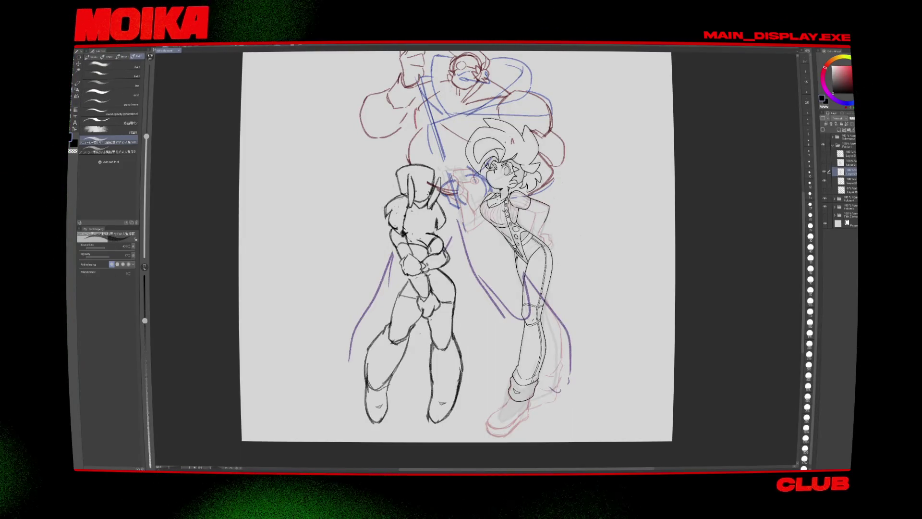
key(h)
key(e)
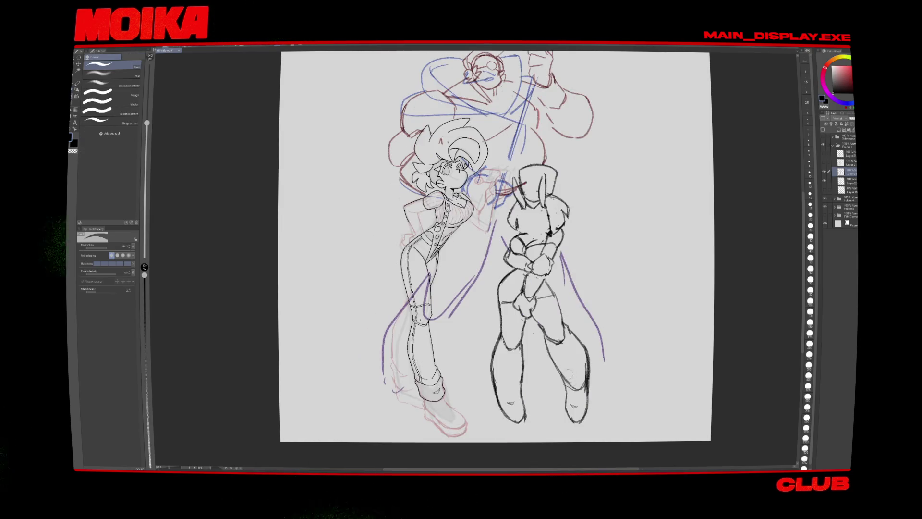
key(p)
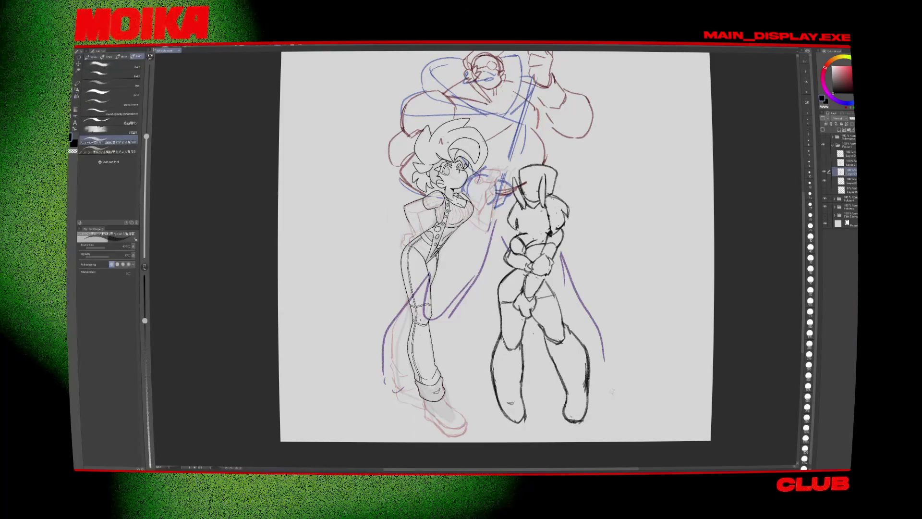
Step: Bring the large top figure into view and recheck the lineart in normal and mirrored views
key(h)
key(e)
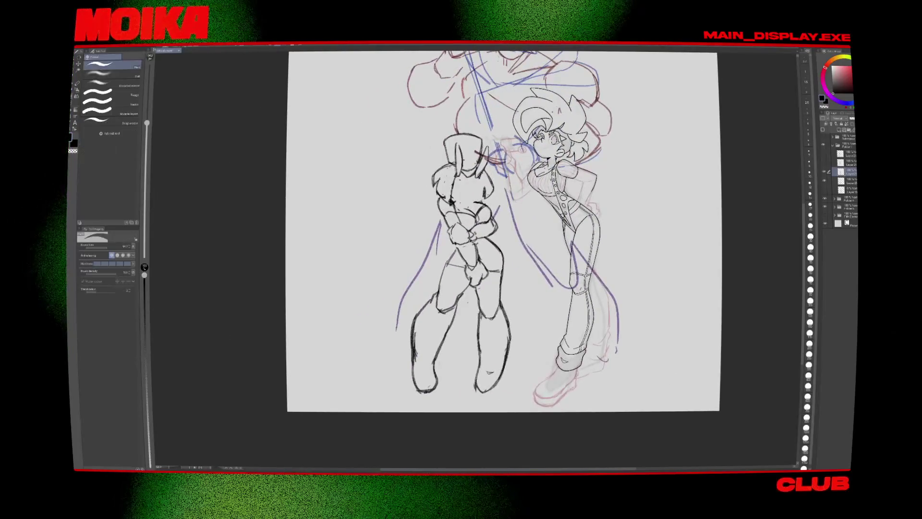
key(b)
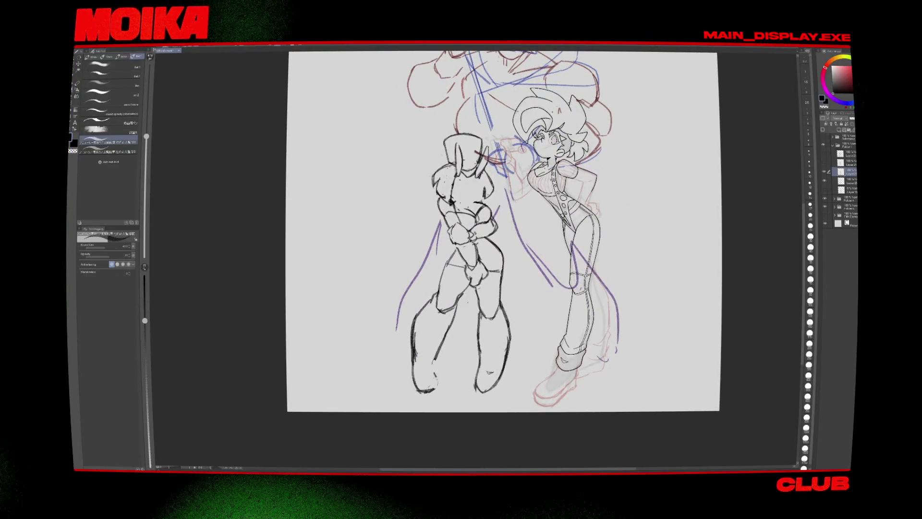
drag(480, 240, 435, 282)
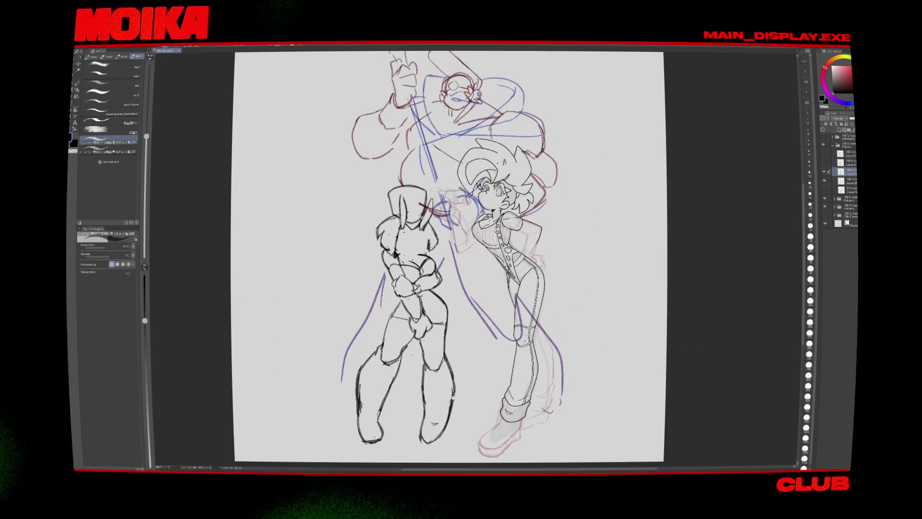
key(e)
key(b)
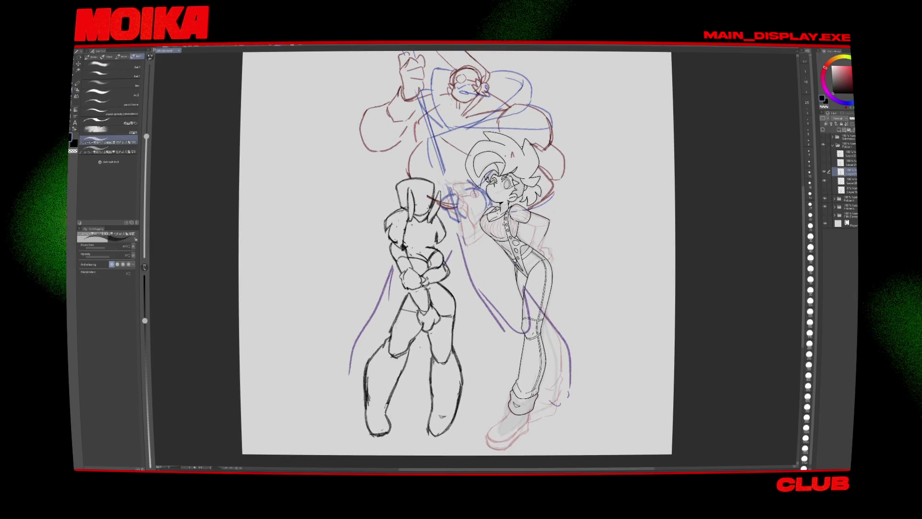
key(h)
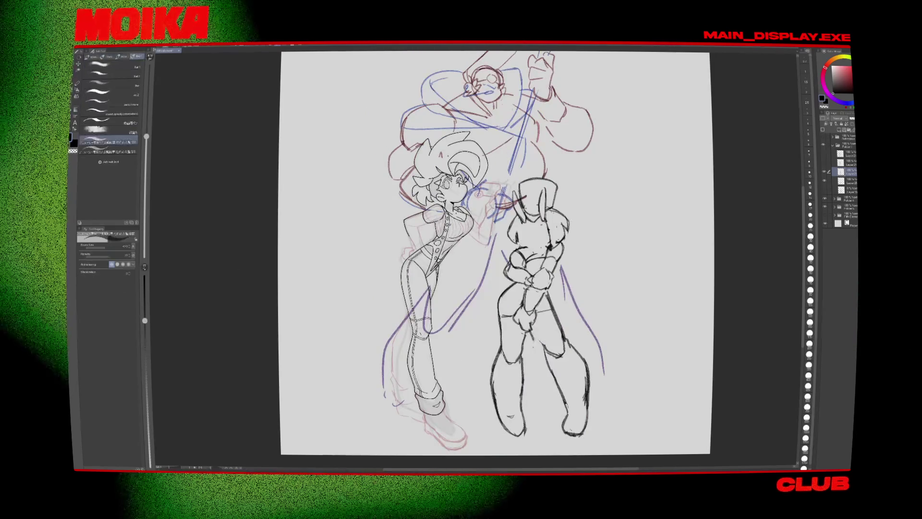
key(h)
key(e)
key(b)
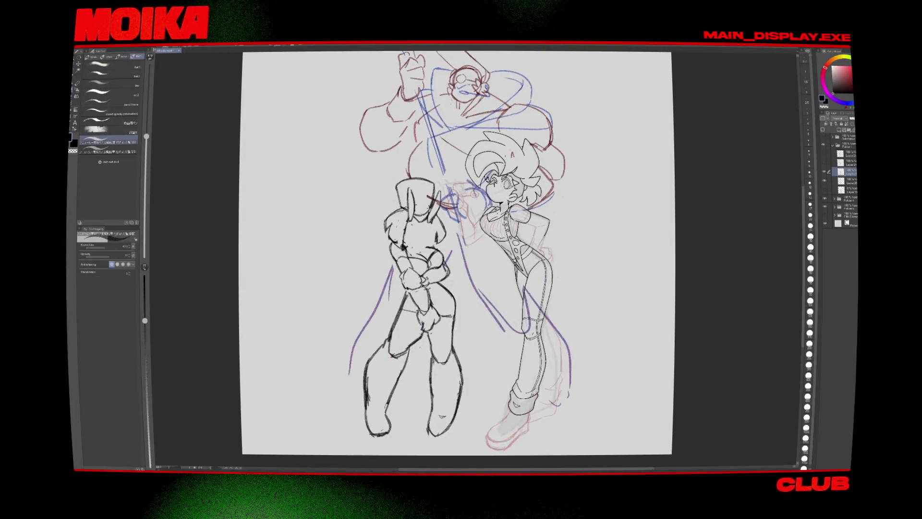
key(h)
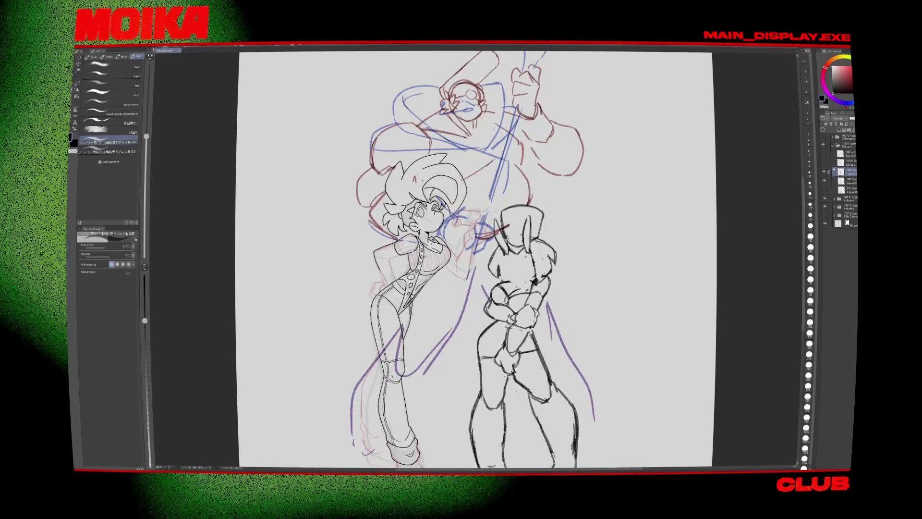
Step: Move the vest girl's folder to the left and the bunny girl's folder up and right
click(832, 144)
click(824, 153)
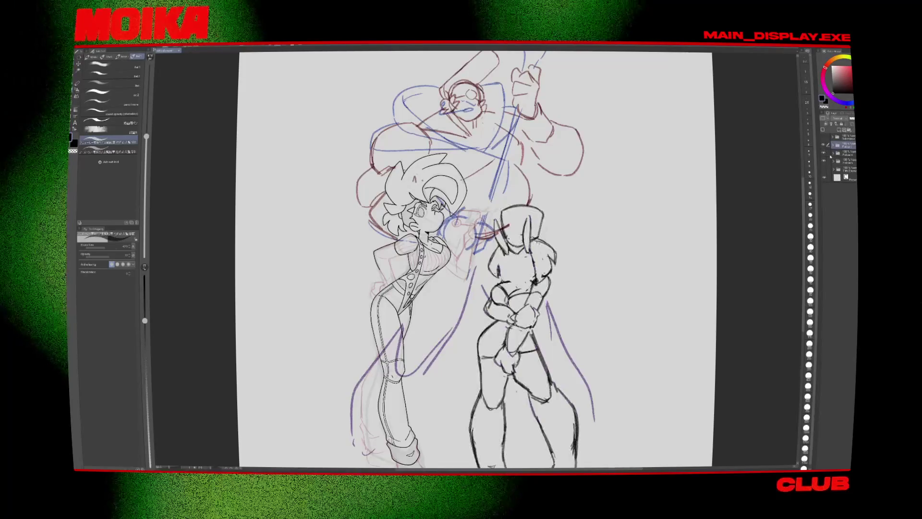
click(832, 152)
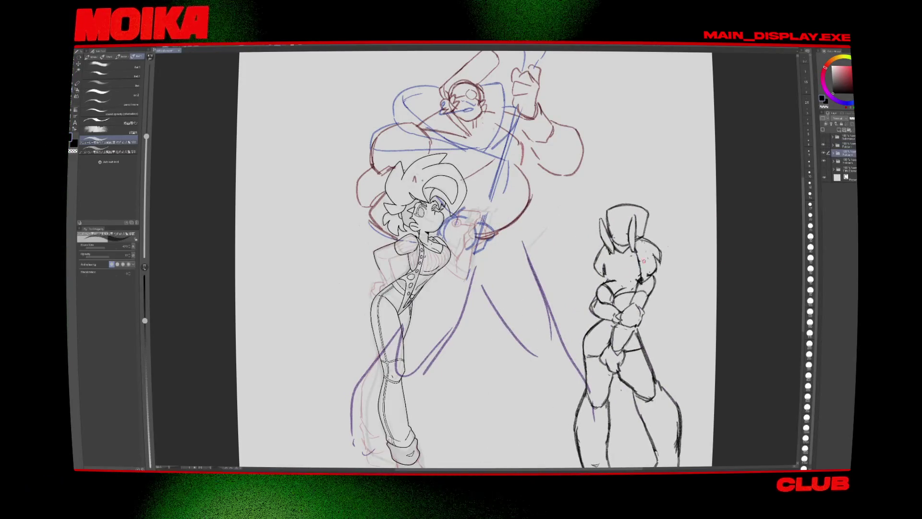
drag(406, 354, 298, 347)
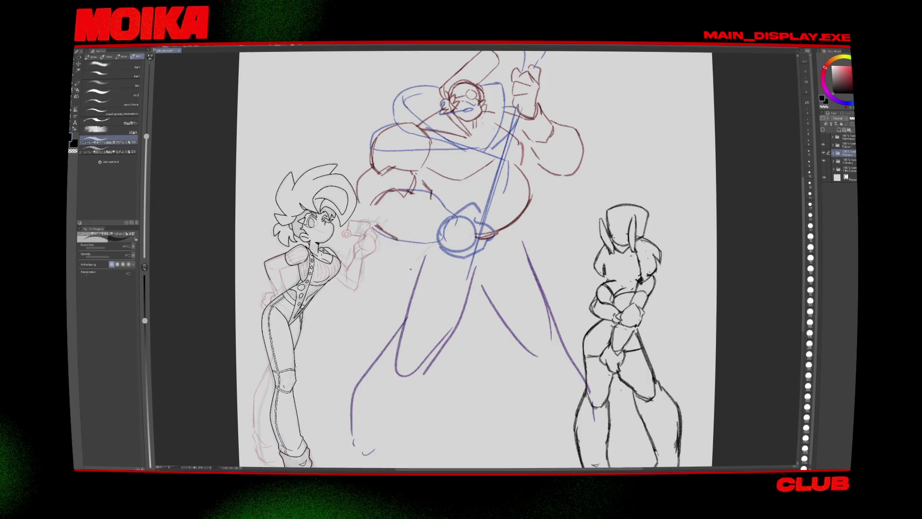
drag(577, 319, 598, 282)
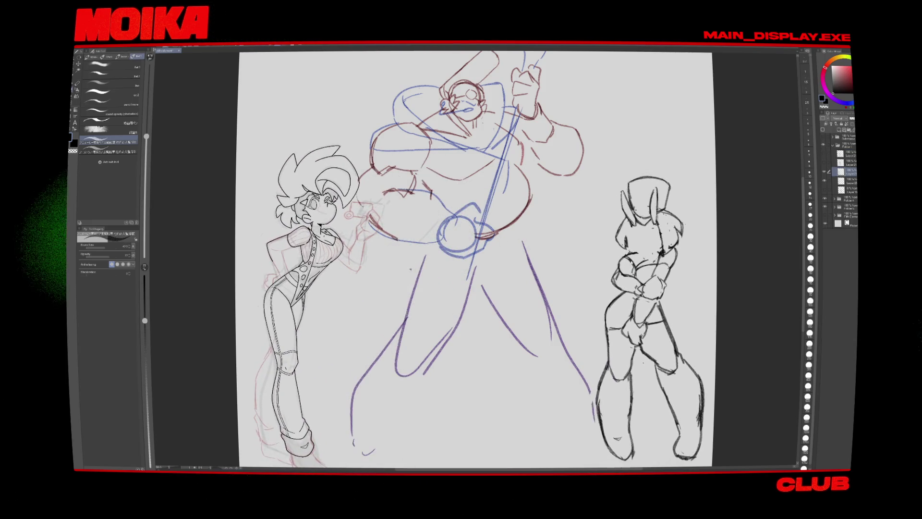
scroll(597, 251, down, 1)
click(615, 260)
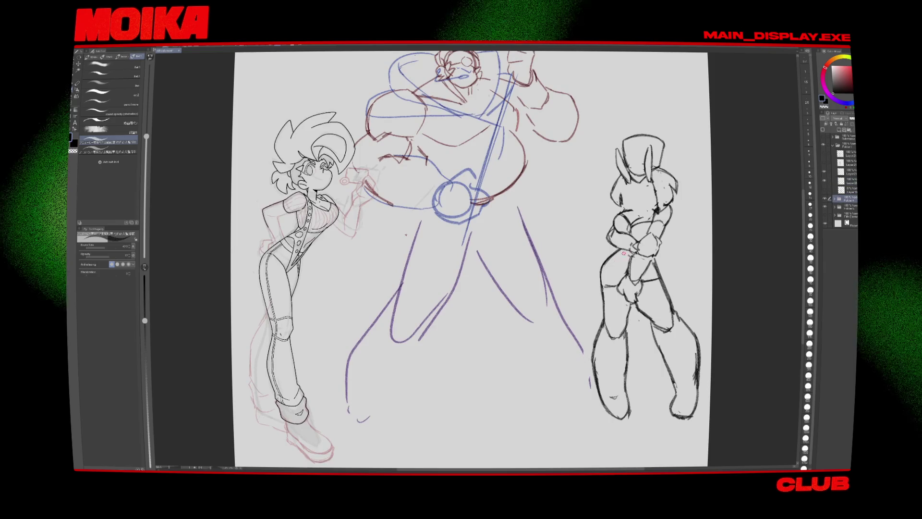
click(845, 144)
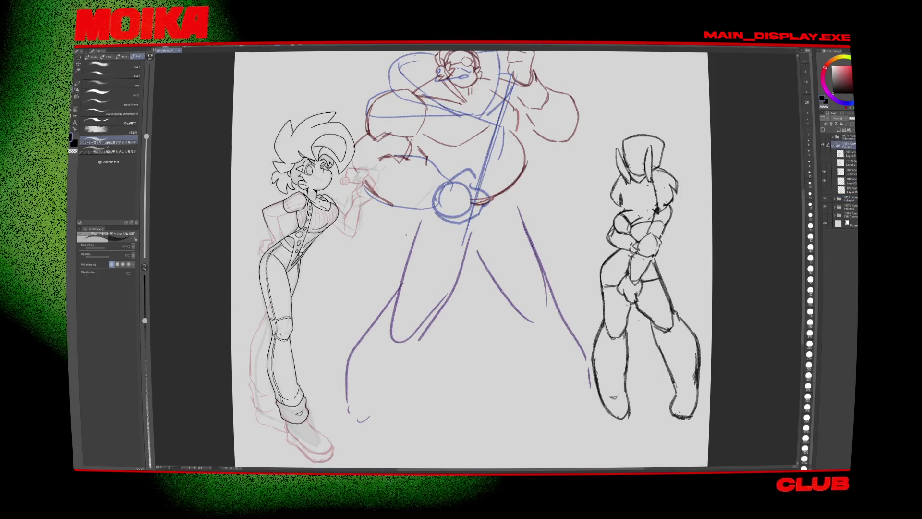
drag(644, 278, 637, 294)
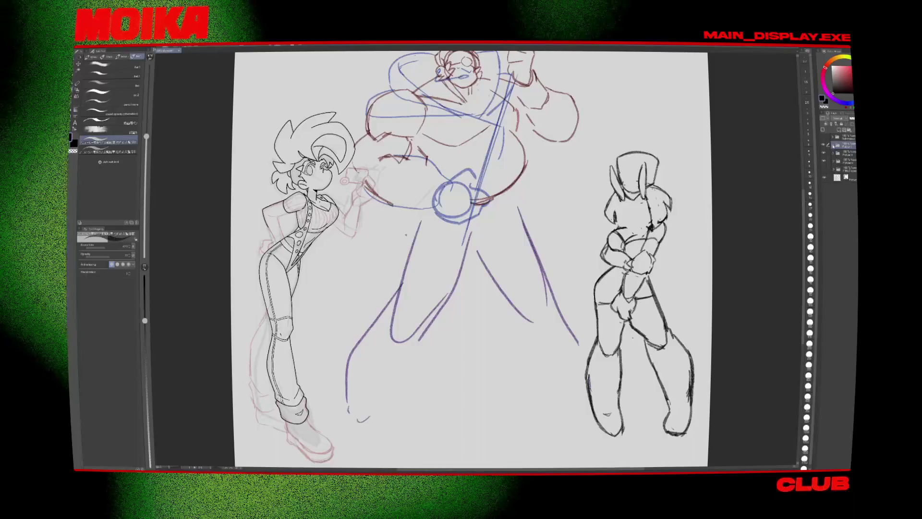
Step: Toggle the vest girl and large-figure sketch layers off and on to check placement
click(823, 154)
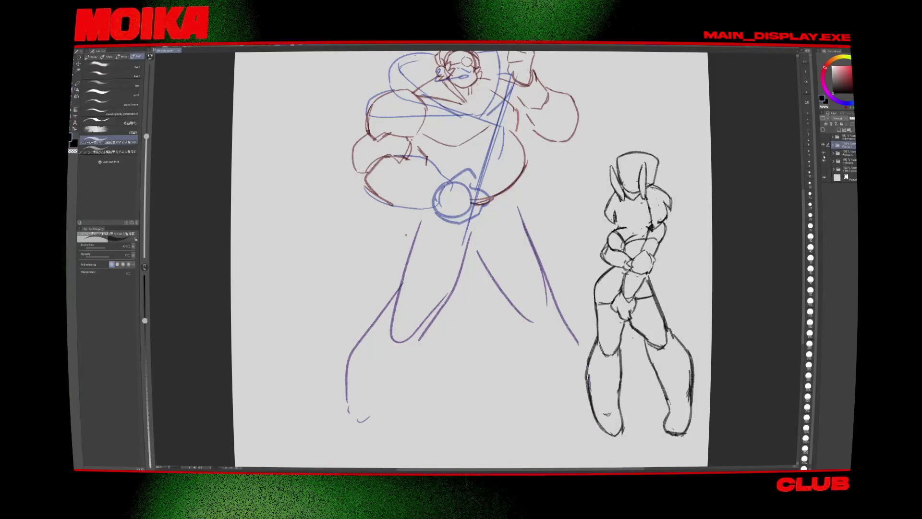
click(823, 155)
click(823, 145)
click(823, 145)
click(824, 174)
click(824, 173)
click(823, 185)
click(823, 185)
click(822, 174)
click(823, 174)
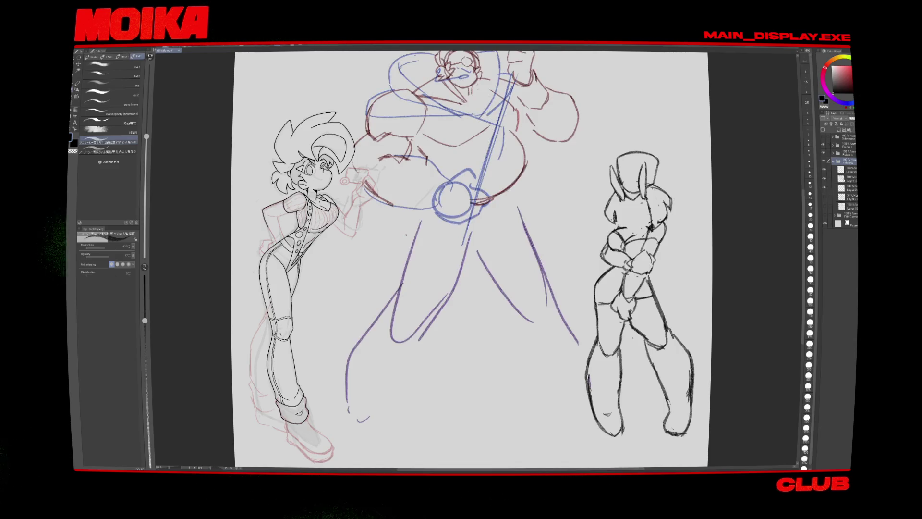
Step: Lasso-select the large figure's old lower-leg lines
scroll(467, 334, down, 1)
key(m)
drag(413, 435, 373, 309)
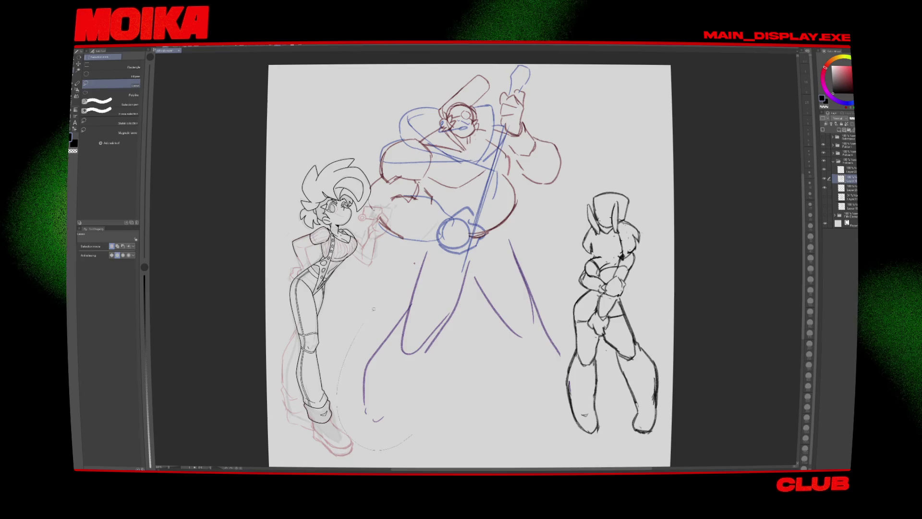
Step: Delete the old leg lines and redraw the large figure's left leg in the sketch's purple
key(Delete)
key(p)
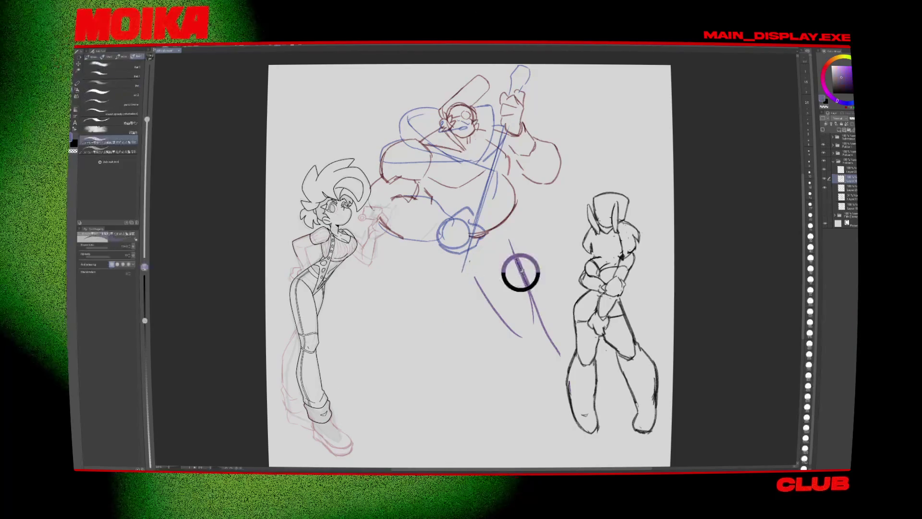
alt+click(519, 270)
click(803, 462)
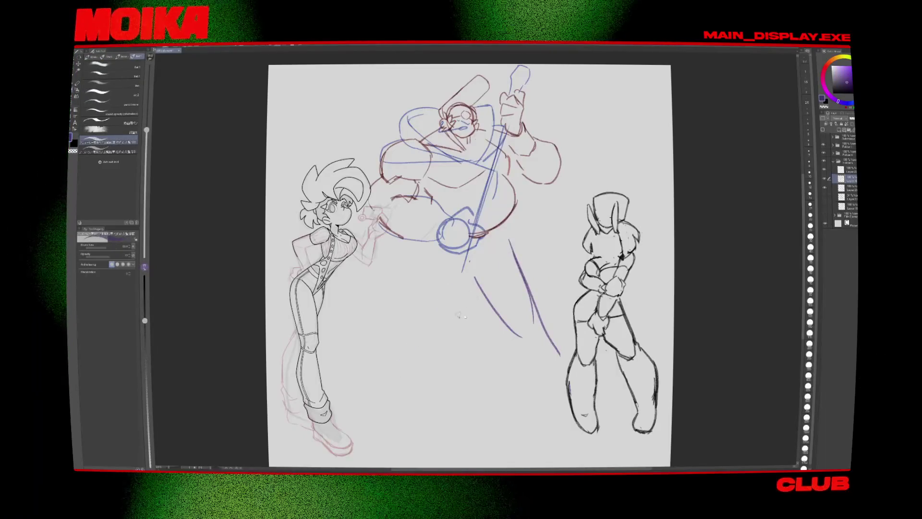
drag(456, 315, 454, 320)
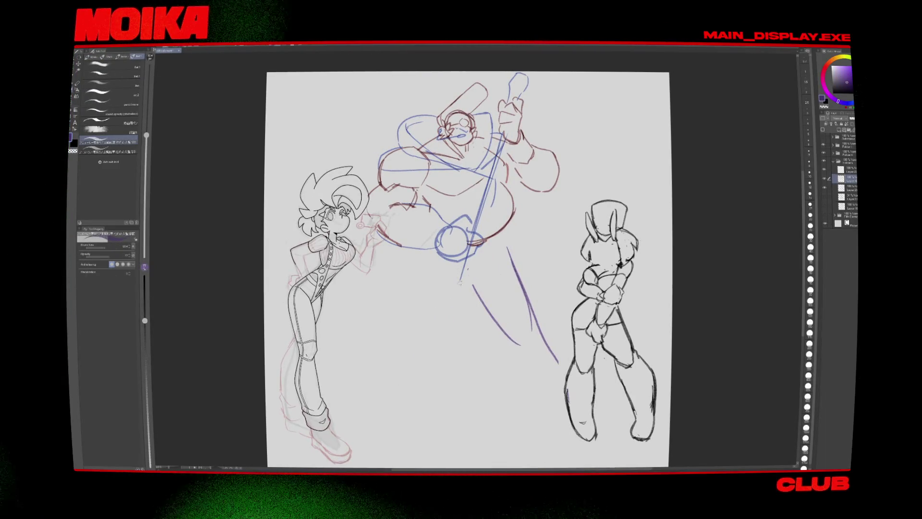
drag(423, 257, 416, 356)
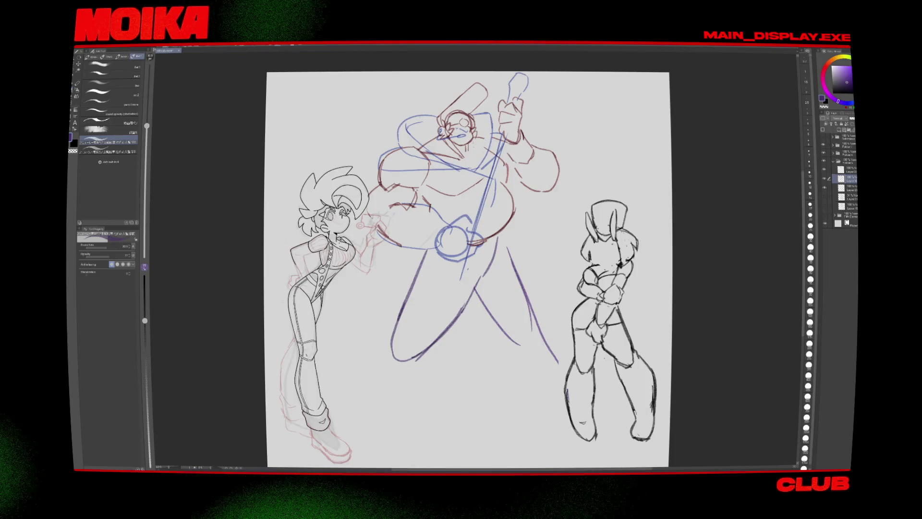
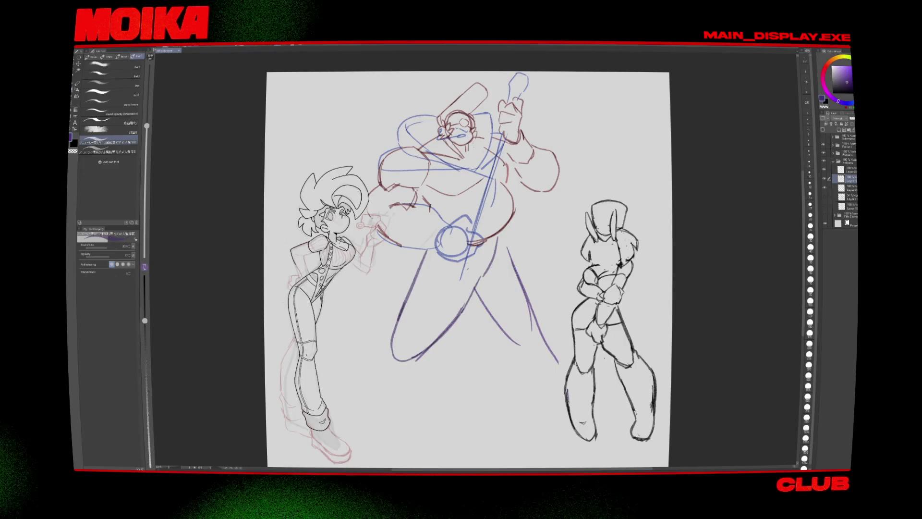
Step: Try a lasso transform on part of the lower leg, then cancel it
key(e)
key(p)
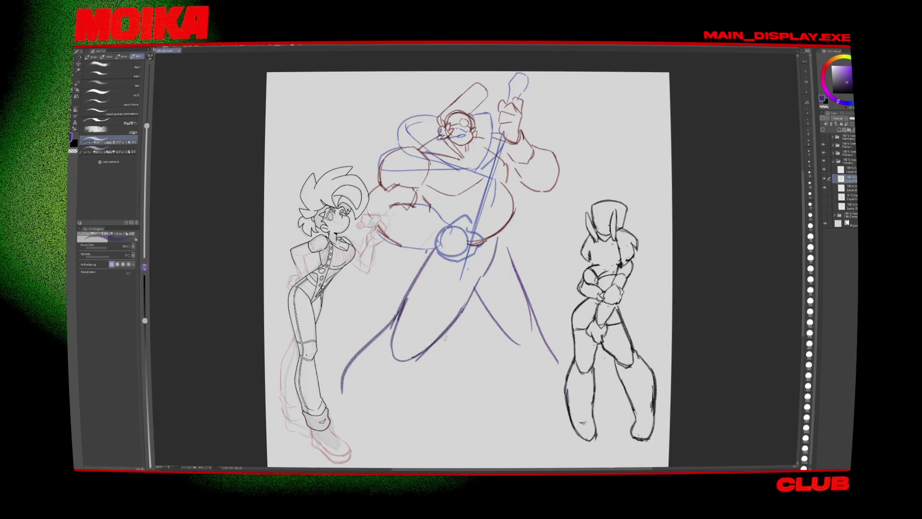
key(m)
drag(432, 364, 380, 344)
key(ctrl+t)
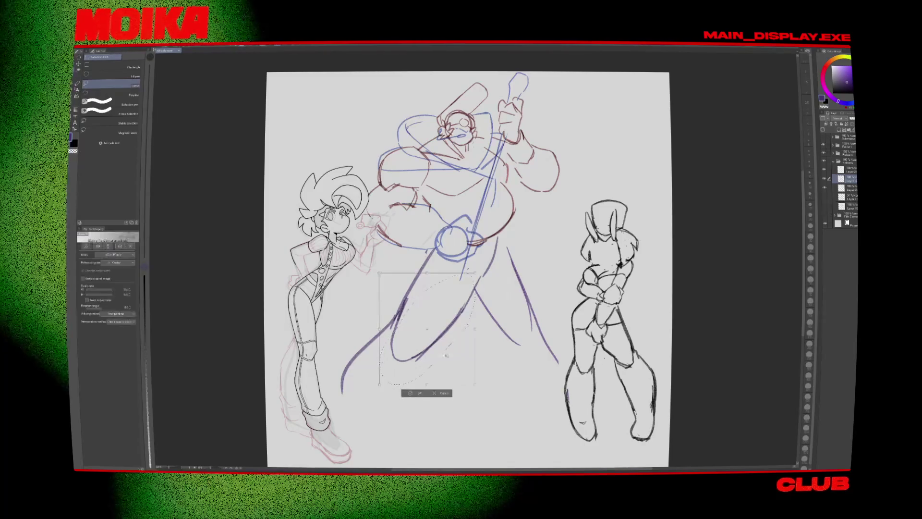
click(423, 380)
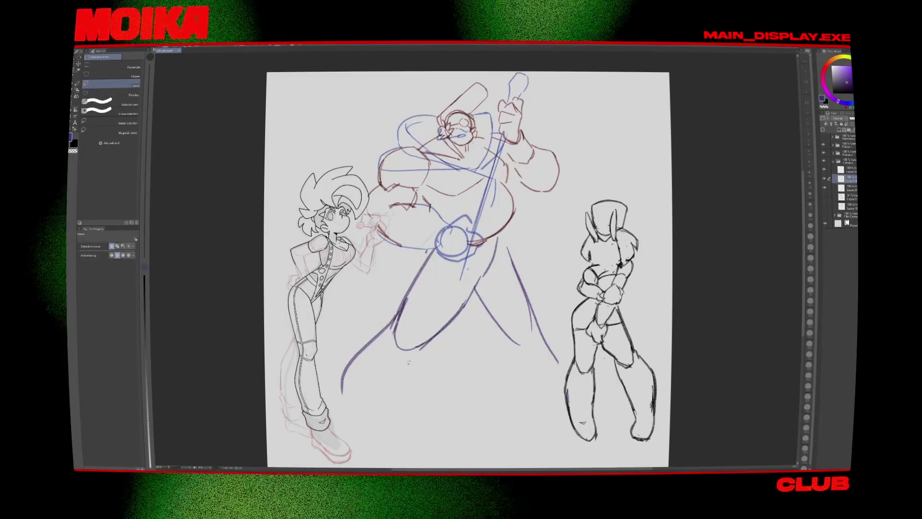
Step: Erase the stray leg ends and draw a new lower-leg line for the big figure
key(e)
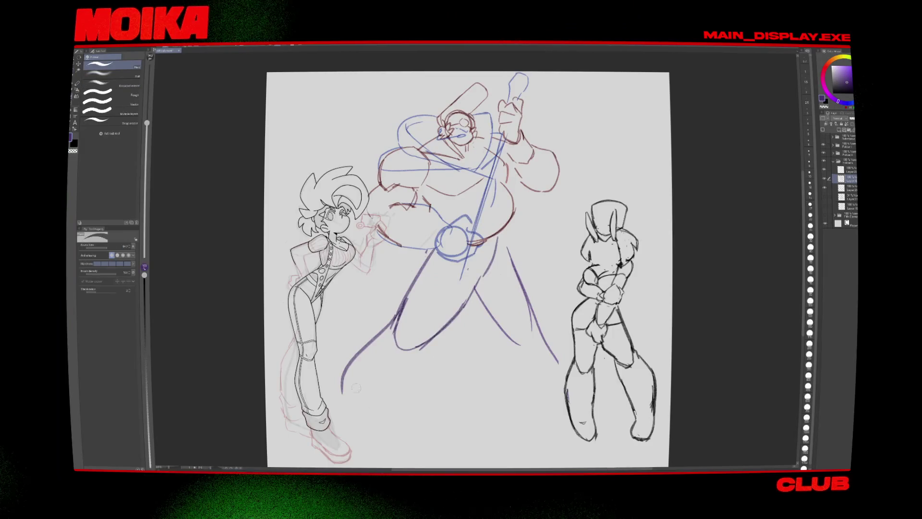
drag(342, 395, 370, 344)
key(p)
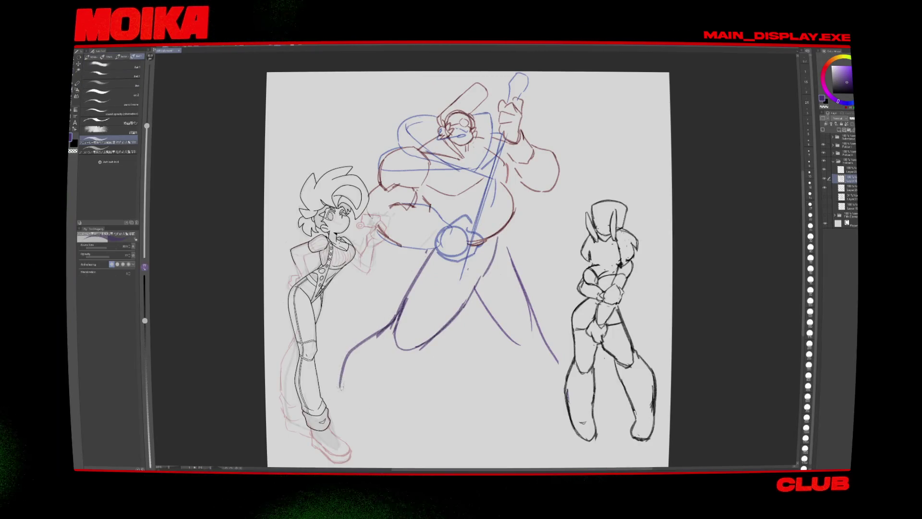
drag(347, 436, 422, 354)
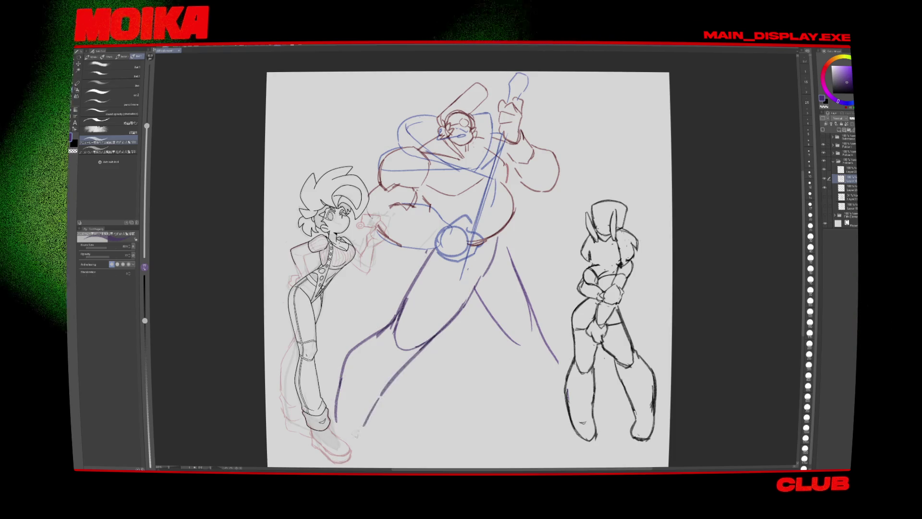
Step: Lasso the leg strokes and scale/rotate them further out into a lunge, then deselect
key(h)
key(h)
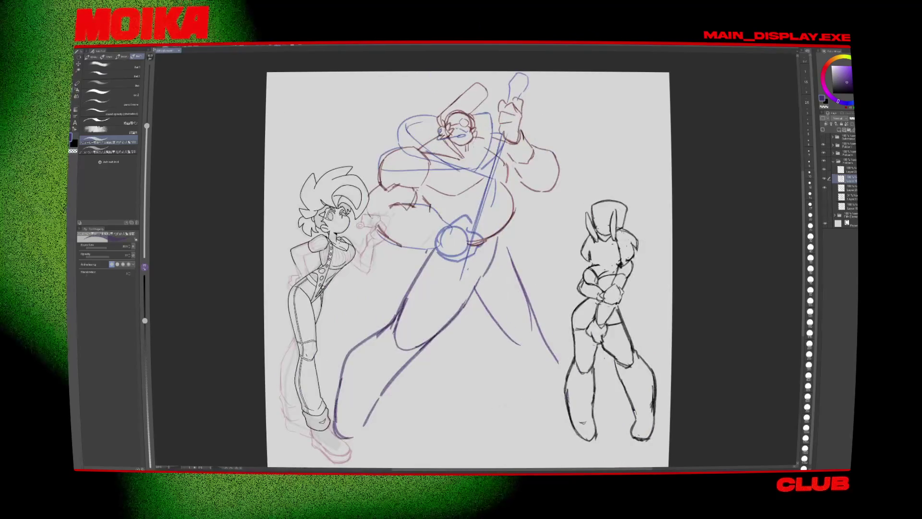
key(m)
drag(432, 257, 370, 439)
key(ctrl+t)
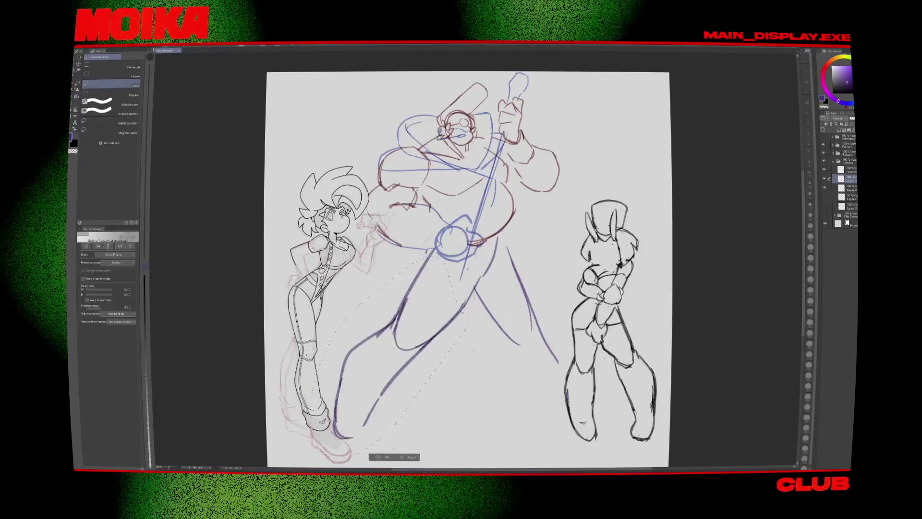
drag(430, 367, 434, 357)
drag(400, 458, 394, 461)
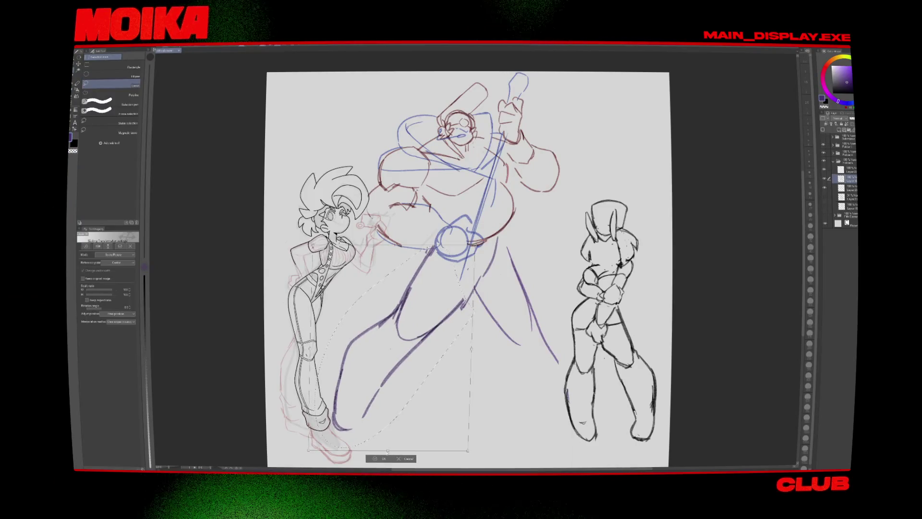
click(386, 460)
key(h)
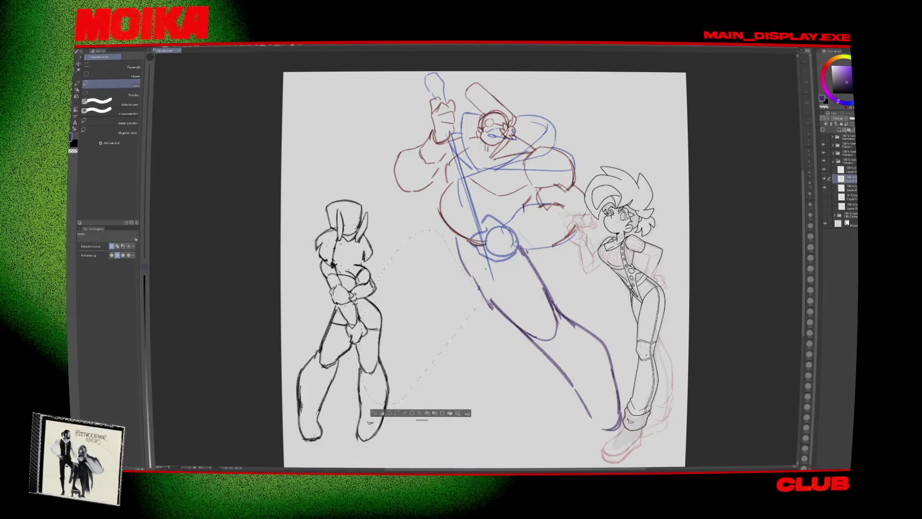
key(ctrl+d)
Step: Check the pose in mirrored view and hide the rabbit figure's layer
key(p)
key(h)
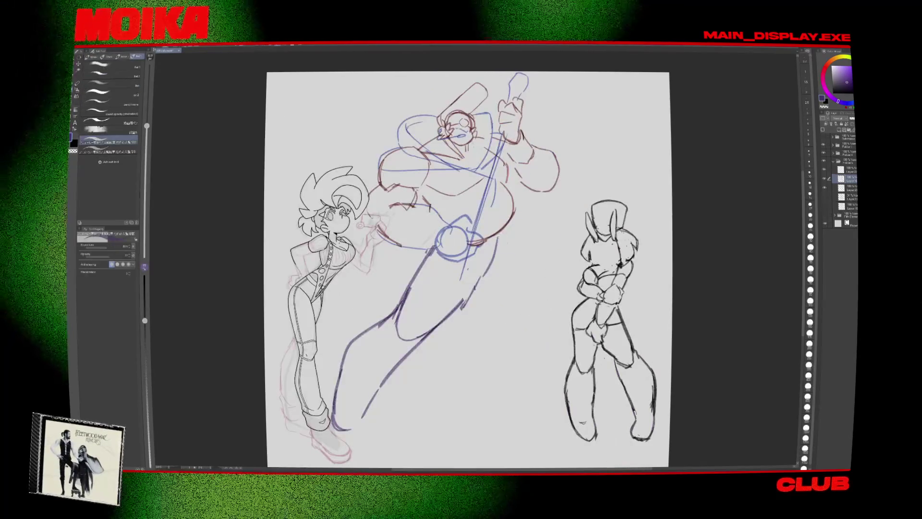
key(h)
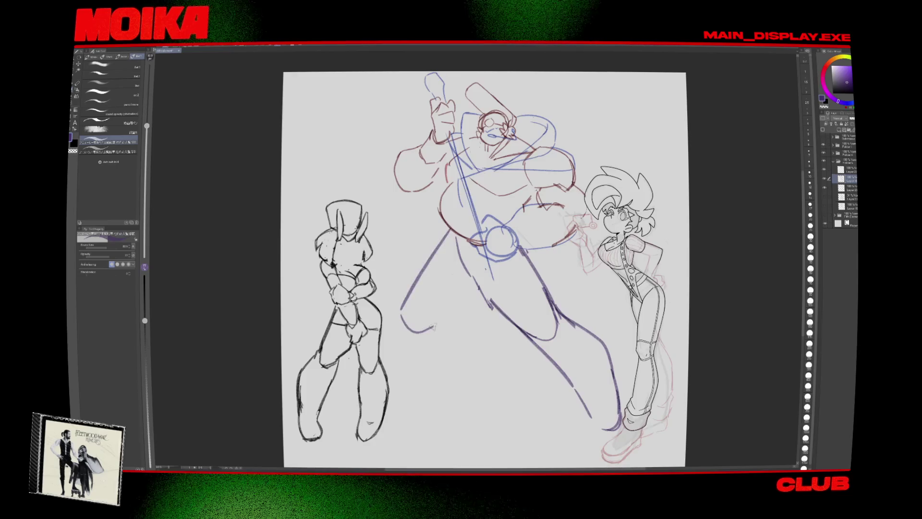
key(h)
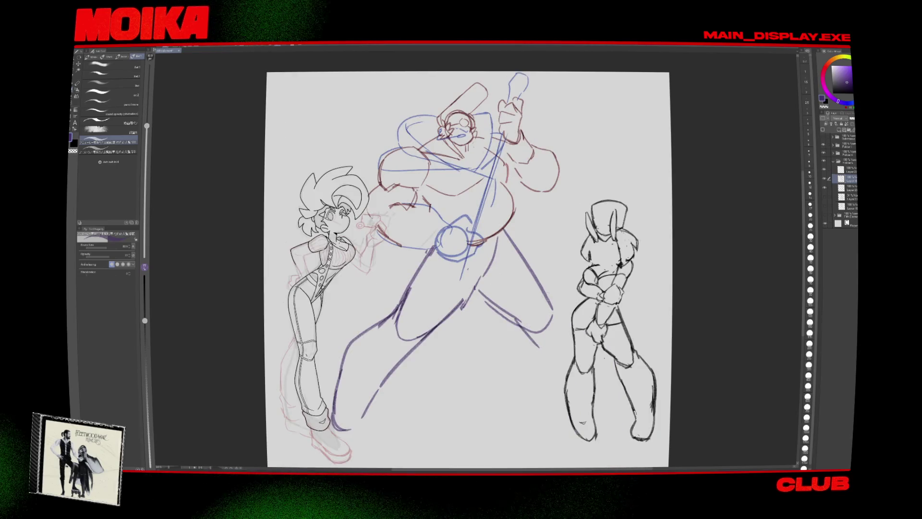
key(h)
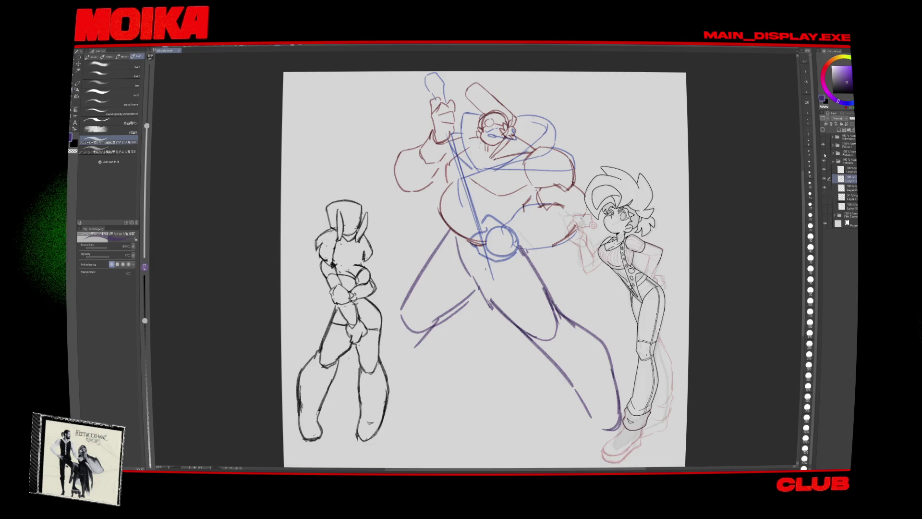
click(824, 161)
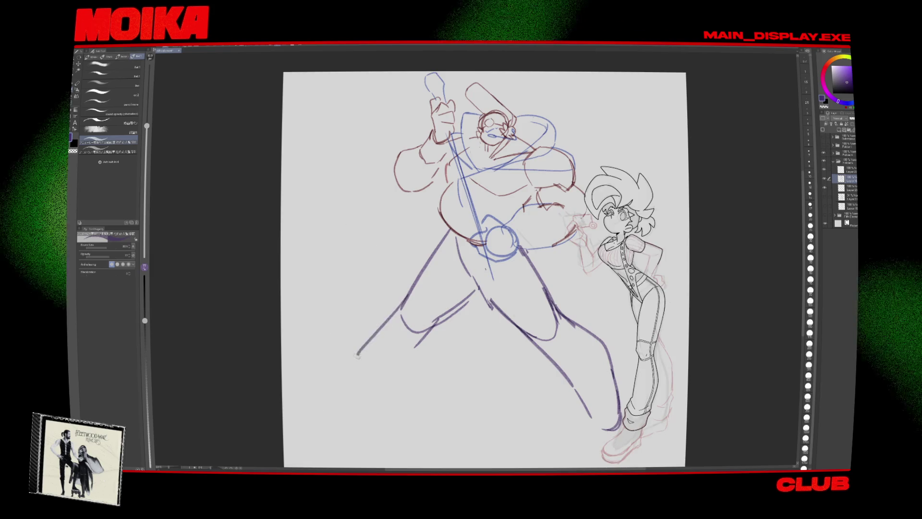
Step: Extend the left leg down to a foot and darken the line along the left thigh
drag(365, 336, 392, 406)
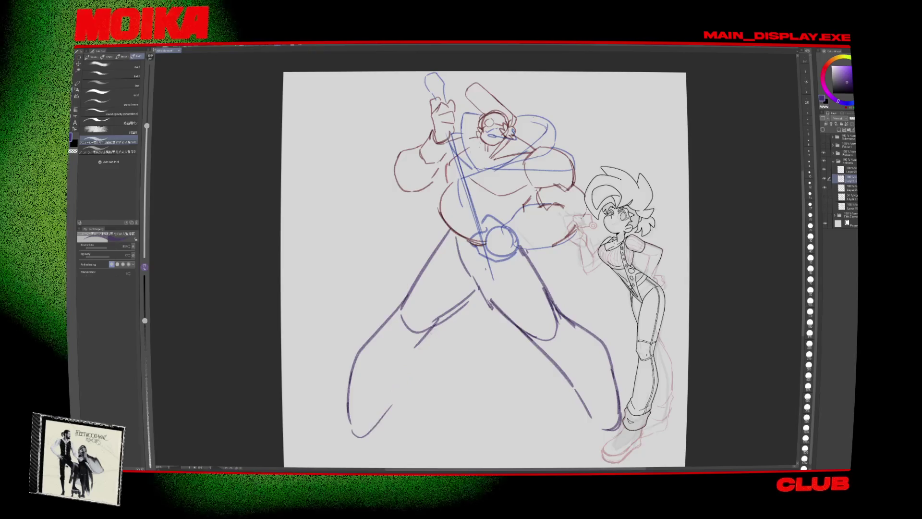
drag(418, 334, 373, 419)
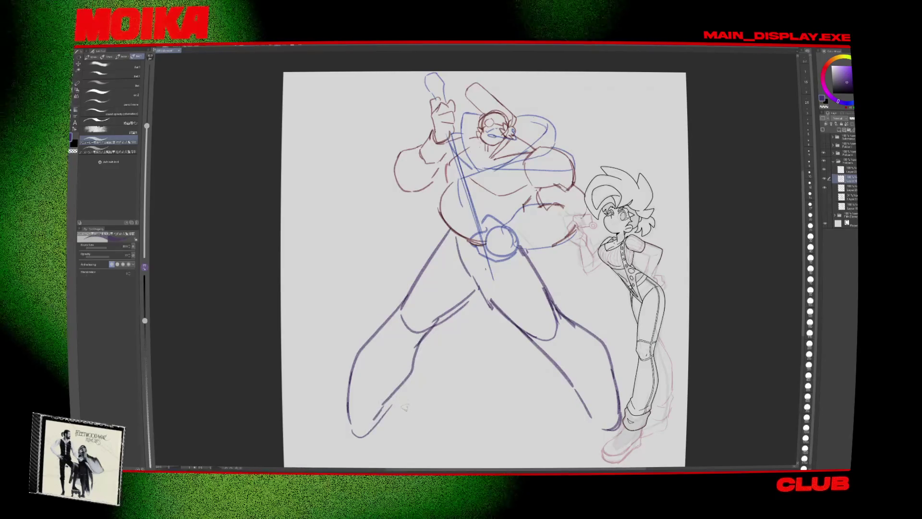
key(ctrl+z)
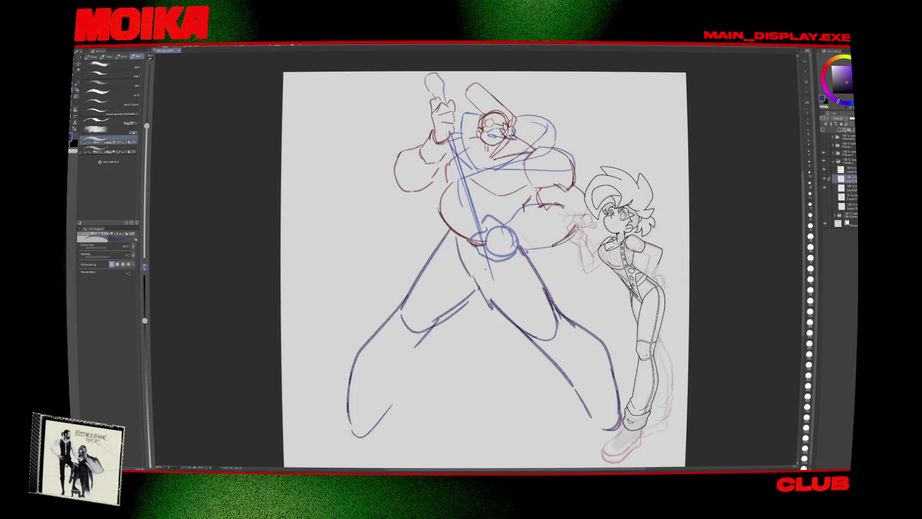
key(h)
key(h)
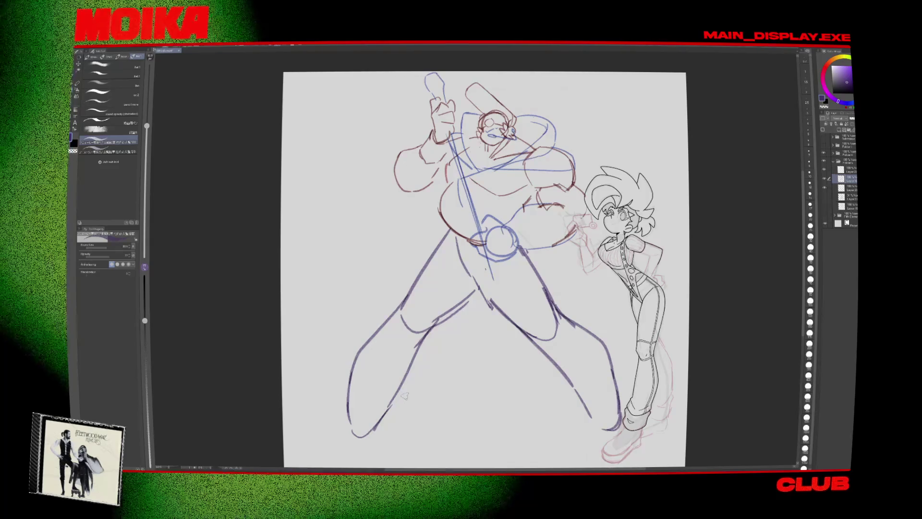
key(e)
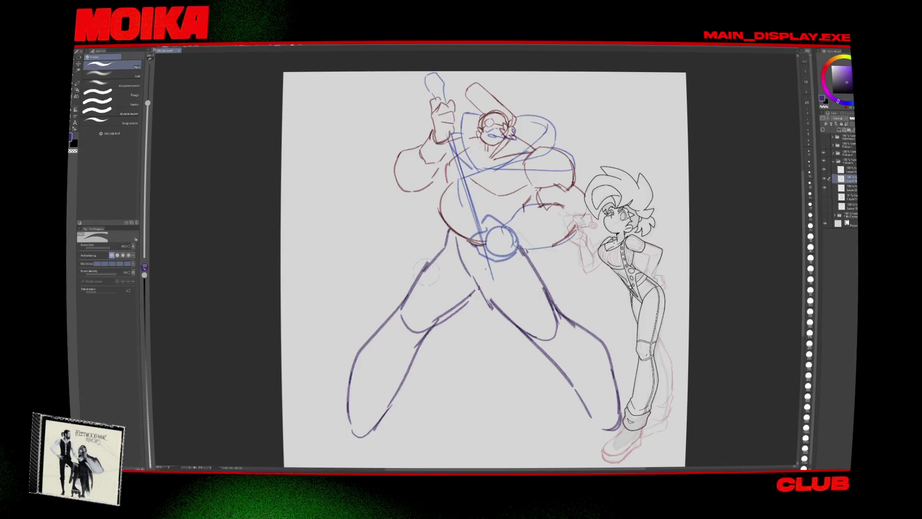
key(p)
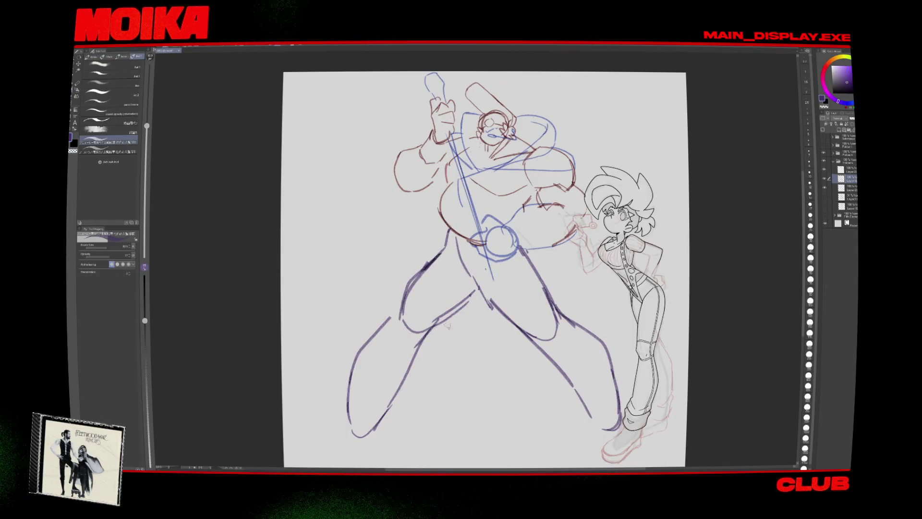
key(h)
key(h)
drag(429, 261, 401, 307)
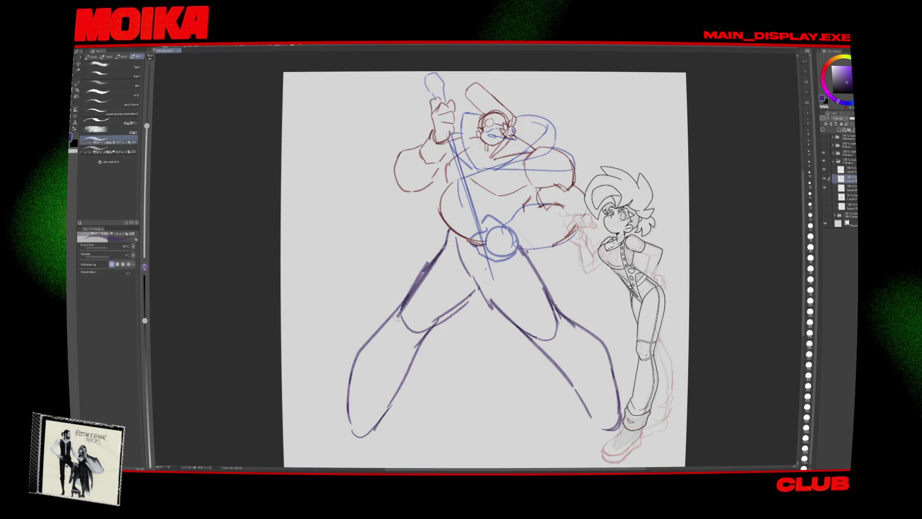
key(e)
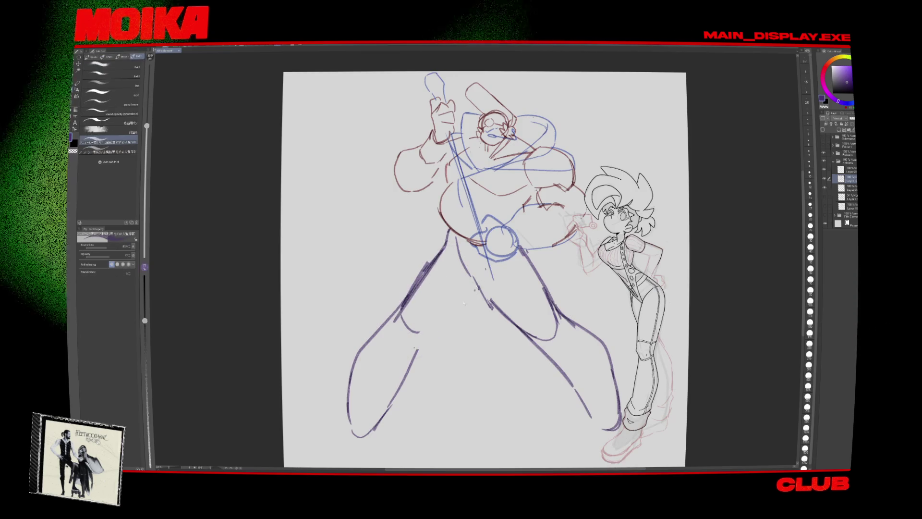
key(h)
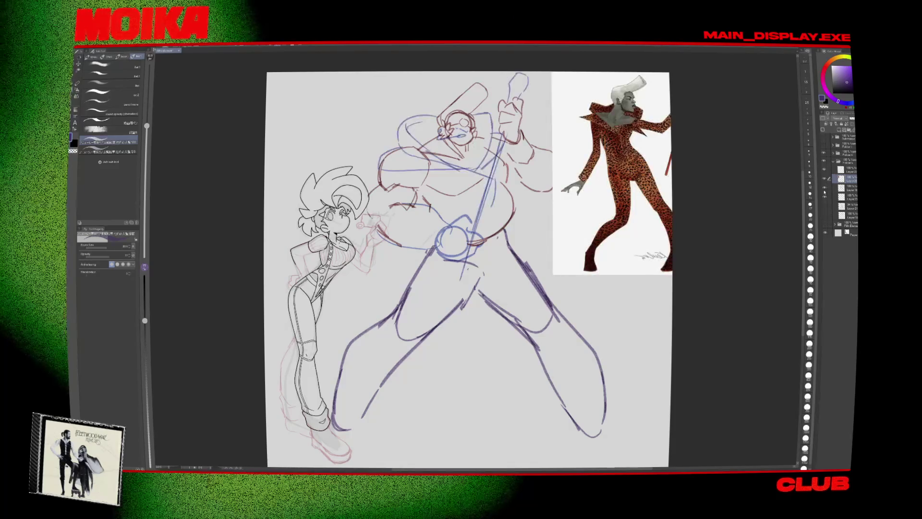
Step: Move to the layer below and hide the left character's lineart to reveal the red sketch
key(b)
key(alt+bracketleft)
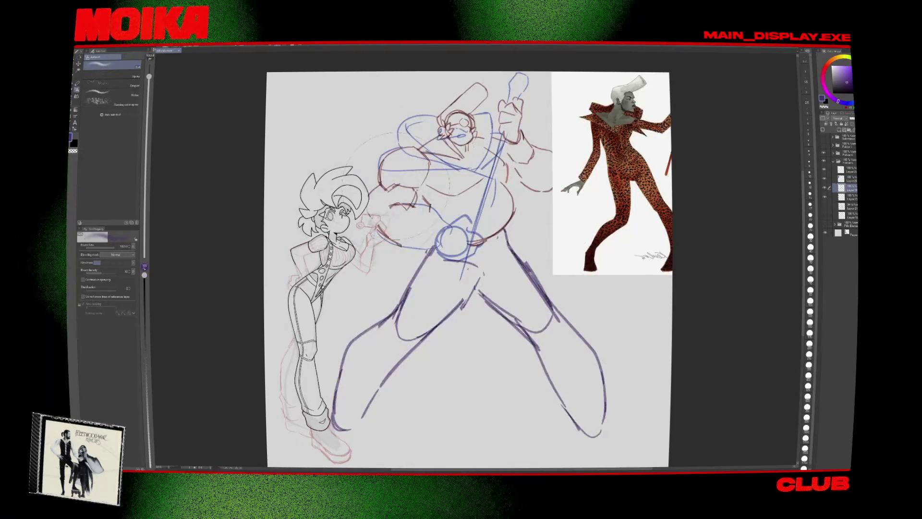
key(p)
drag(461, 259, 456, 253)
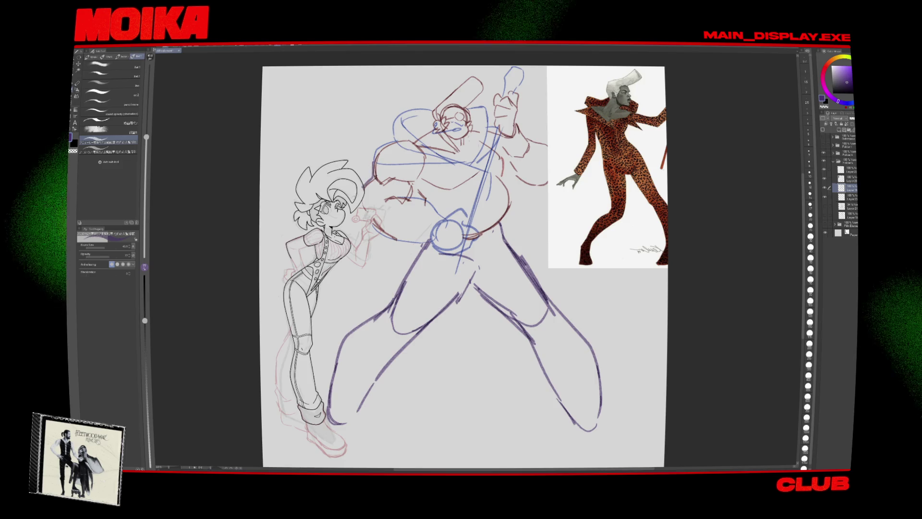
click(824, 178)
click(824, 179)
click(824, 179)
drag(461, 259, 458, 265)
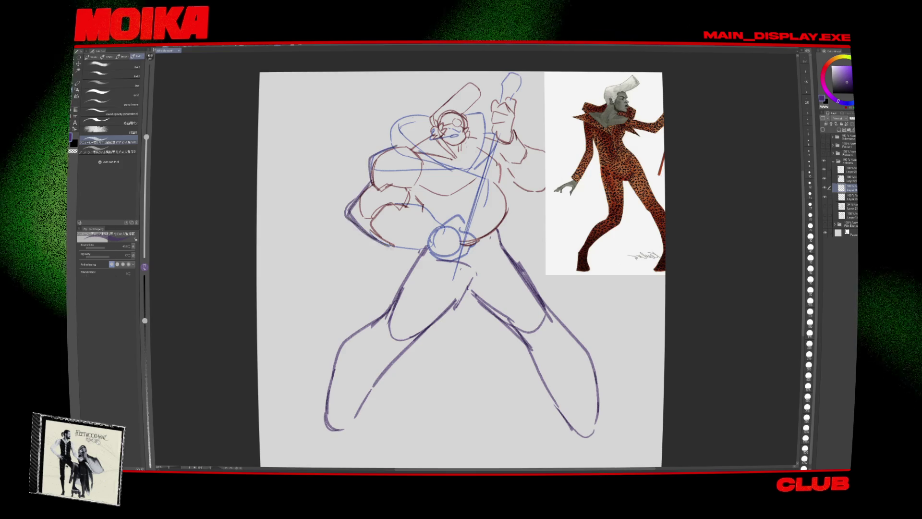
Step: Sketch lines near the left side of the belt
key(h)
key(h)
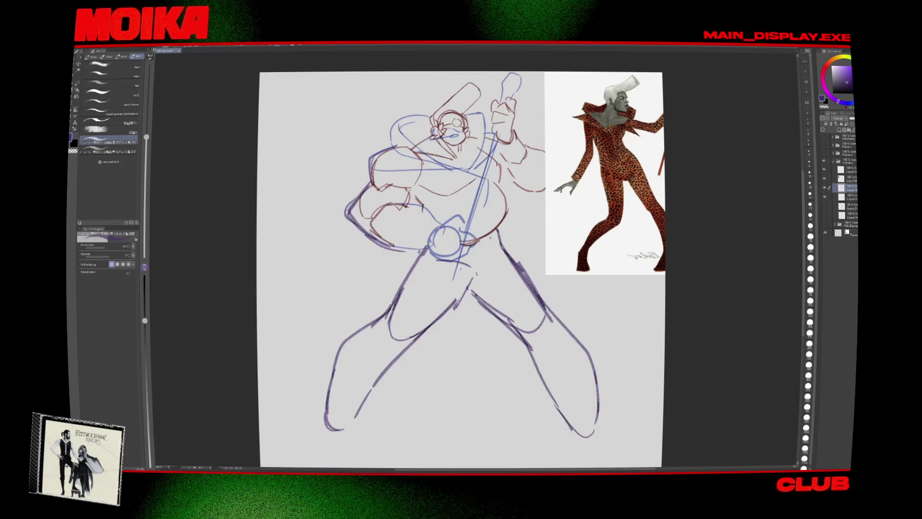
drag(378, 244, 422, 253)
drag(415, 225, 423, 254)
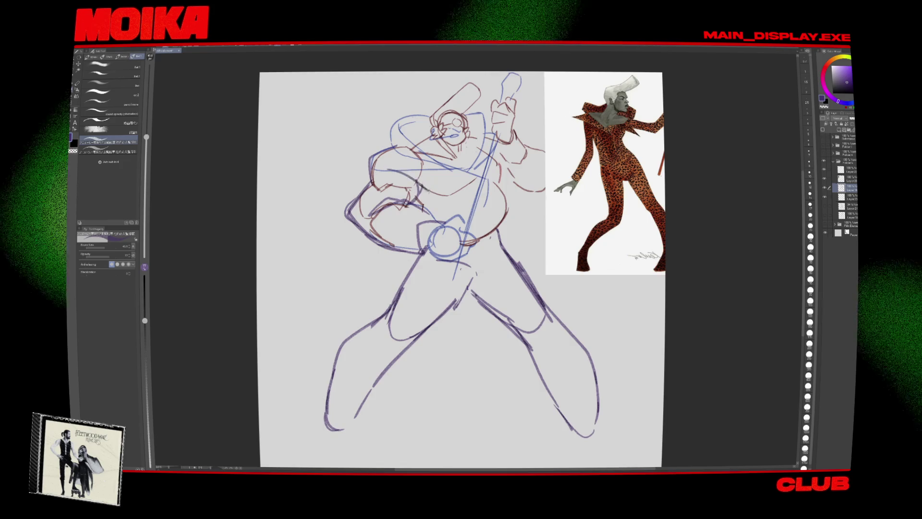
mouse_move(474, 280)
mouse_down()
mouse_move(492, 265)
mouse_move(481, 279)
mouse_move(490, 274)
mouse_up()
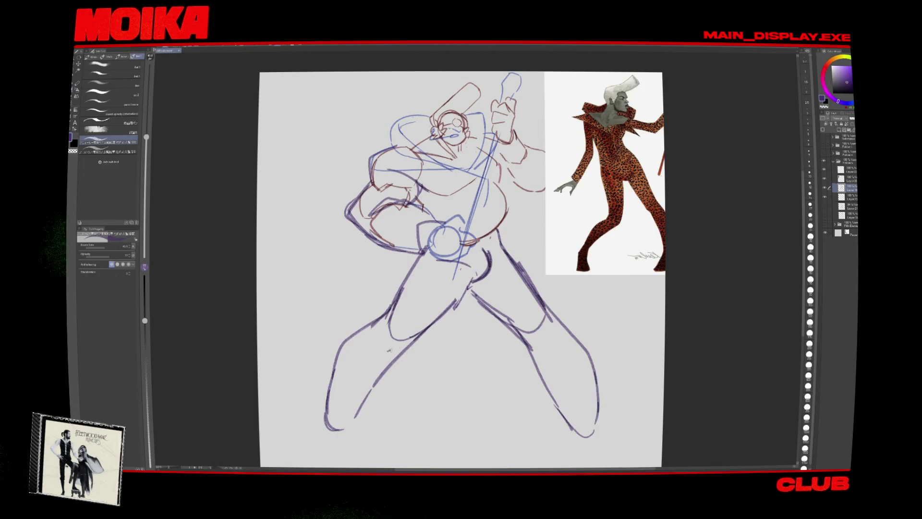
key(ctrl+z)
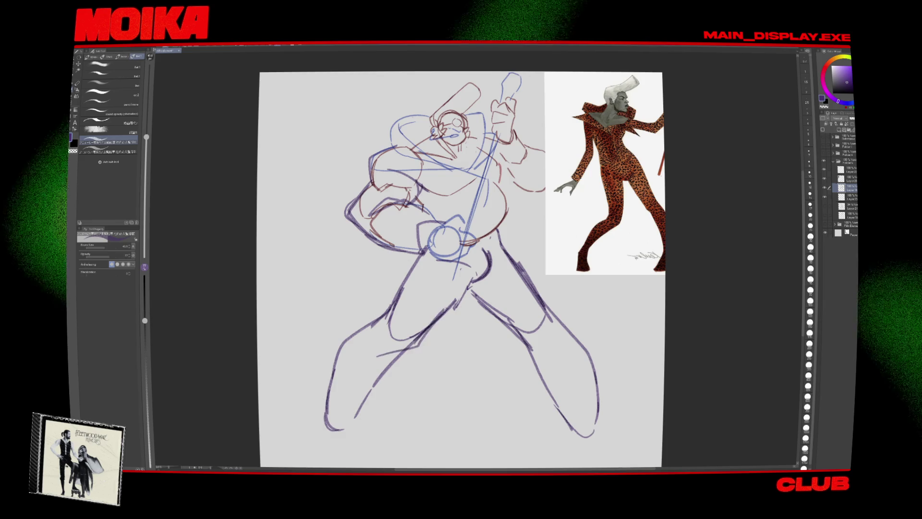
Step: Erase and redraw the lower-left leg outline, adding a new stroke along it
drag(461, 268, 476, 248)
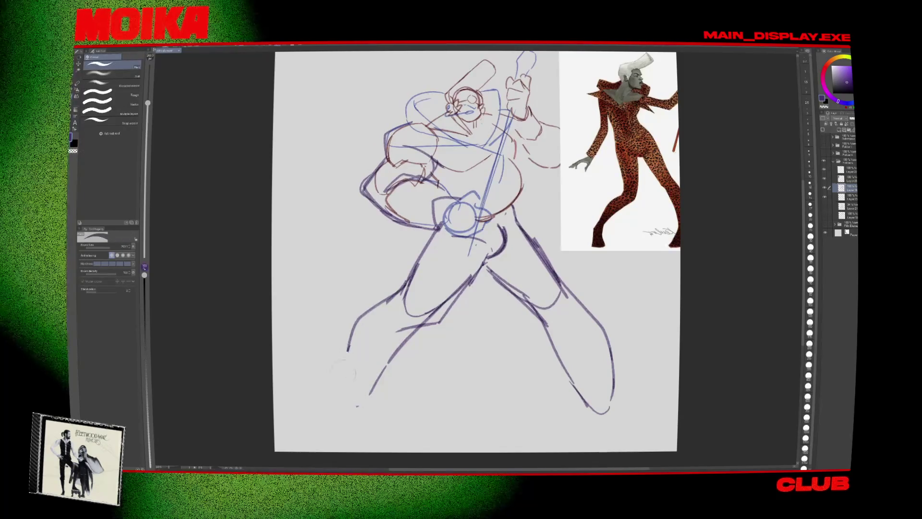
drag(345, 360, 354, 404)
drag(352, 336, 342, 380)
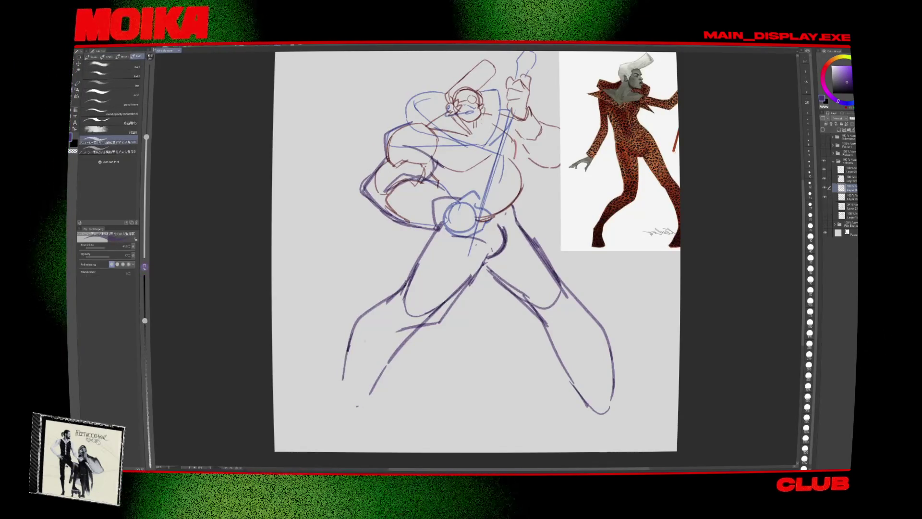
drag(356, 324, 344, 377)
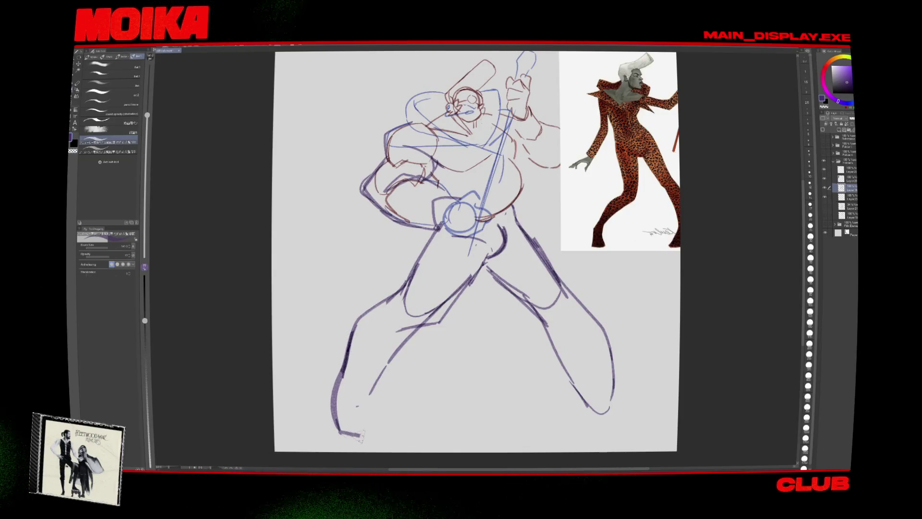
drag(373, 393, 381, 433)
key(h)
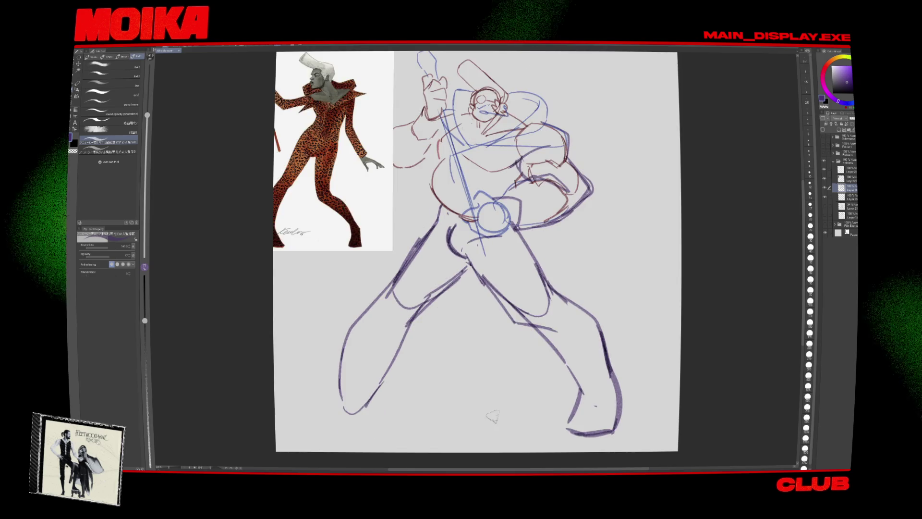
key(h)
drag(442, 408, 418, 463)
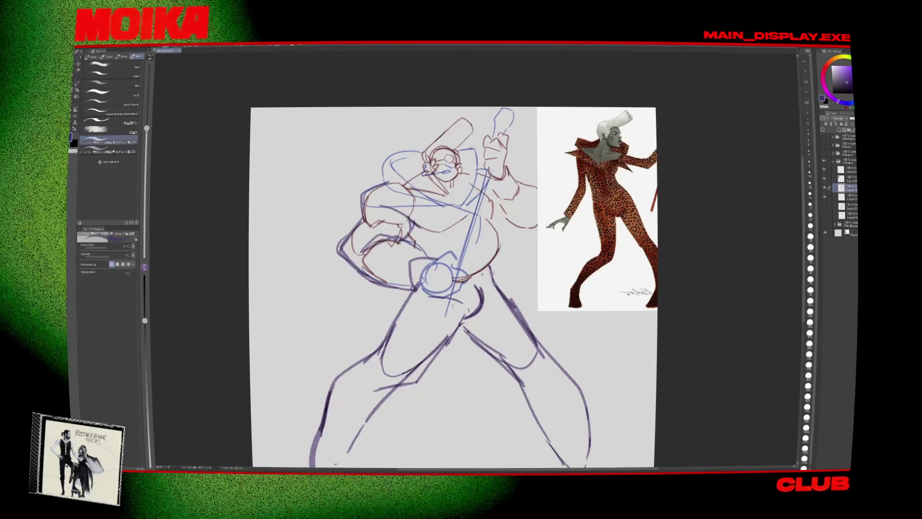
Step: Add thick dark strokes at the right hip and enlarge the brush to about 101.8
drag(502, 245, 487, 276)
key(h)
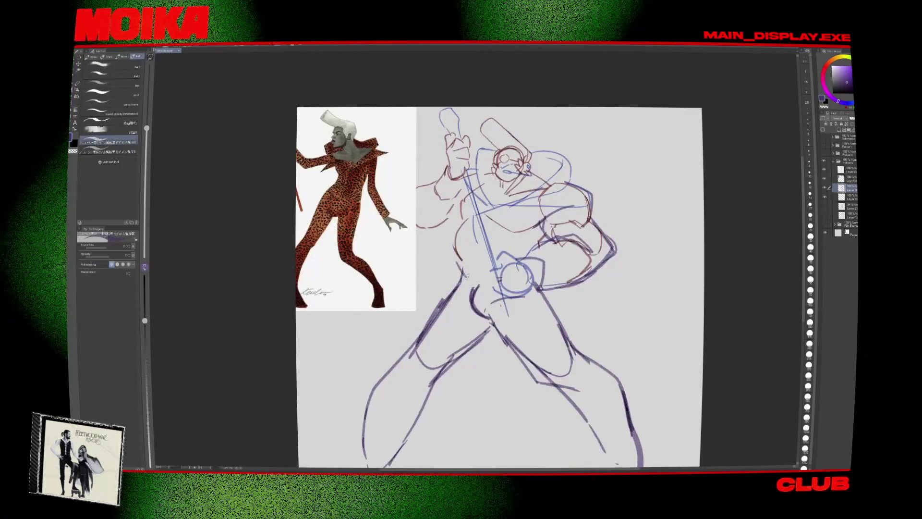
drag(461, 228, 462, 281)
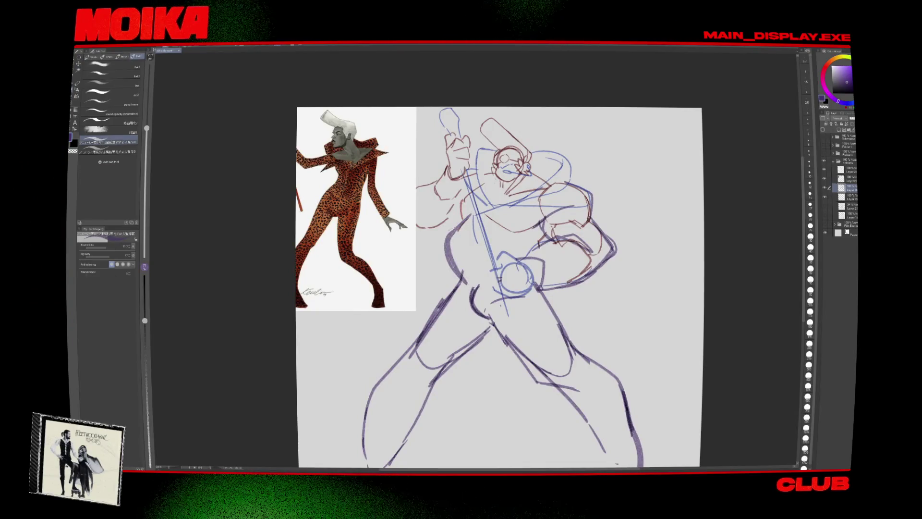
key(h)
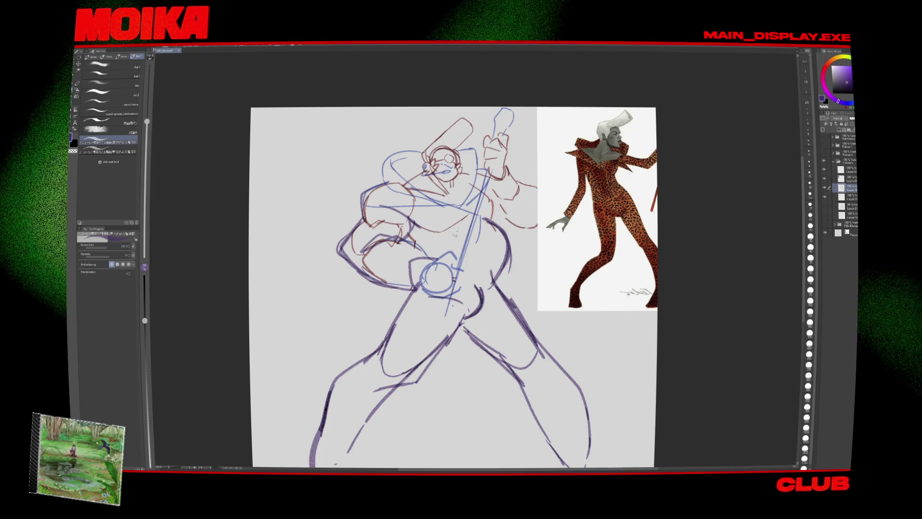
drag(484, 312, 405, 253)
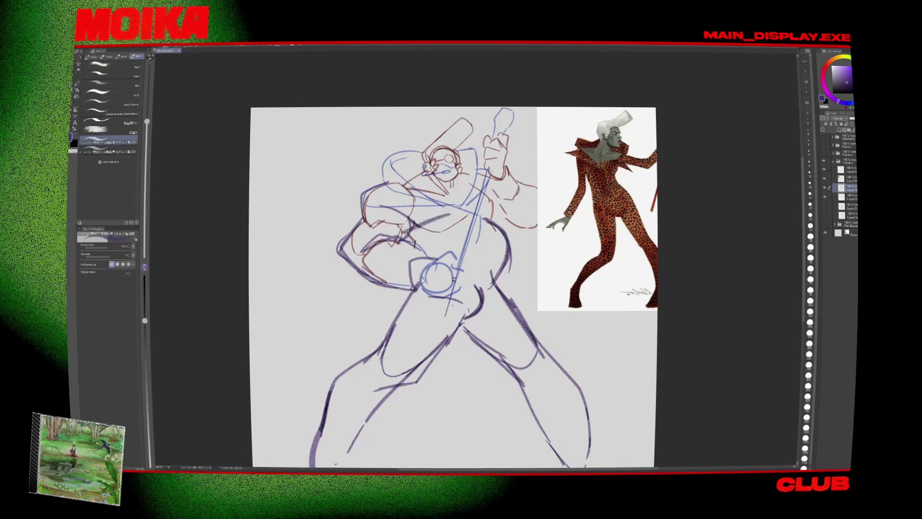
Step: Check against the leopard-suit reference and add a dark stroke at the left shoulder
key(e)
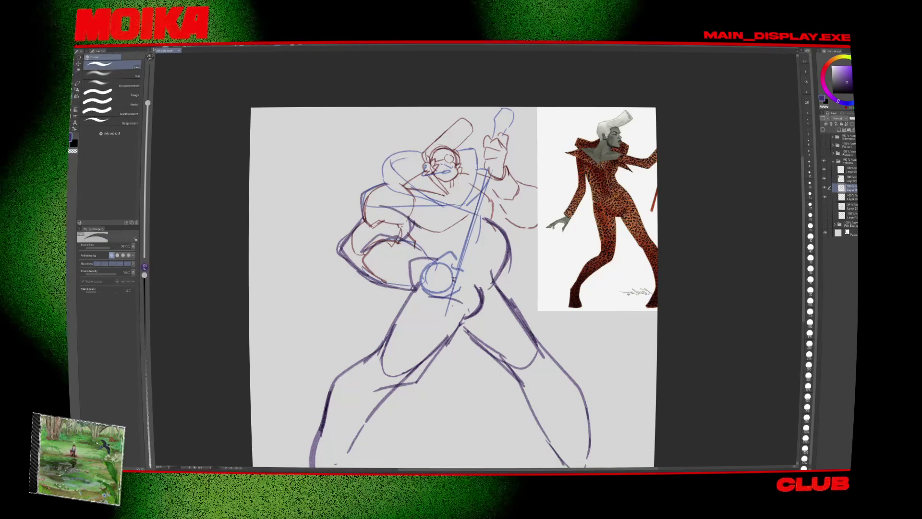
click(824, 179)
click(825, 179)
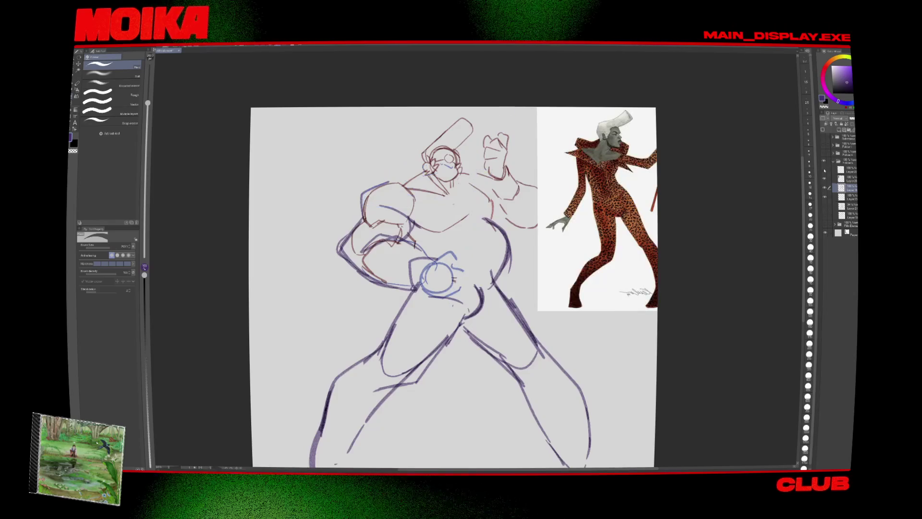
key(p)
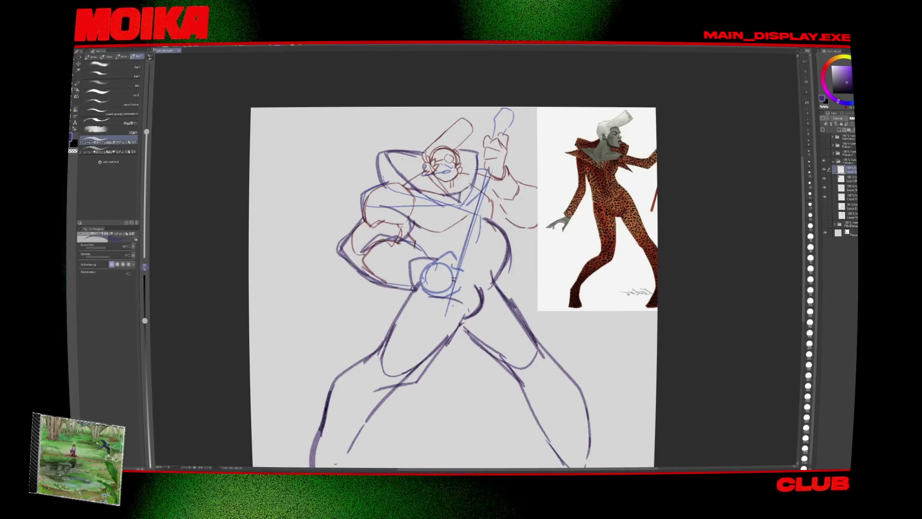
drag(416, 342, 405, 314)
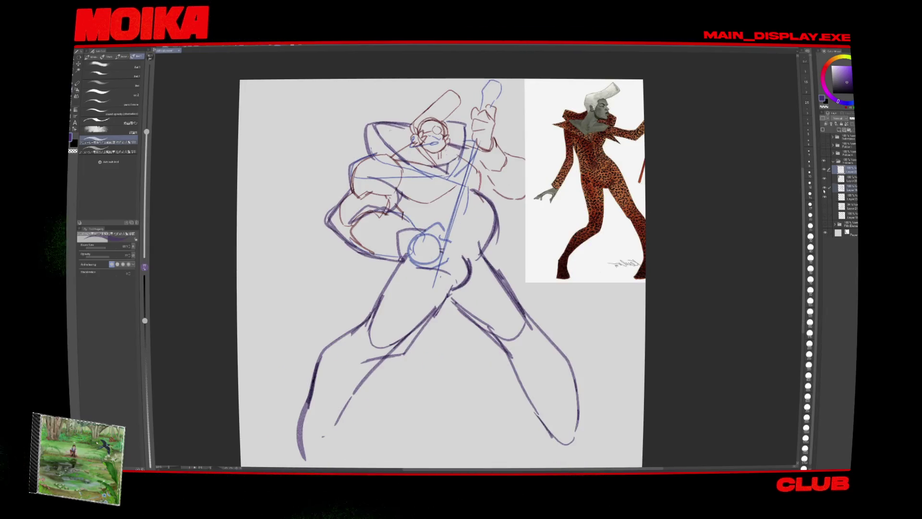
click(828, 188)
key(e)
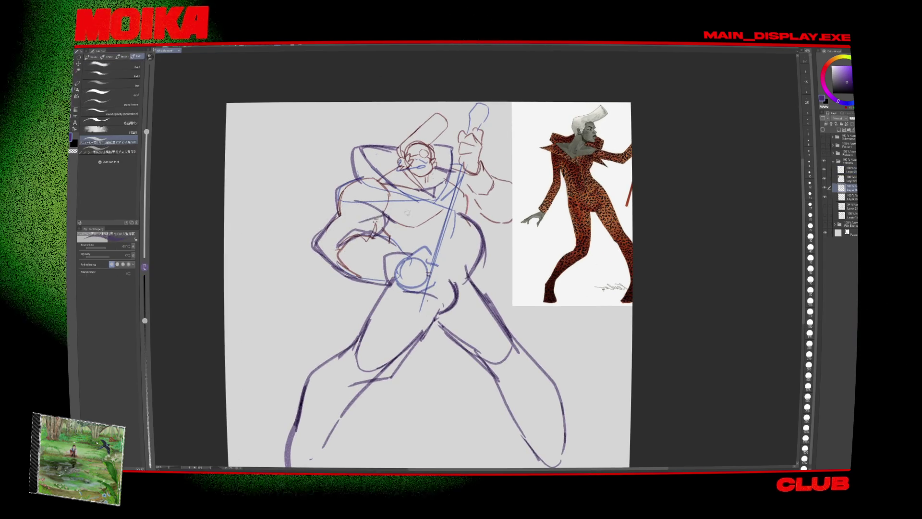
key(p)
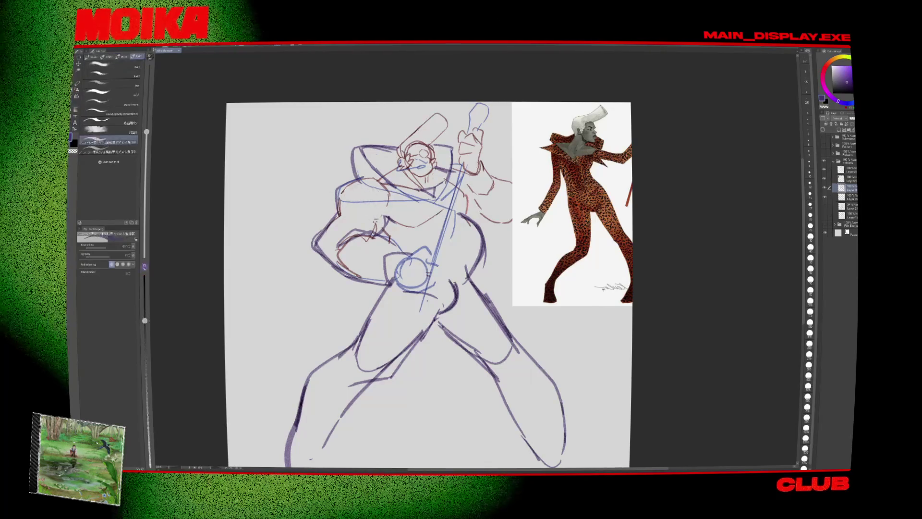
drag(329, 196, 357, 190)
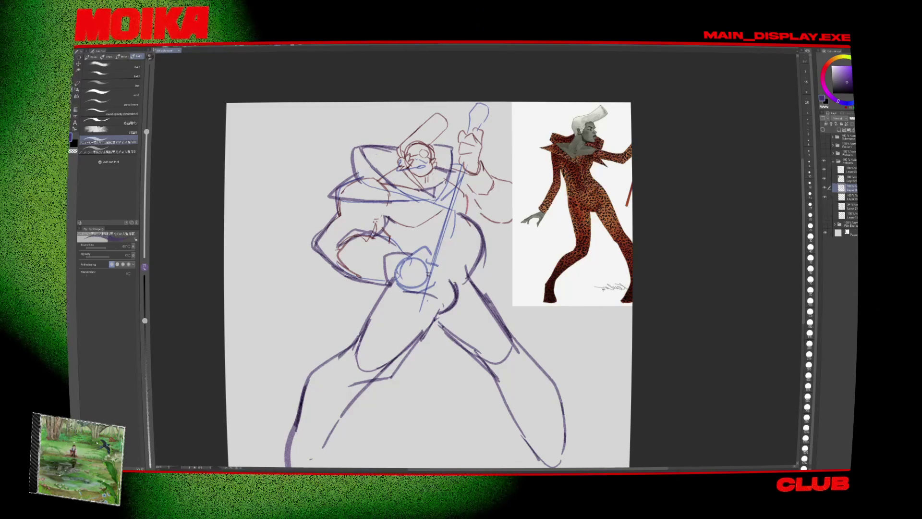
Step: Switch to the YouTube clip window and pause it
key(super)
key(super)
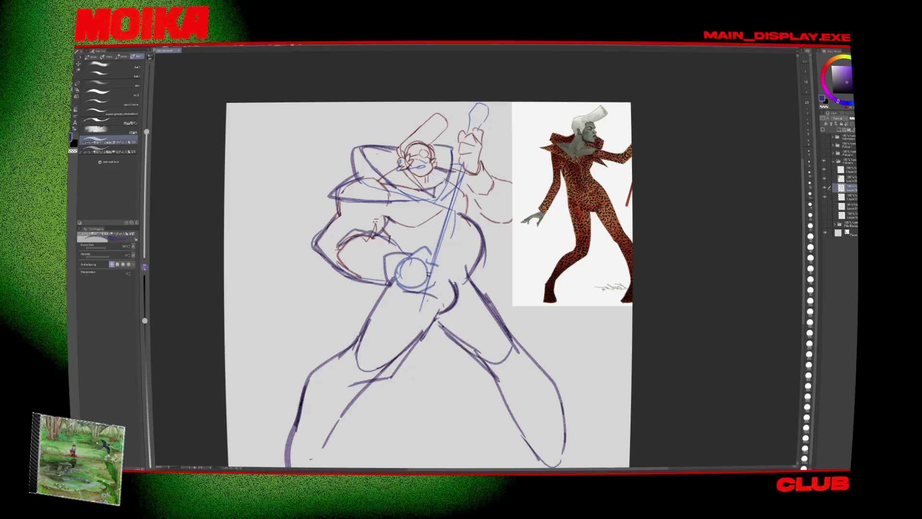
key(alt+Tab)
key(space)
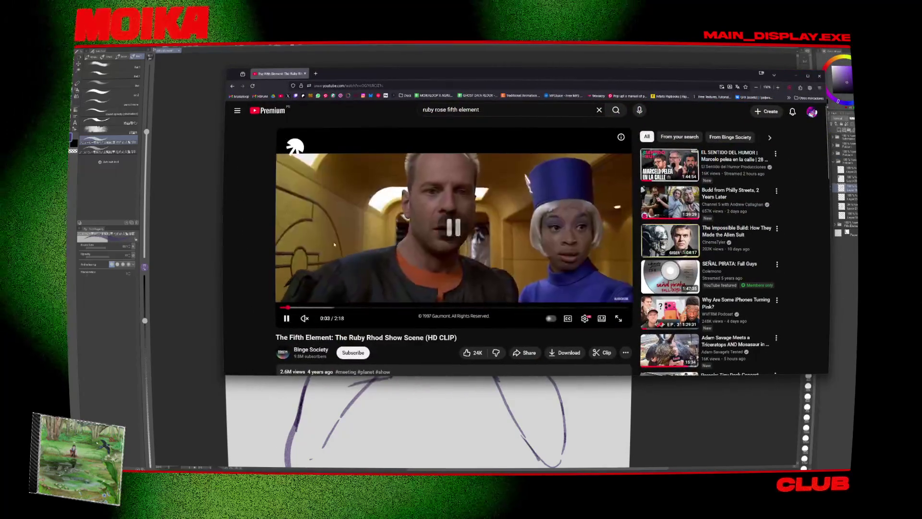
Step: Unmute the Fifth Element clip, restart it from 0:00 and play it fullscreen
click(305, 318)
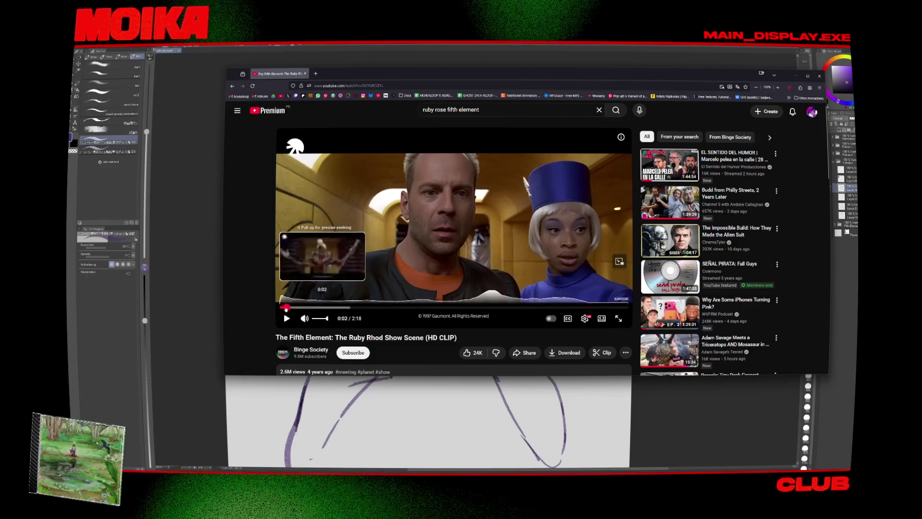
click(279, 307)
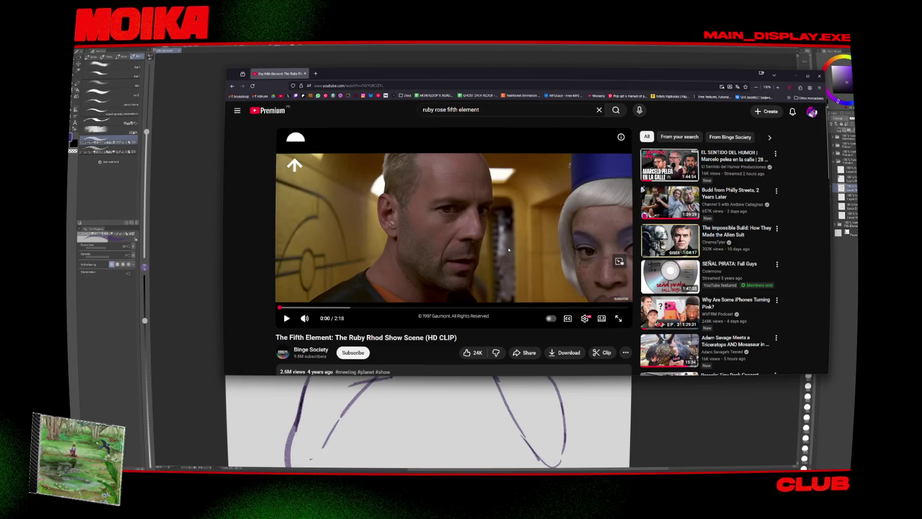
double_click(509, 249)
key(space)
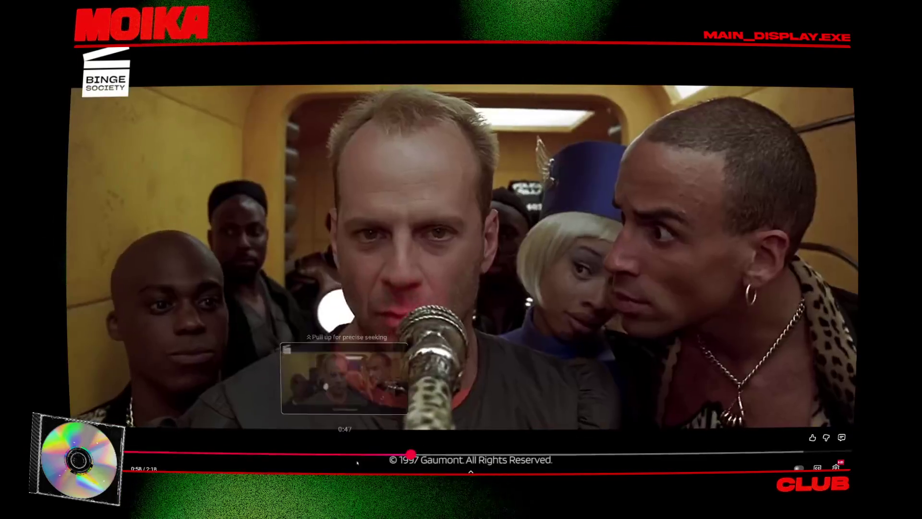
Step: Skip ahead to the hallway scene at 0:56 and pop the clip into picture-in-picture
drag(390, 454, 392, 454)
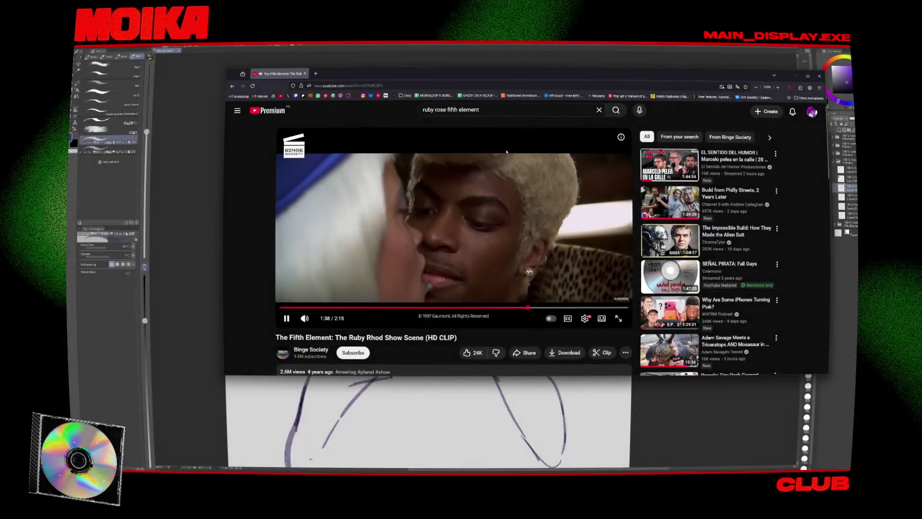
click(619, 262)
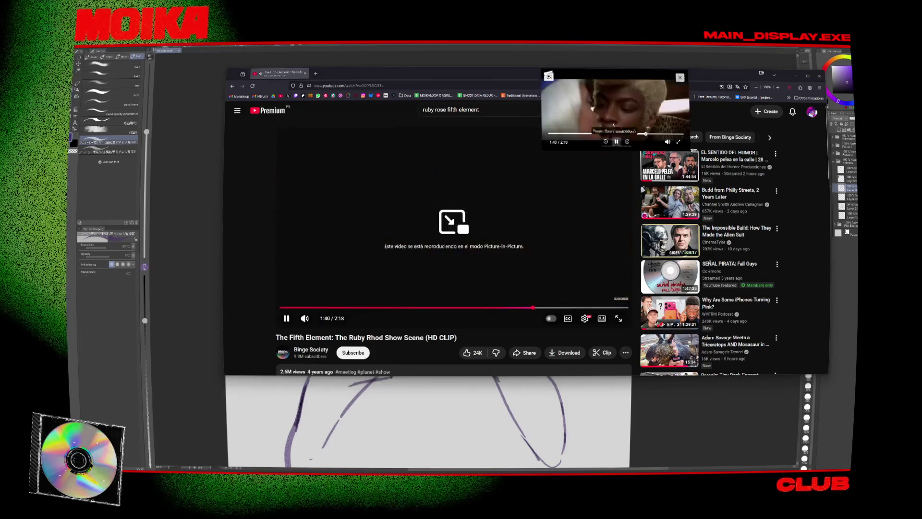
Step: Park the floating clip at the top right and add a curved stroke to the torso
key(alt+Tab)
drag(629, 102, 762, 89)
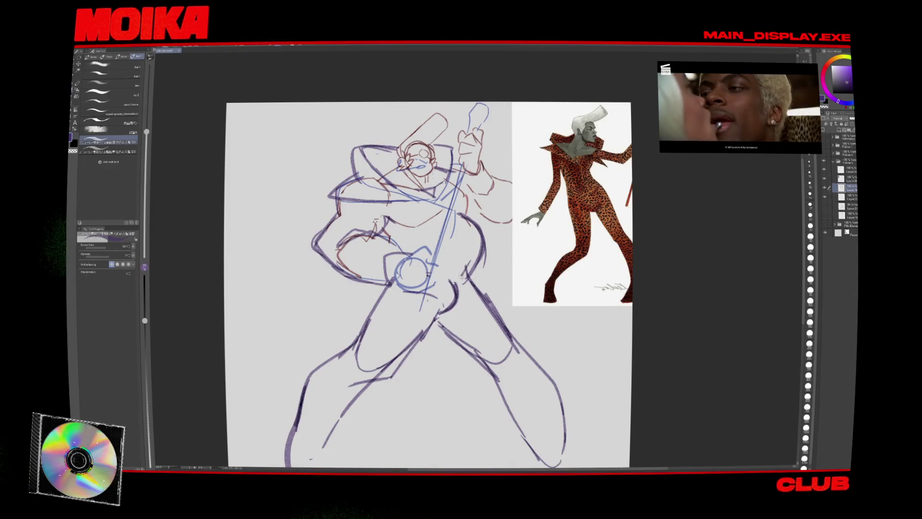
key(e)
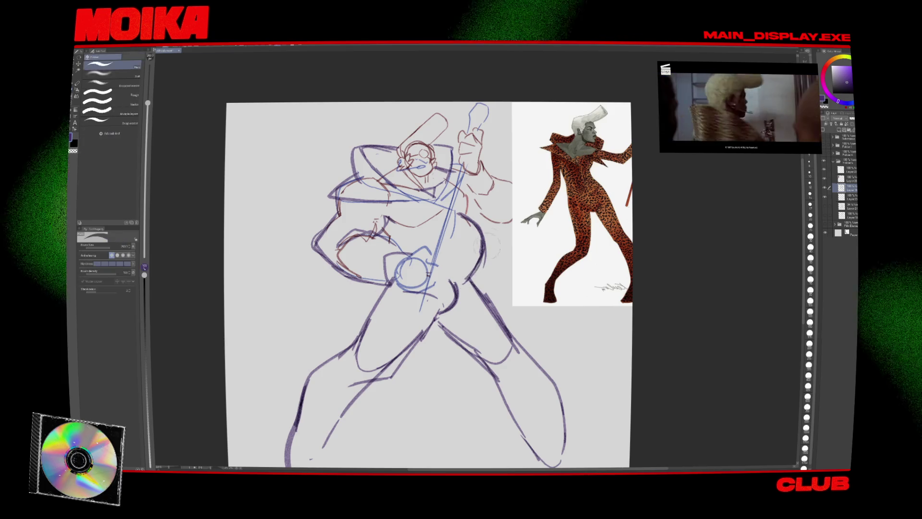
key(b)
scroll(429, 283, up, 1)
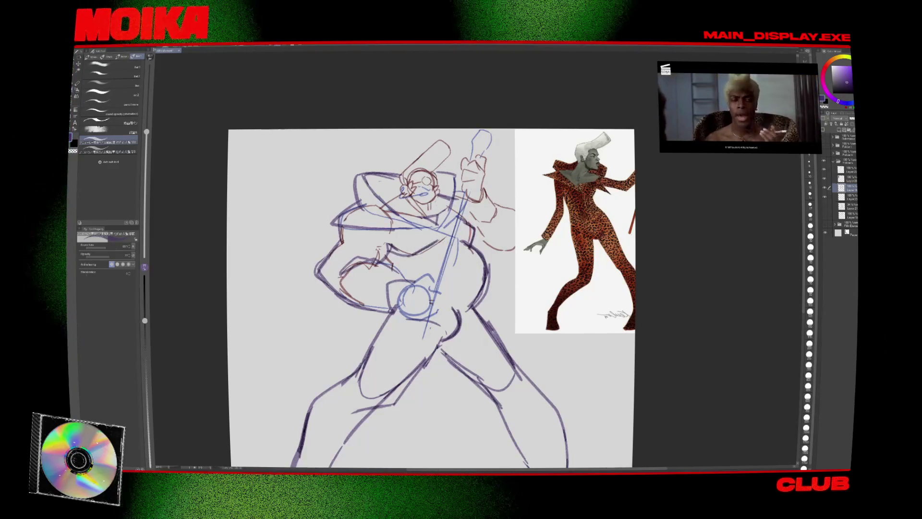
drag(454, 243, 464, 287)
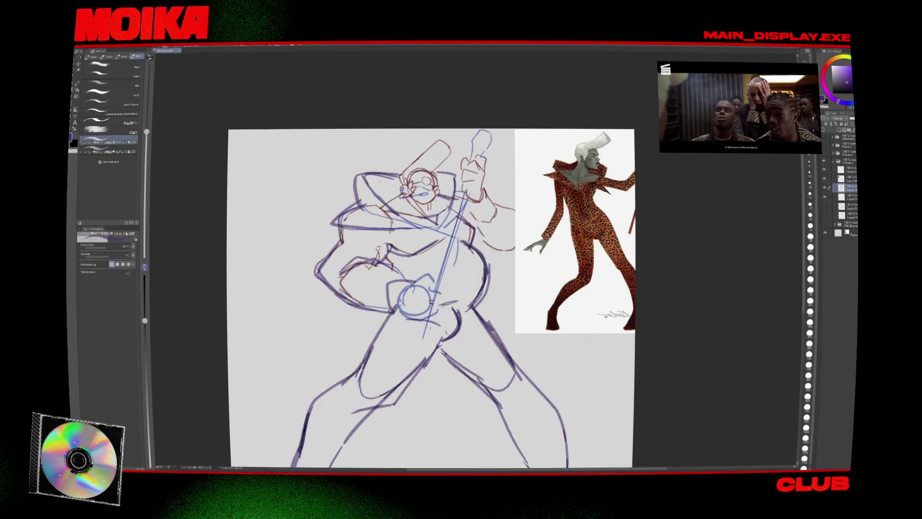
scroll(437, 298, down, 3)
scroll(437, 260, down, 1)
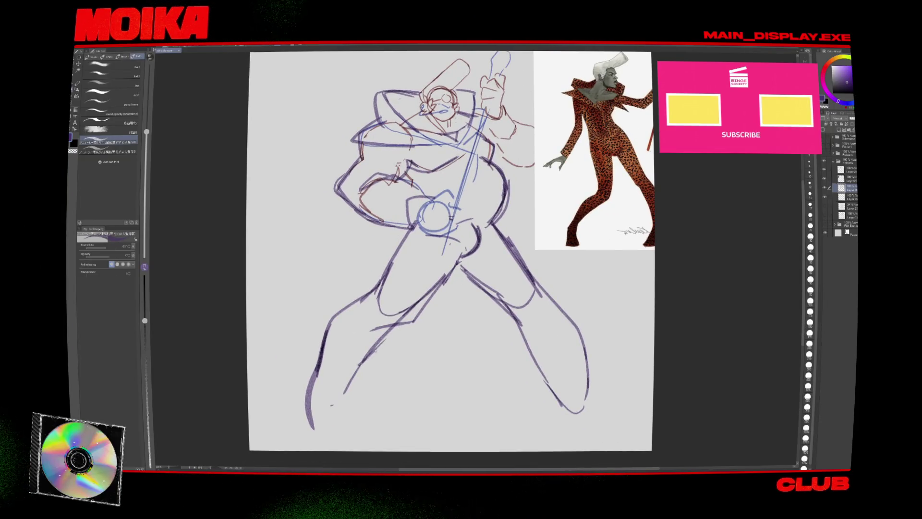
scroll(374, 346, up, 2)
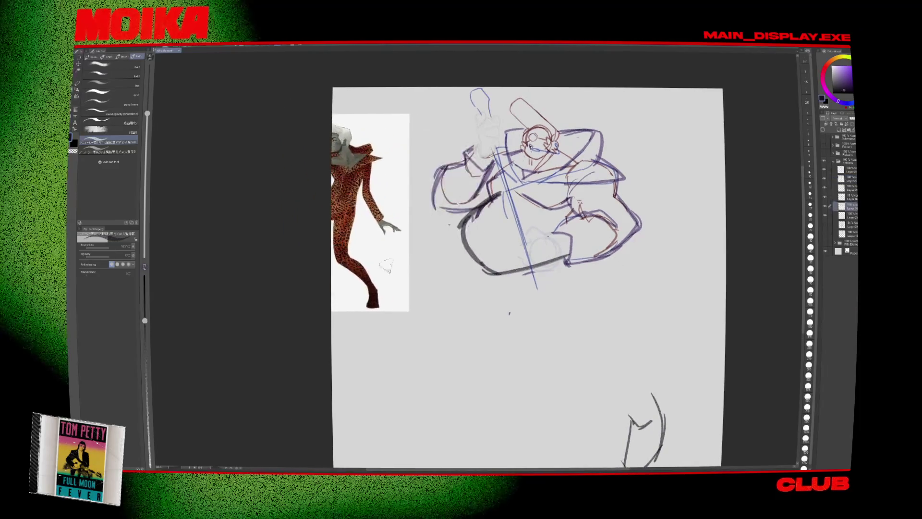
Step: Lasso the strokes beside the belly in a freehand selection
drag(658, 213, 550, 226)
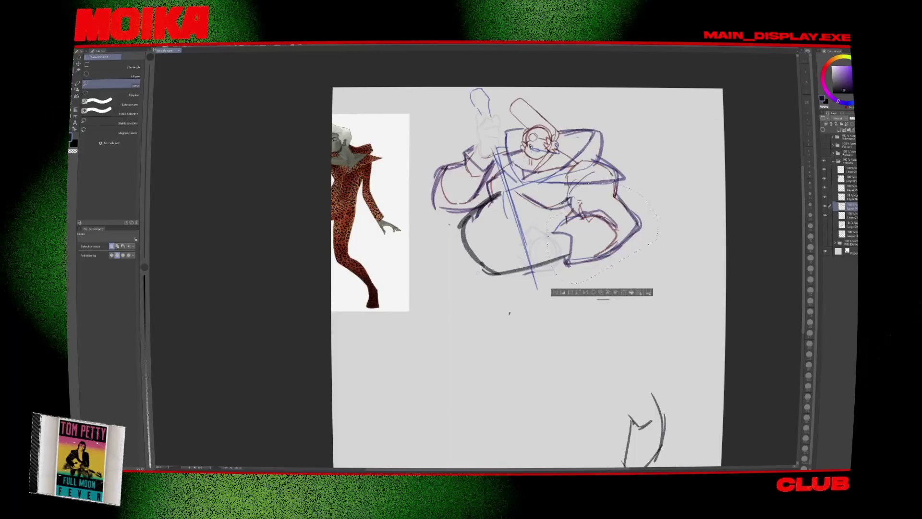
Step: Delete the lassoed strokes beside the belly and clear the selection
key(Delete)
key(p)
click(555, 293)
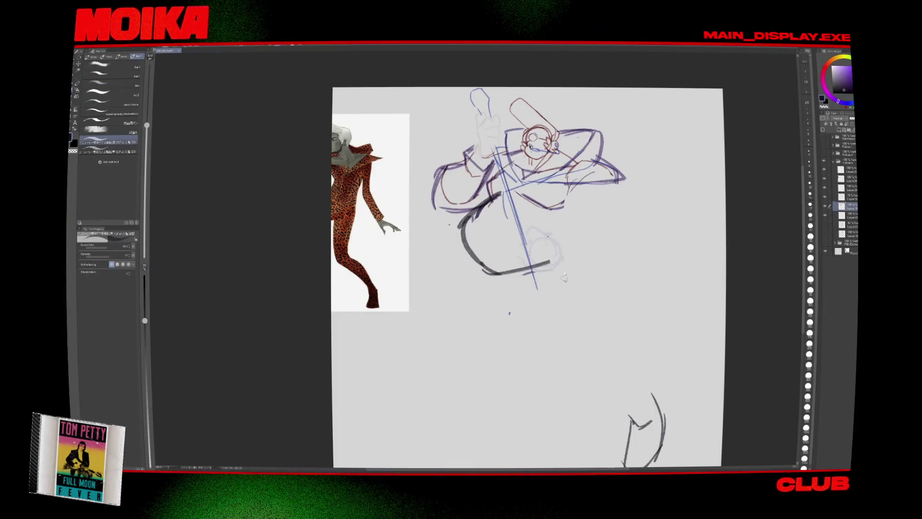
key(h)
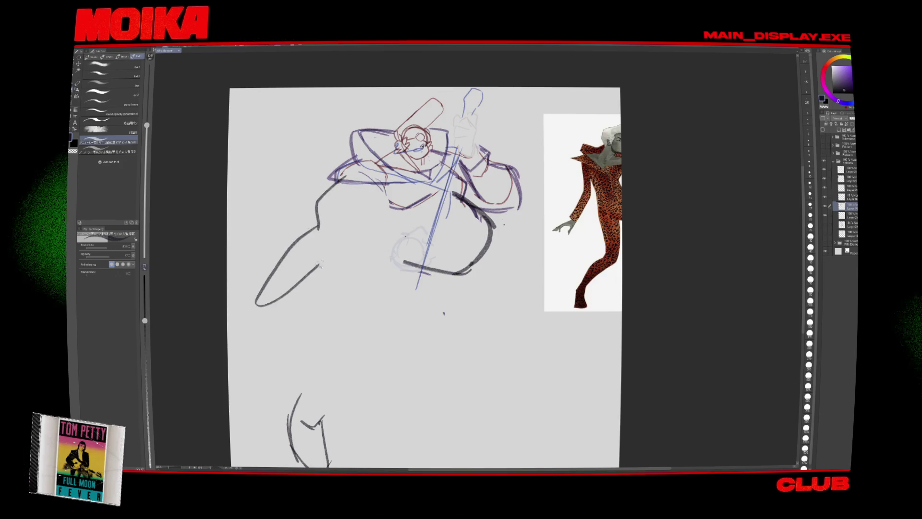
key(h)
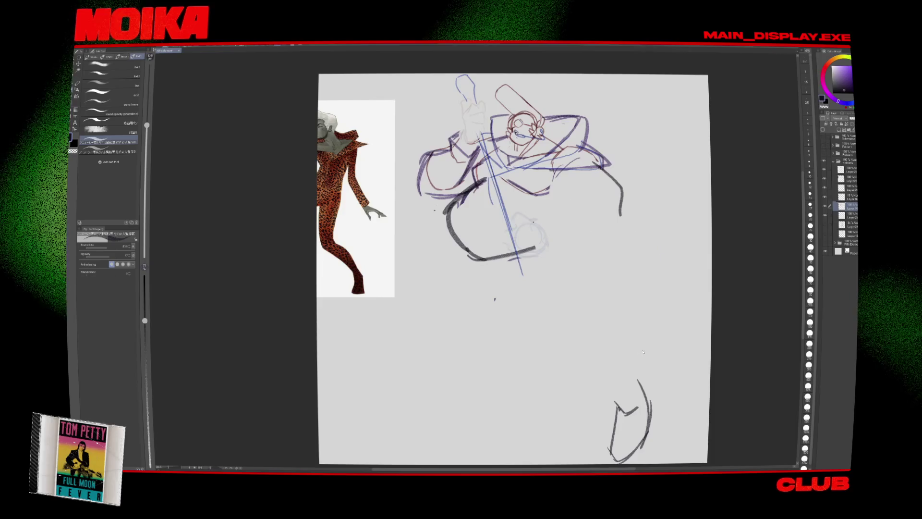
Step: Sketch the bulky arm on the right and enlarge the reference to show the full figure
drag(557, 168, 624, 216)
drag(552, 249, 624, 211)
drag(567, 192, 600, 225)
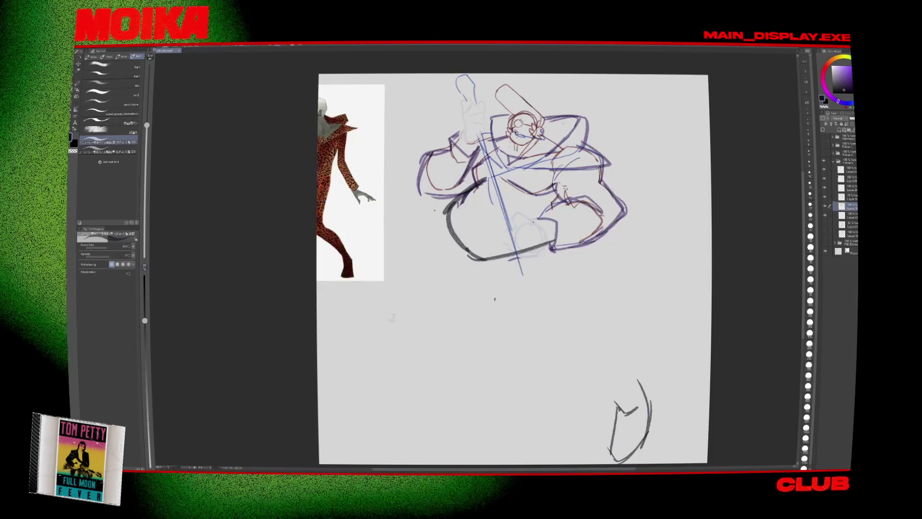
drag(384, 182, 441, 183)
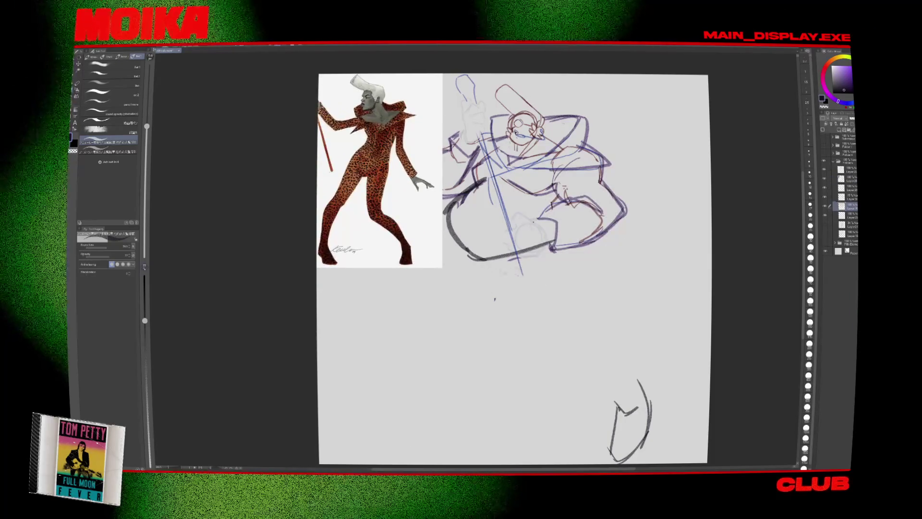
Step: Try out leg strokes, then draw two leg curves down from the lower body with a smaller brush
drag(463, 249, 478, 270)
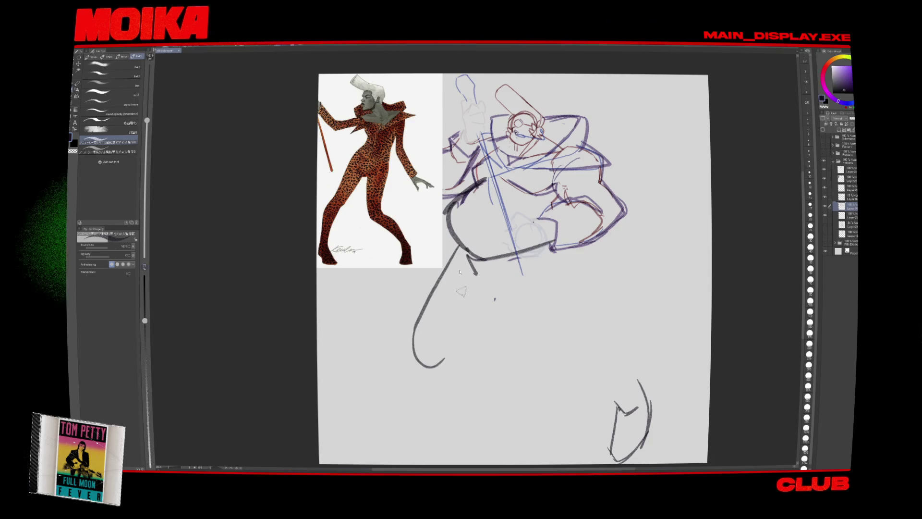
key(ctrl+z)
drag(454, 249, 403, 346)
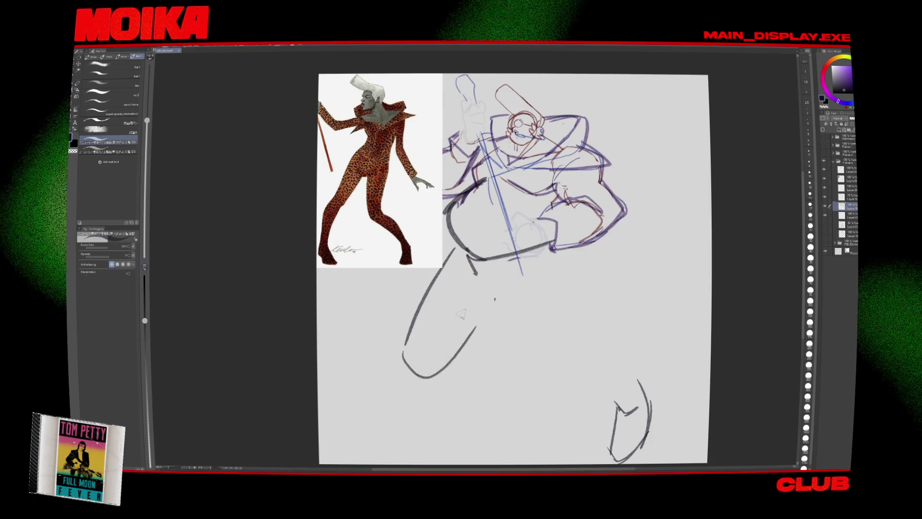
key(ctrl+z)
key(ctrl+z)
drag(458, 247, 420, 332)
key(ctrl+z)
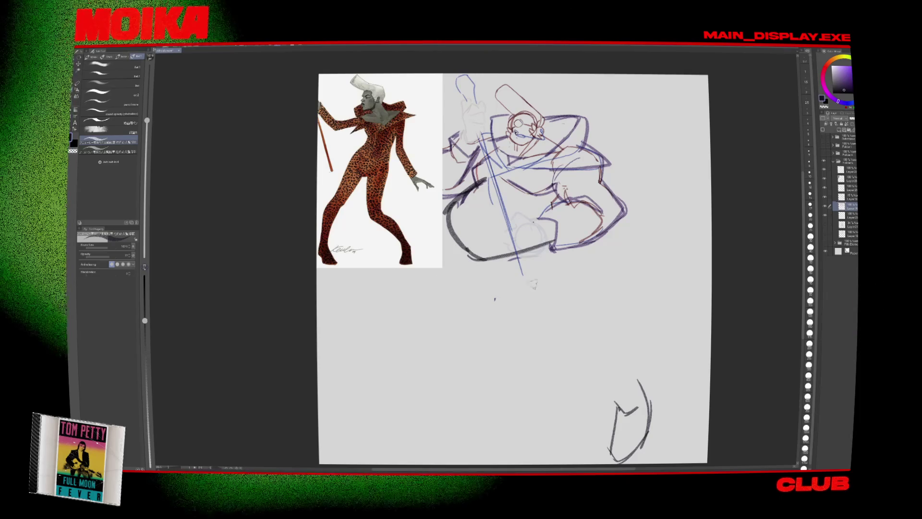
key(bracketleft)
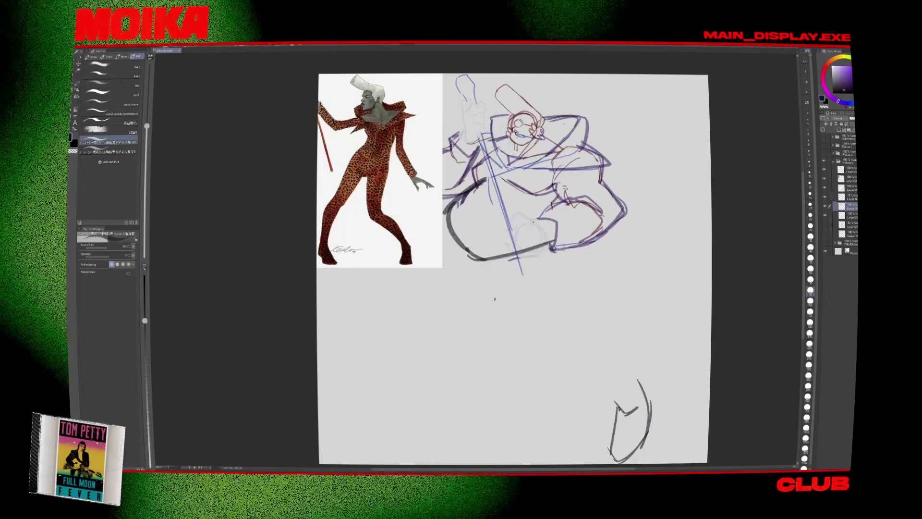
mouse_move(552, 247)
mouse_down()
mouse_move(587, 307)
mouse_move(543, 342)
mouse_up()
drag(482, 278, 538, 339)
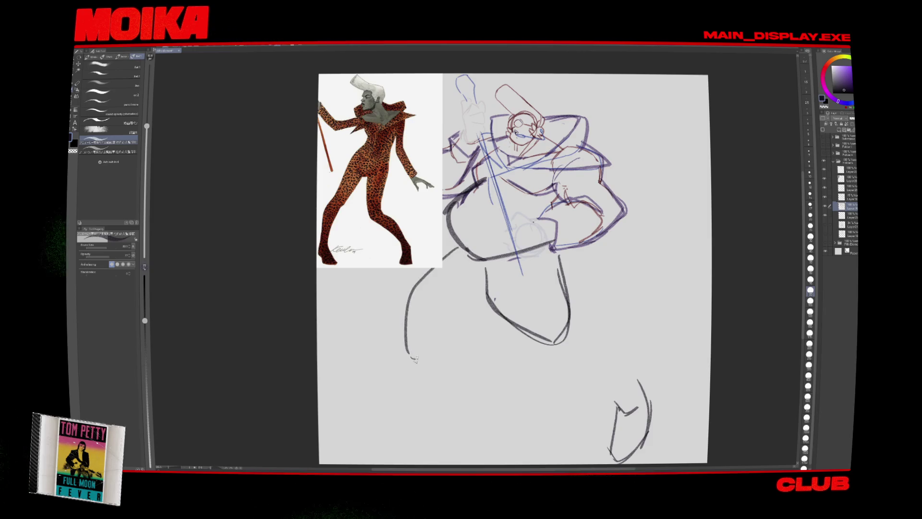
Step: Scale the whole sketch and reference down slightly and shift it right and down
key(h)
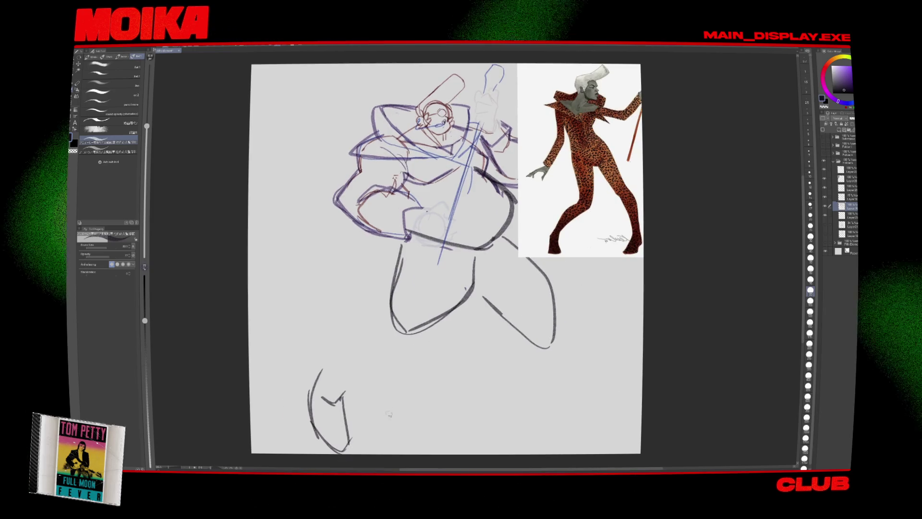
key(h)
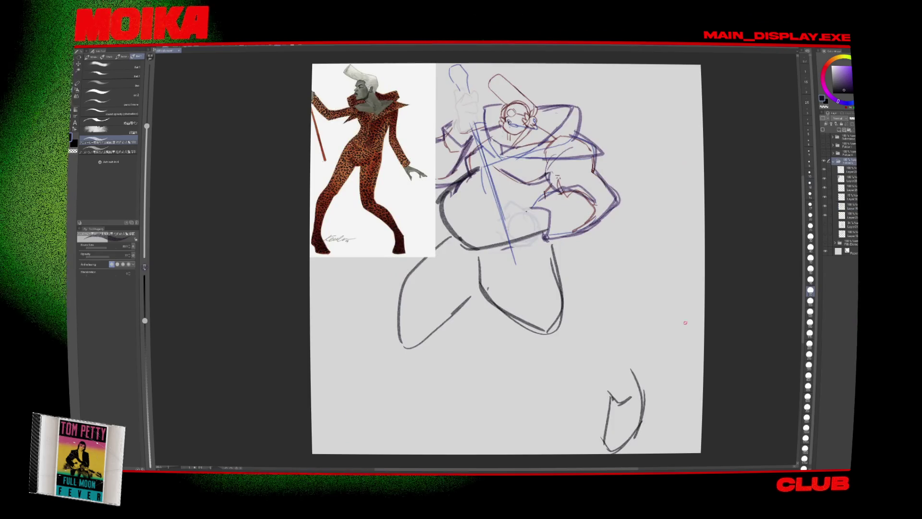
key(ctrl+t)
drag(646, 452, 615, 421)
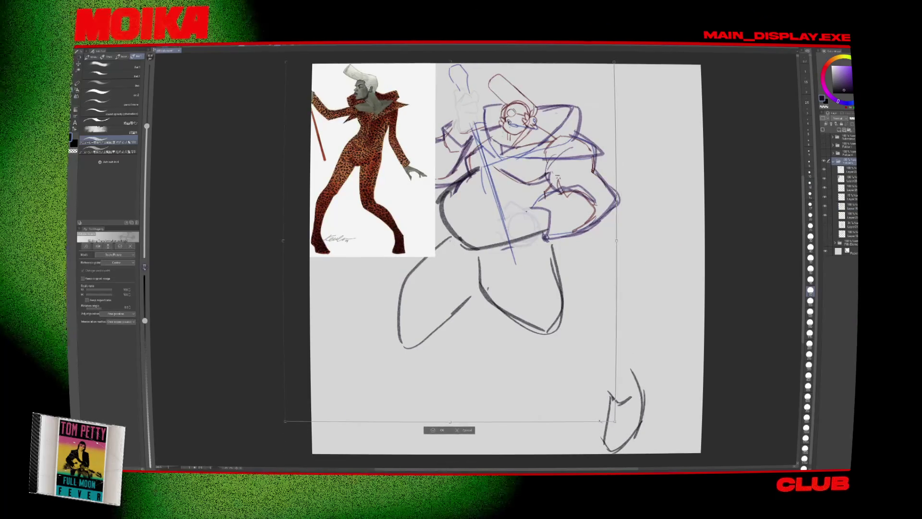
drag(450, 242, 472, 251)
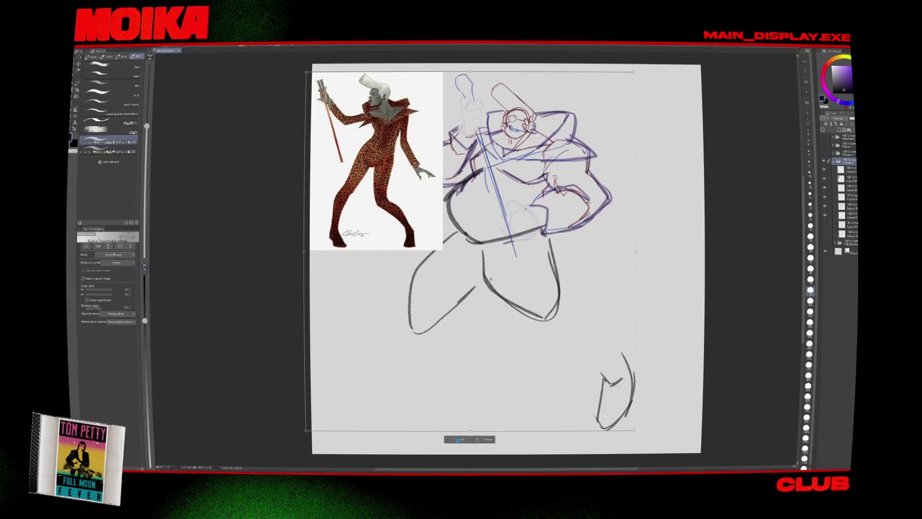
click(458, 439)
Step: Try a lasso transform on the head, cancel it, and hide the faint whitish guide layer
key(m)
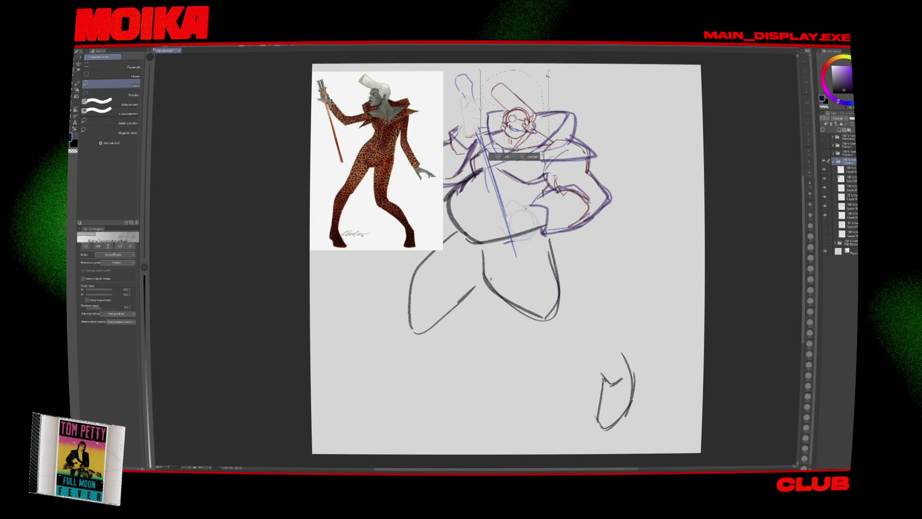
key(ctrl+t)
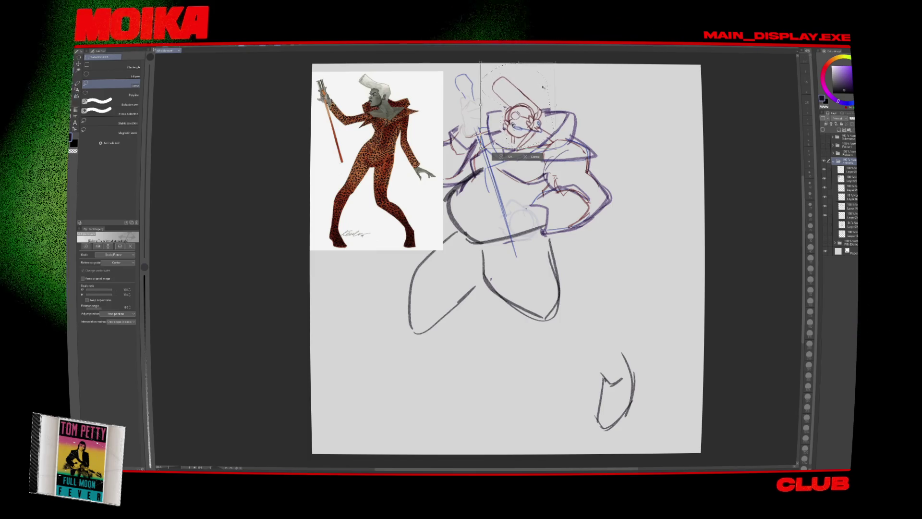
key(Return)
key(b)
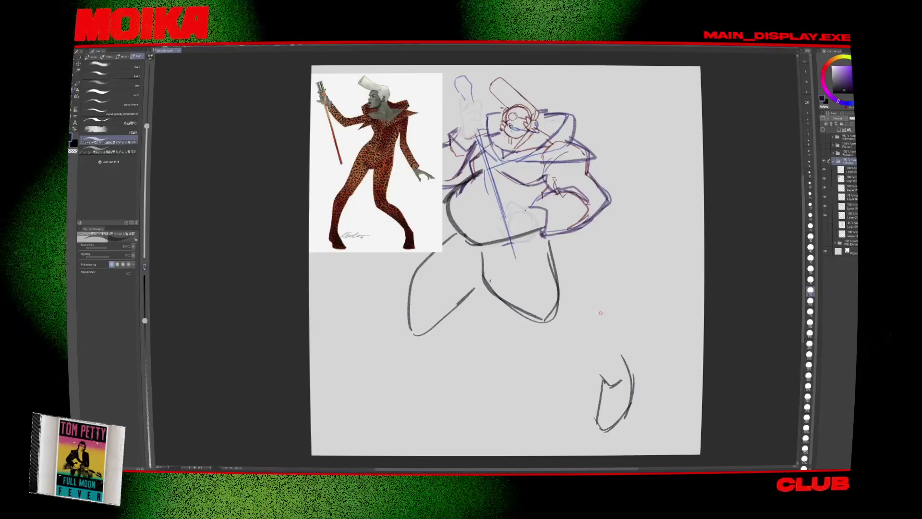
click(825, 197)
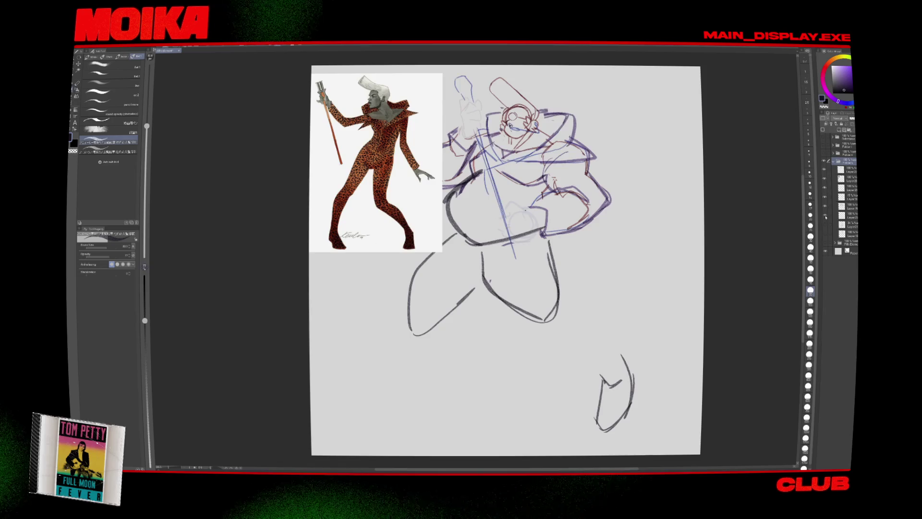
click(847, 206)
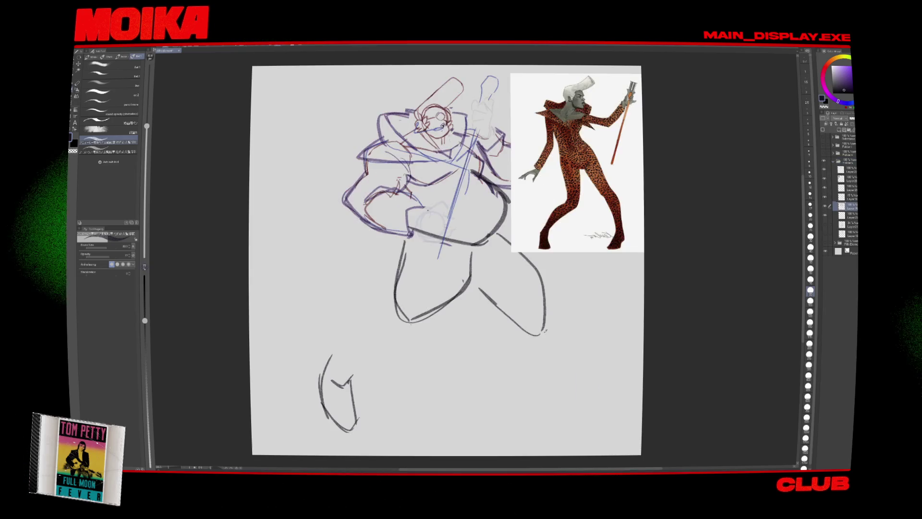
Step: Draw the lunging leg from thigh to knee, then the calf and foot, in pencil
key(h)
key(b)
key(p)
drag(380, 317, 317, 370)
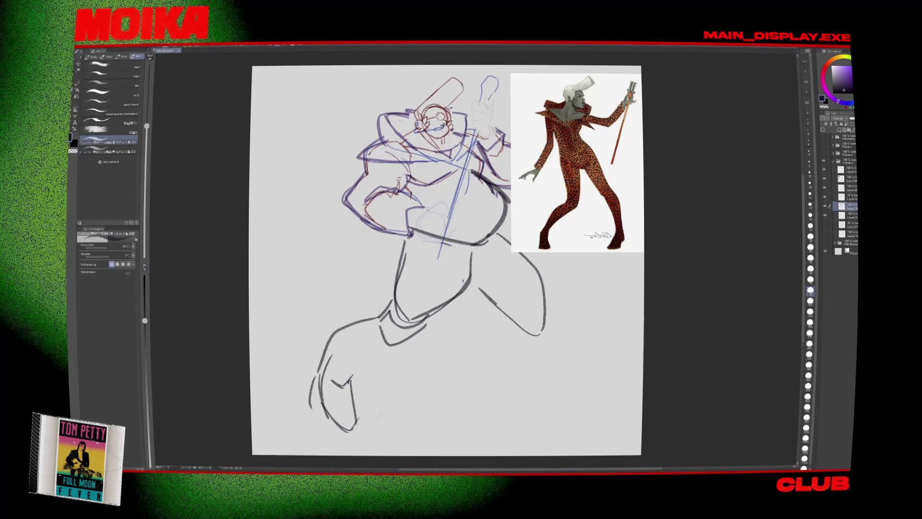
key(h)
mouse_move(407, 309)
mouse_down()
mouse_move(436, 327)
mouse_move(365, 339)
mouse_up()
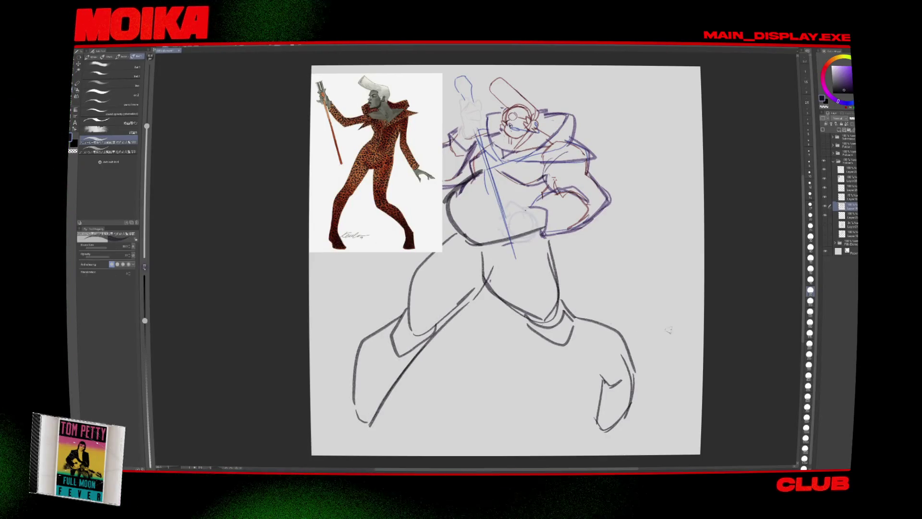
Step: Lasso and delete the old lower-left foot strokes
key(h)
key(m)
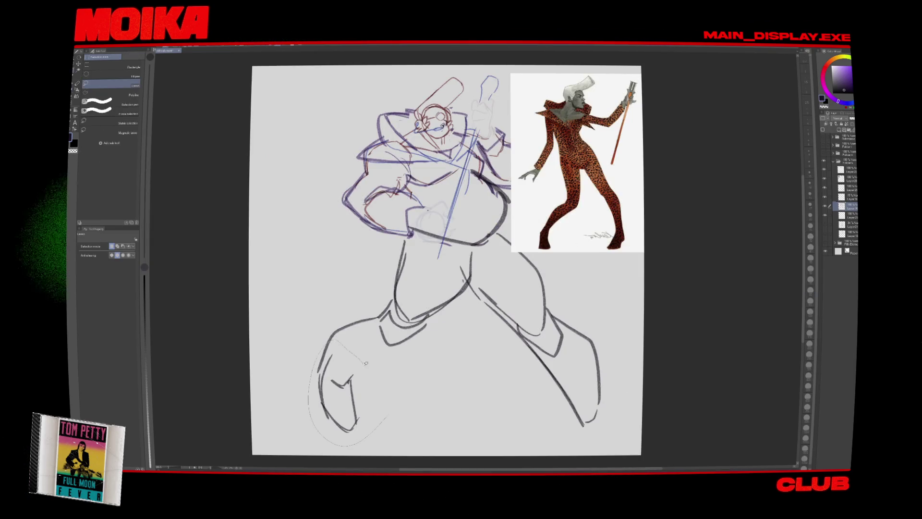
drag(336, 310, 314, 369)
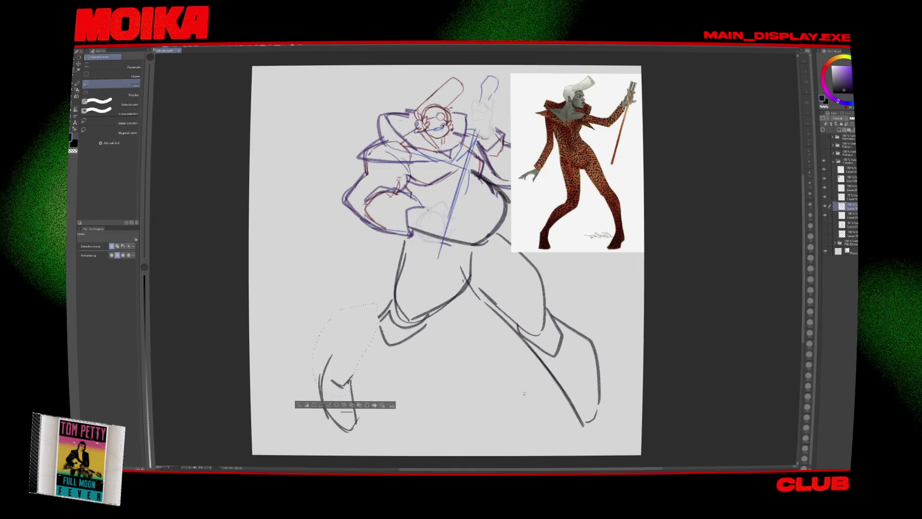
drag(336, 331, 403, 458)
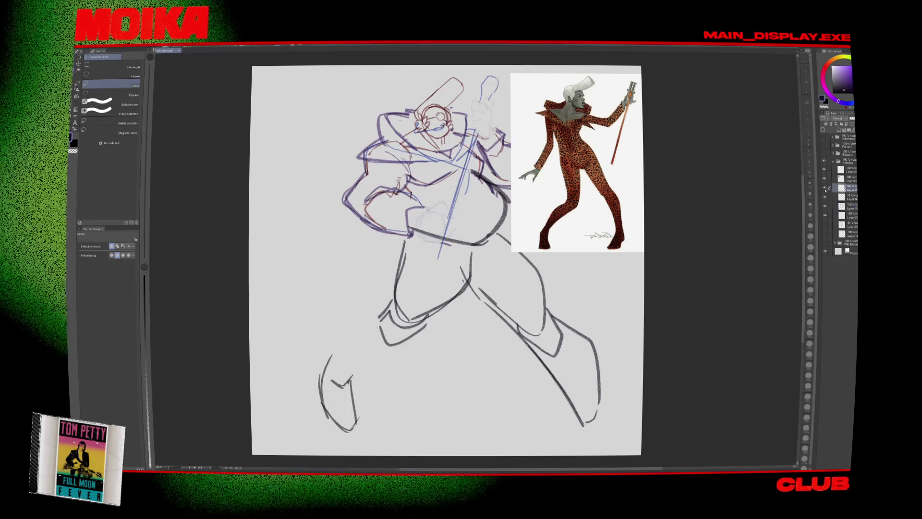
key(Delete)
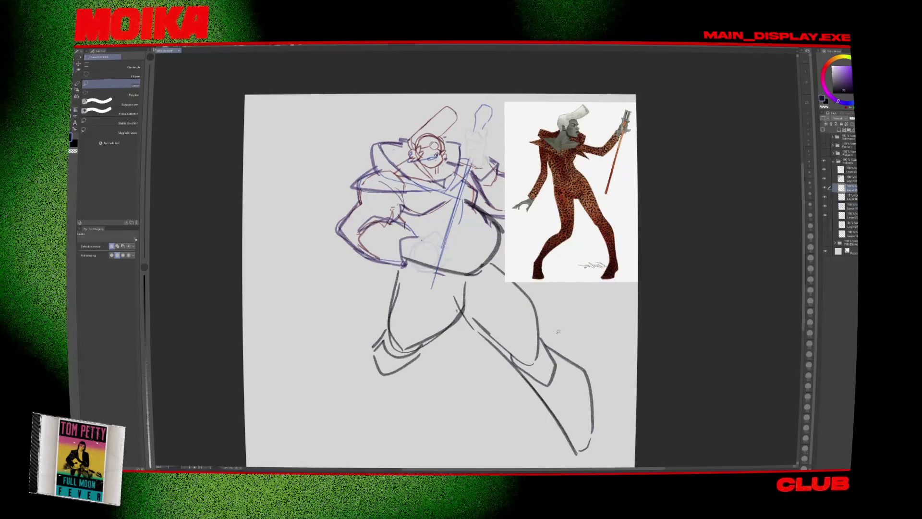
Step: Erase faint grey strokes near the torso and remove an unneeded layer from the folder
key(e)
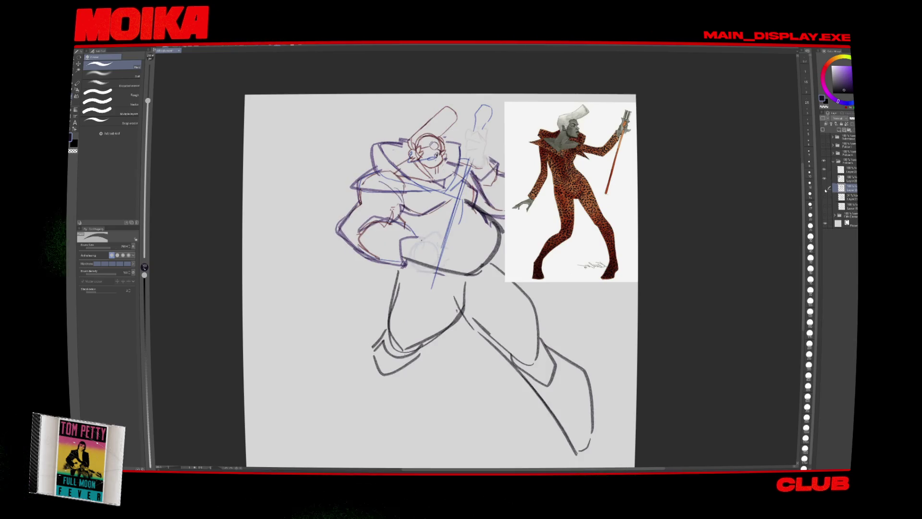
drag(458, 259, 434, 262)
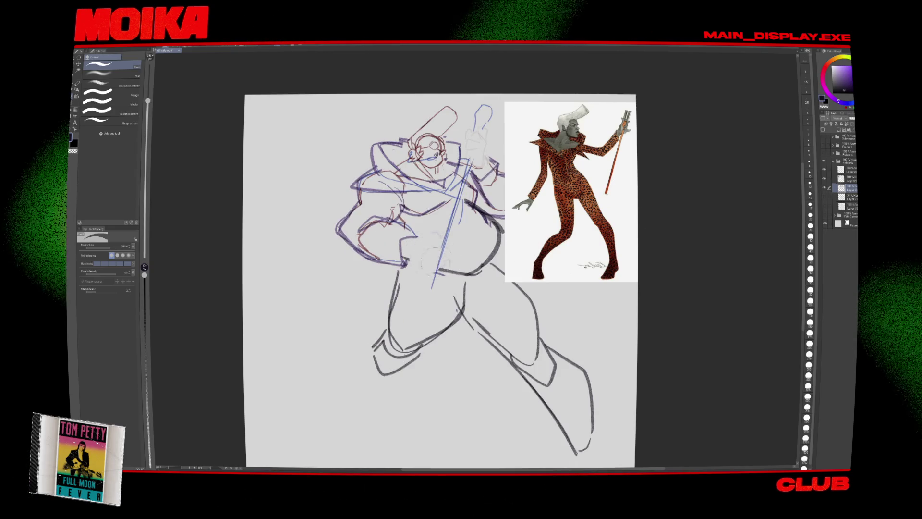
click(846, 169)
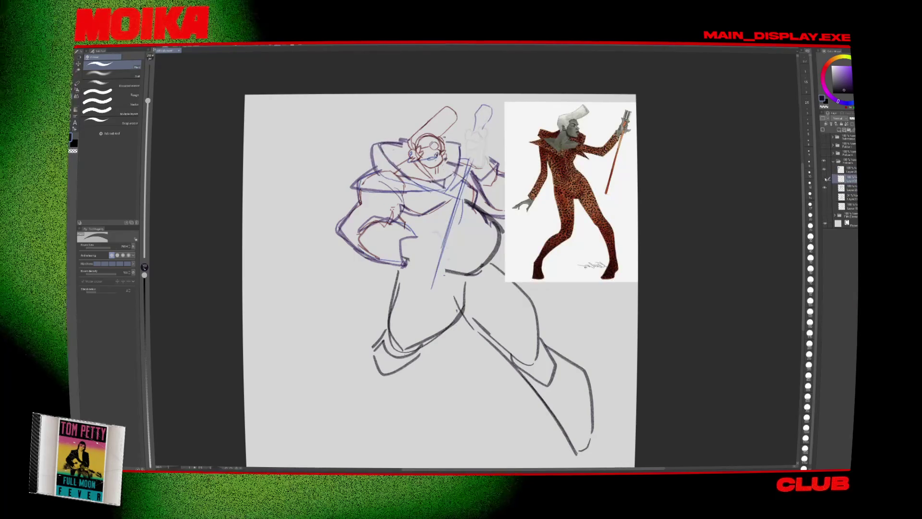
key(ctrl+e)
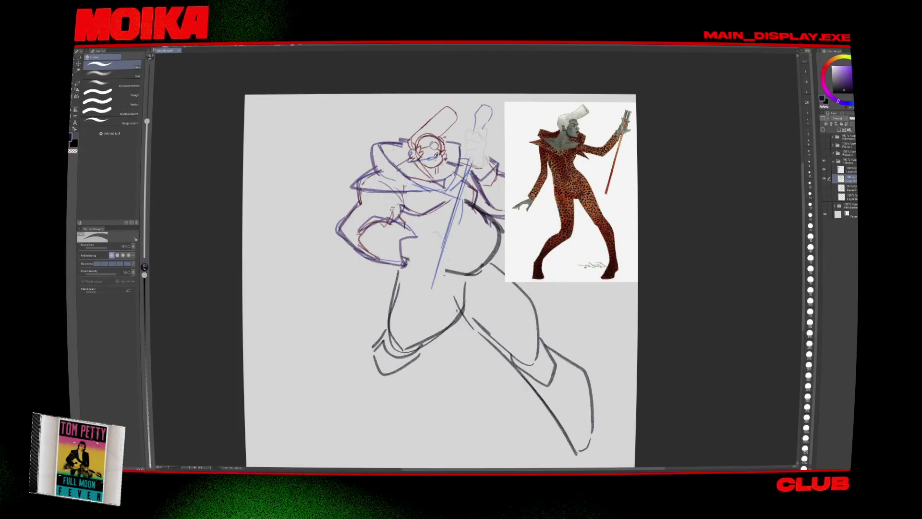
Step: Brush leopard spots onto the left shoulder with a larger brush
key(b)
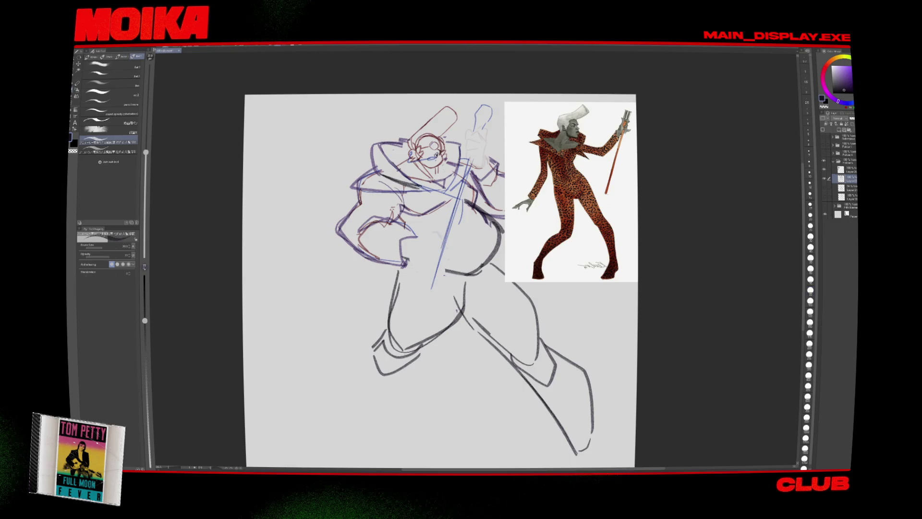
key(bracketright)
key(bracketright)
key(bracketright)
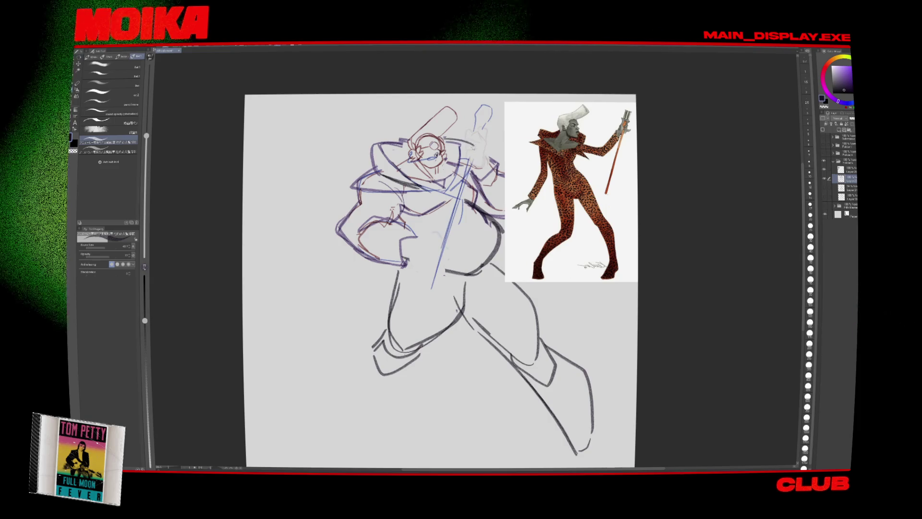
drag(346, 187, 408, 179)
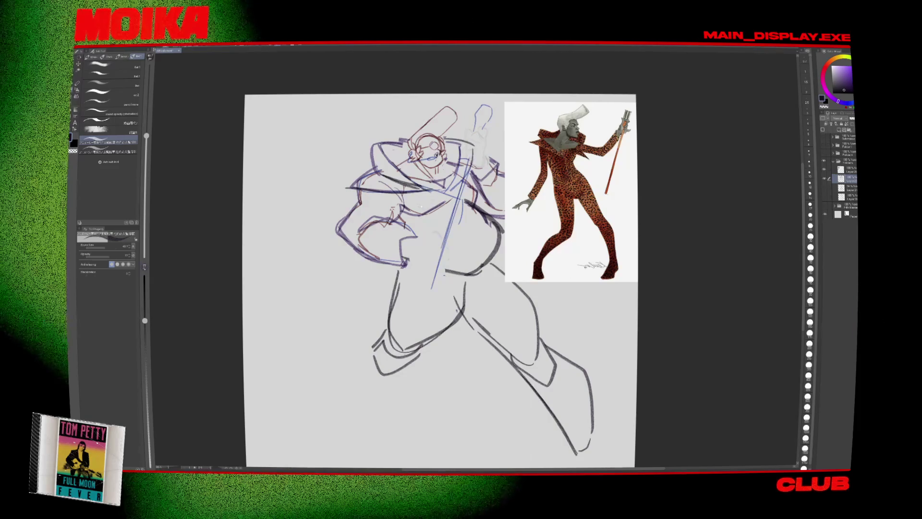
key(bracketright)
key(bracketright)
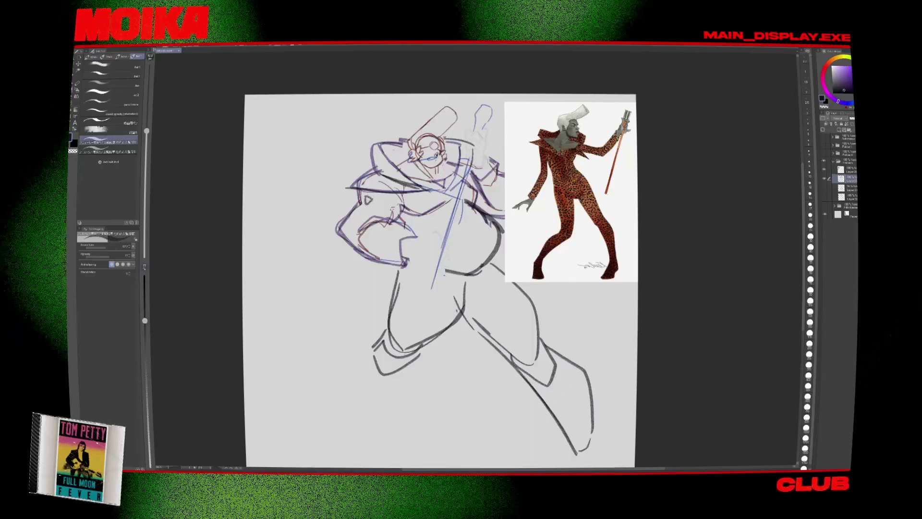
drag(371, 195, 376, 203)
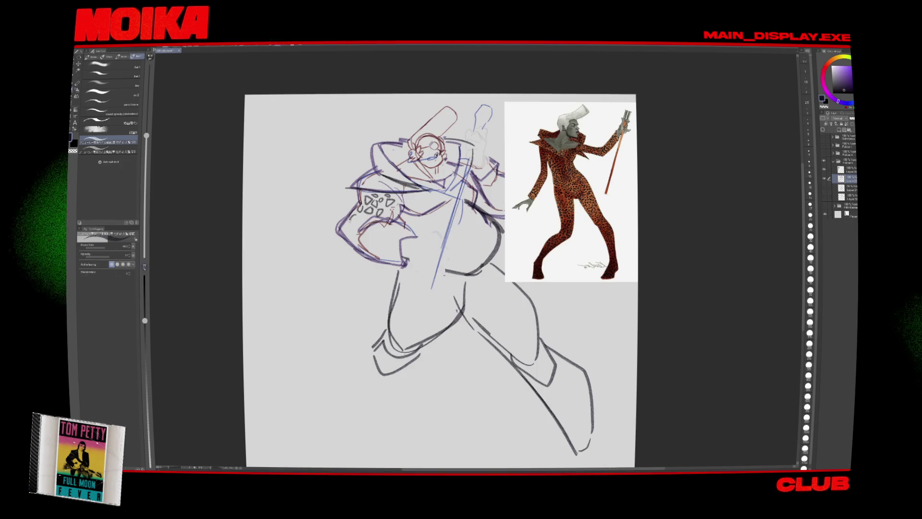
Step: Add another leopard spot on the shoulder, toggling between pencil and eraser
drag(354, 218, 349, 225)
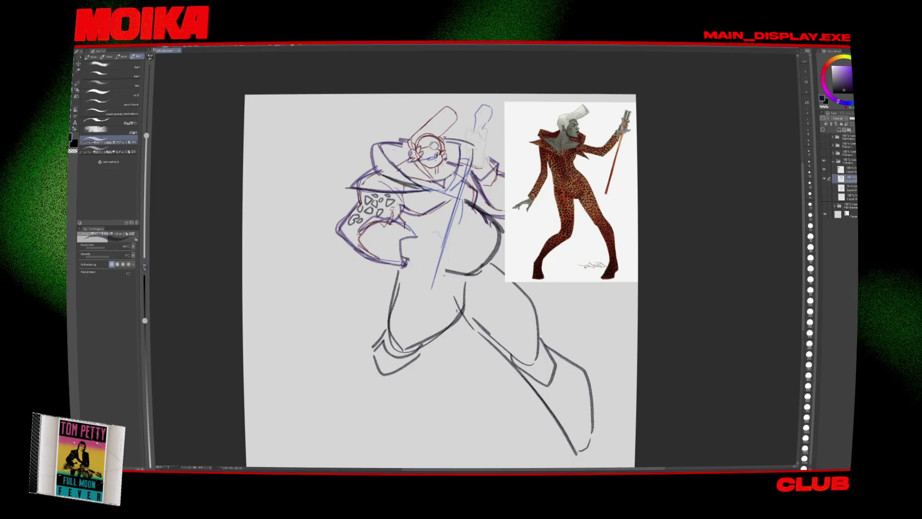
key(e)
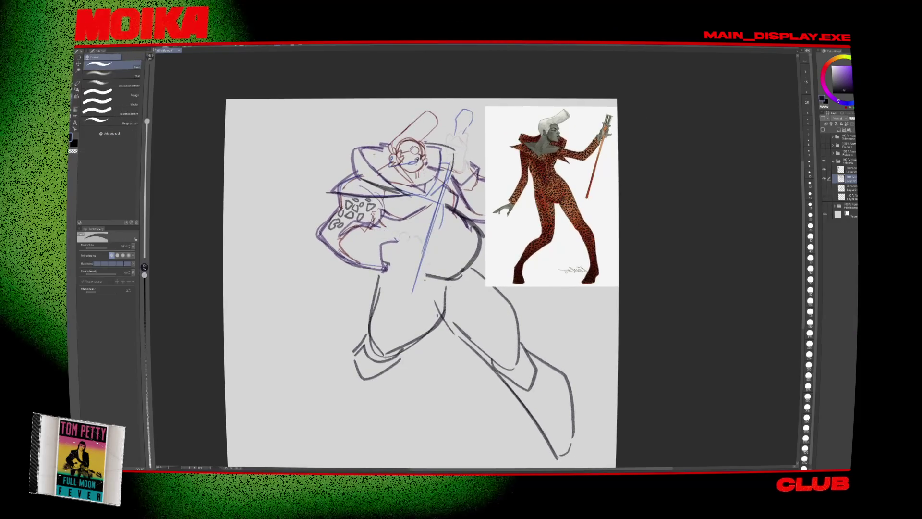
key(p)
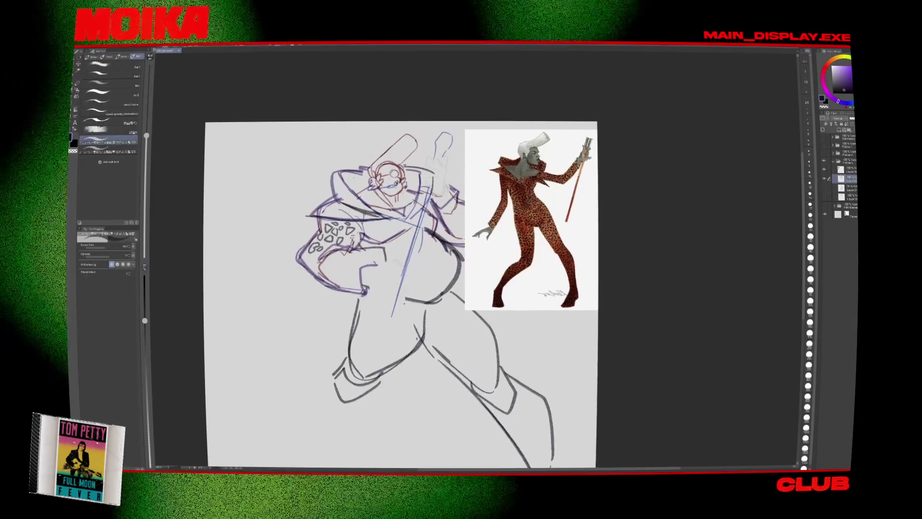
key(e)
key(p)
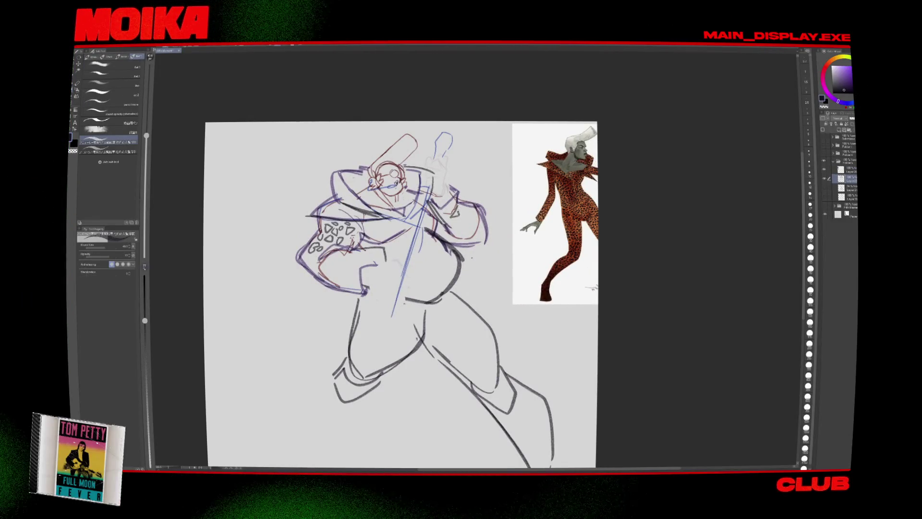
Step: Redraw the lower-left foot outline longer, undoing the earlier attempts
drag(406, 283, 417, 261)
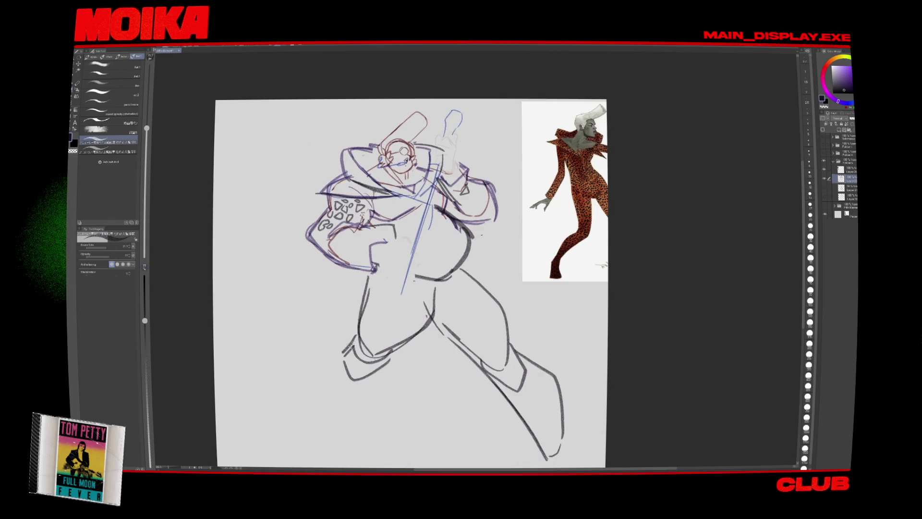
drag(350, 339, 300, 398)
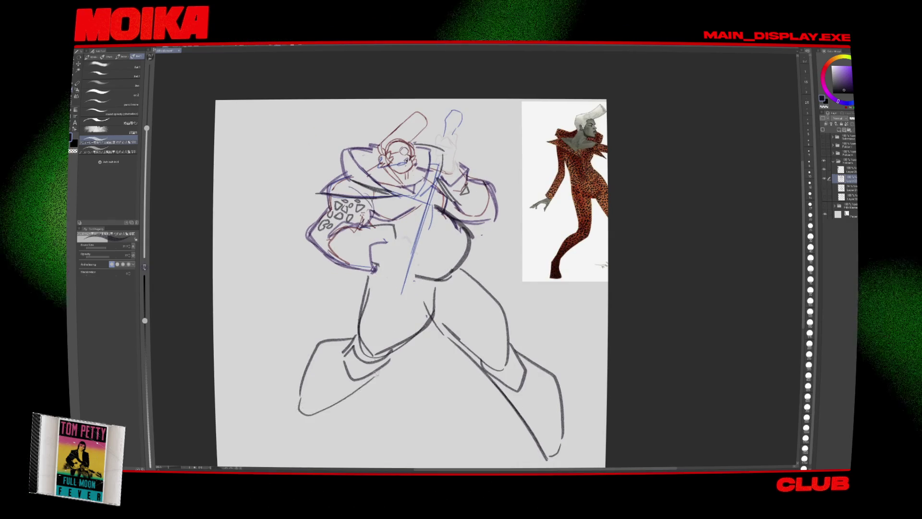
drag(413, 269, 419, 241)
key(ctrl+z)
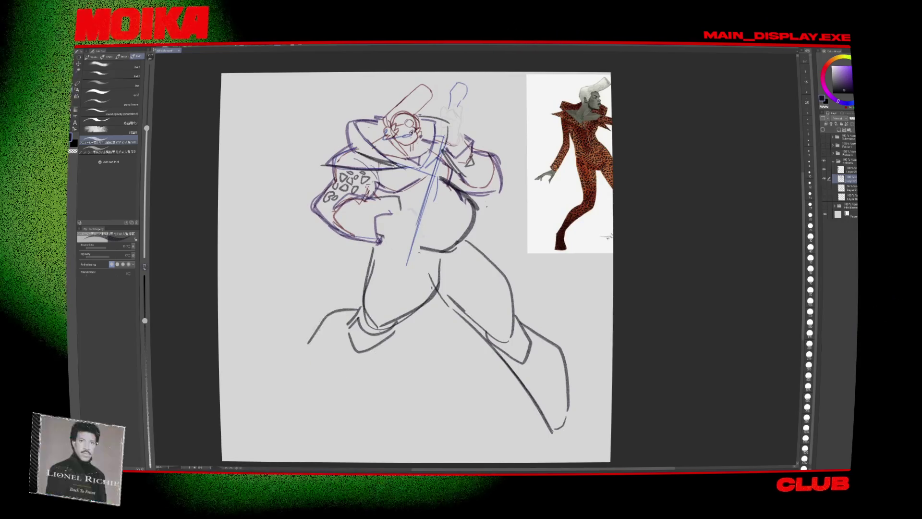
drag(312, 337, 289, 368)
key(ctrl+z)
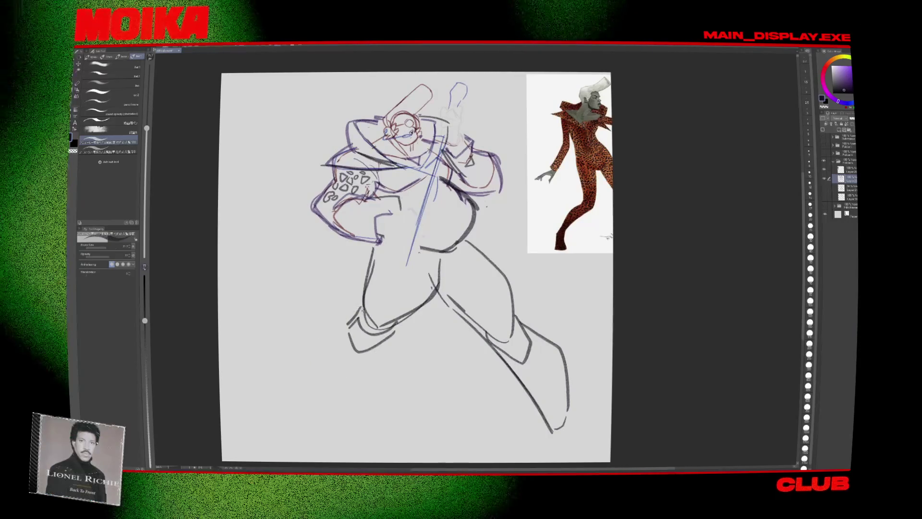
drag(316, 320, 290, 386)
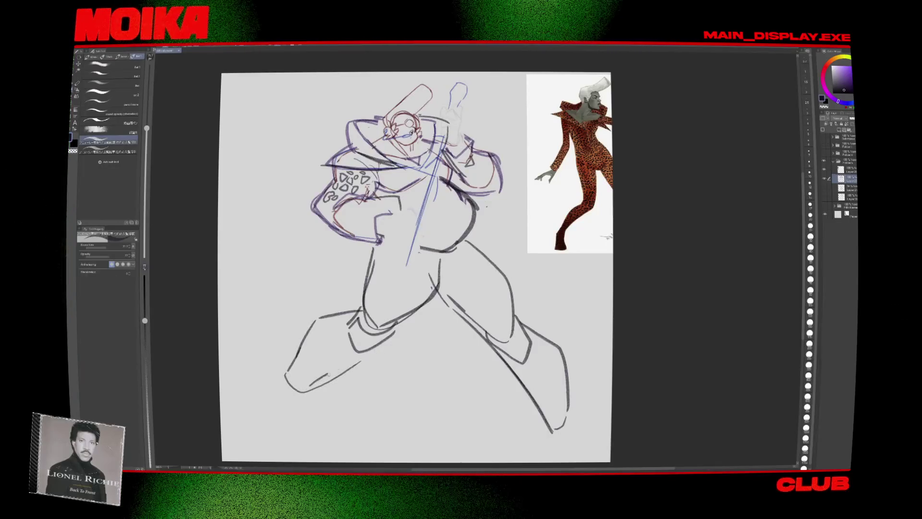
Step: Check the pose mirrored, then lasso the lower-left leg and foot and start a transform
key(h)
key(h)
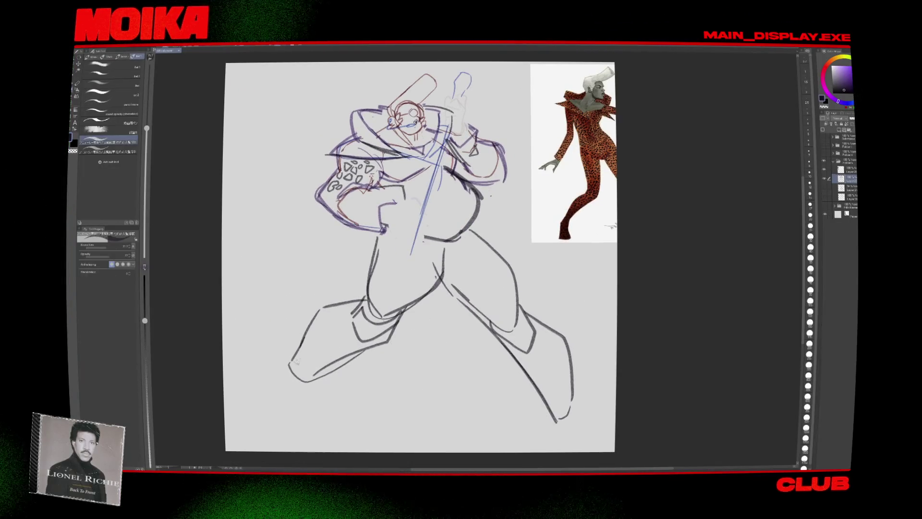
key(m)
key(ctrl+t)
mouse_move(317, 410)
mouse_down()
mouse_move(409, 395)
mouse_move(402, 383)
mouse_up()
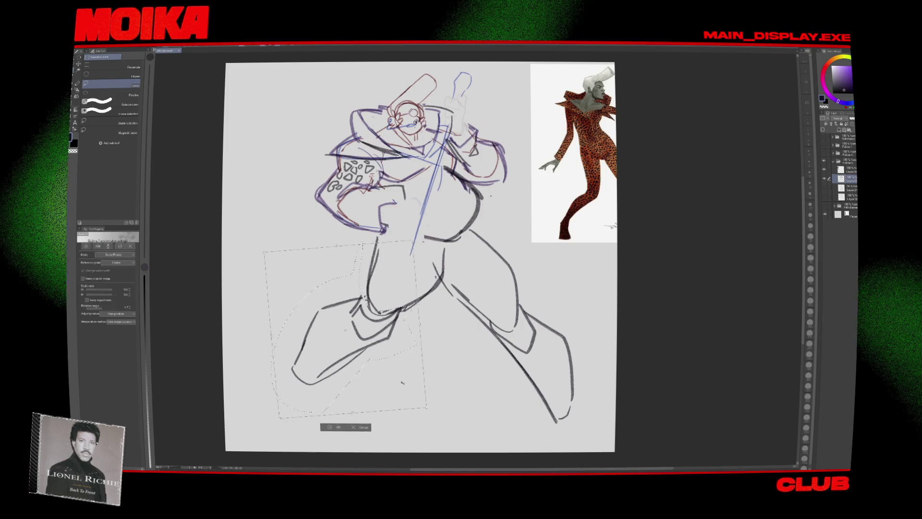
Step: Confirm the lower leg's rotation and draw its boot outline, sole and inner line
click(337, 426)
key(p)
mouse_move(301, 361)
mouse_down()
mouse_move(280, 425)
mouse_move(322, 426)
mouse_up()
drag(317, 387, 320, 425)
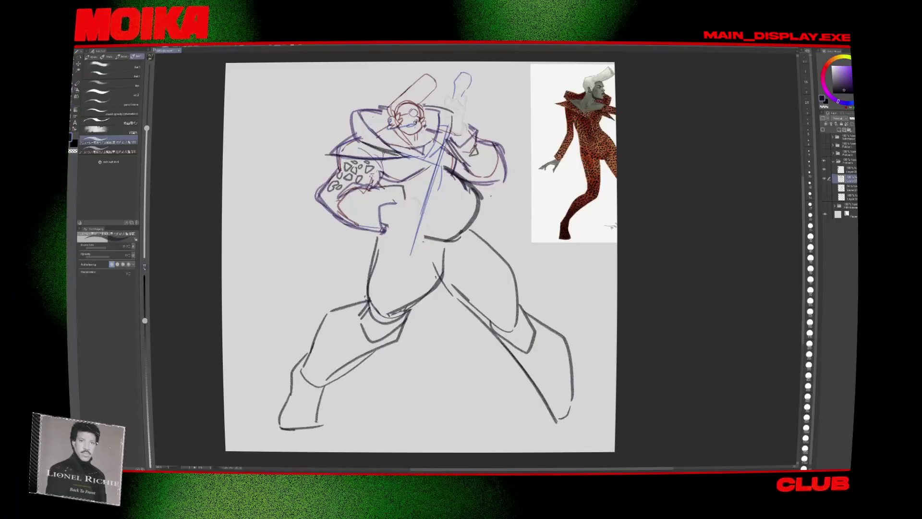
Step: Lasso the right leg and nudge it slightly right and down
key(h)
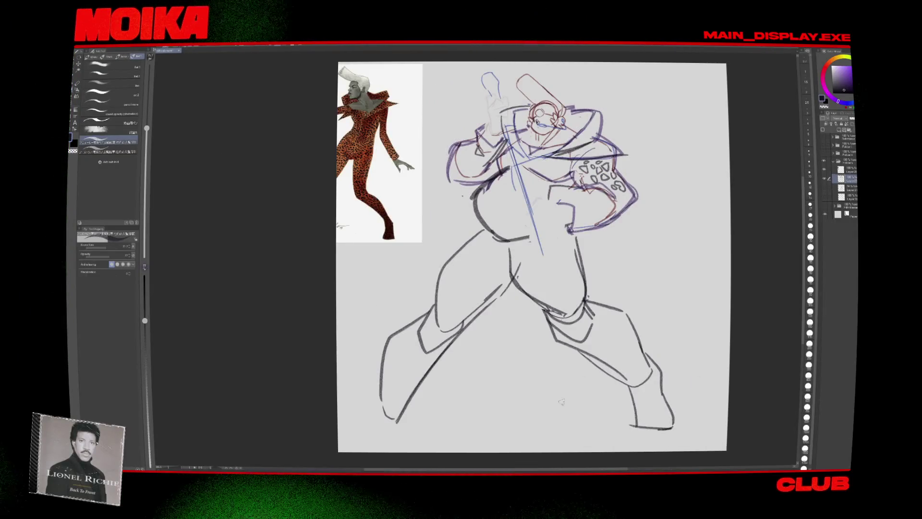
key(h)
key(m)
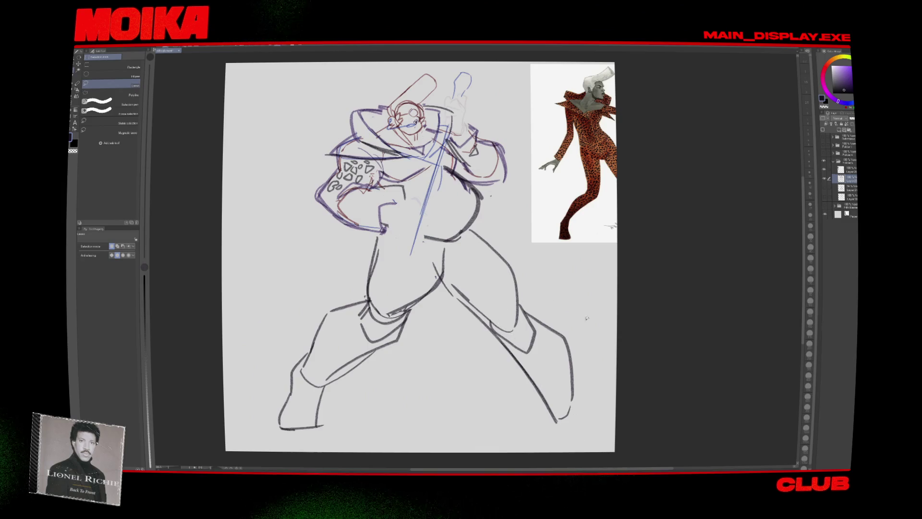
drag(580, 313, 612, 225)
key(ctrl+t)
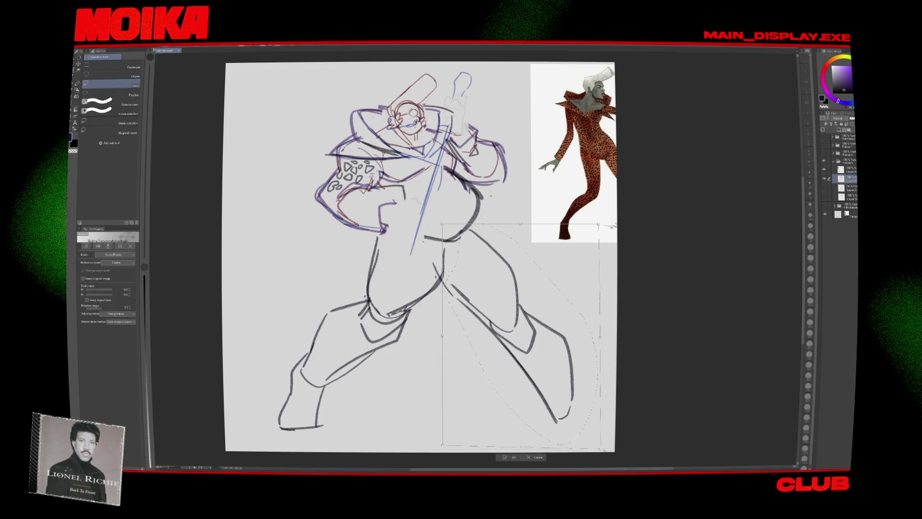
drag(518, 336, 523, 341)
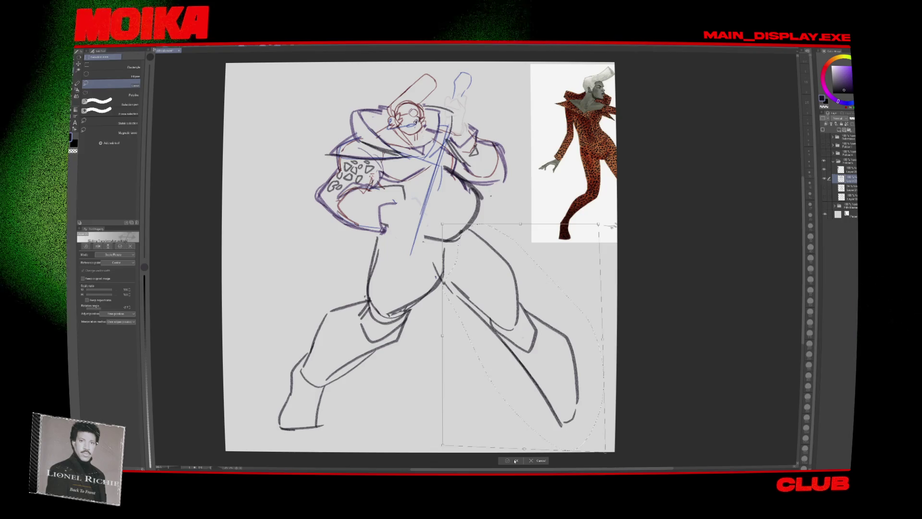
click(516, 460)
Step: Draw the left boot's top and a curved boot line, plus a new thigh line
key(h)
key(b)
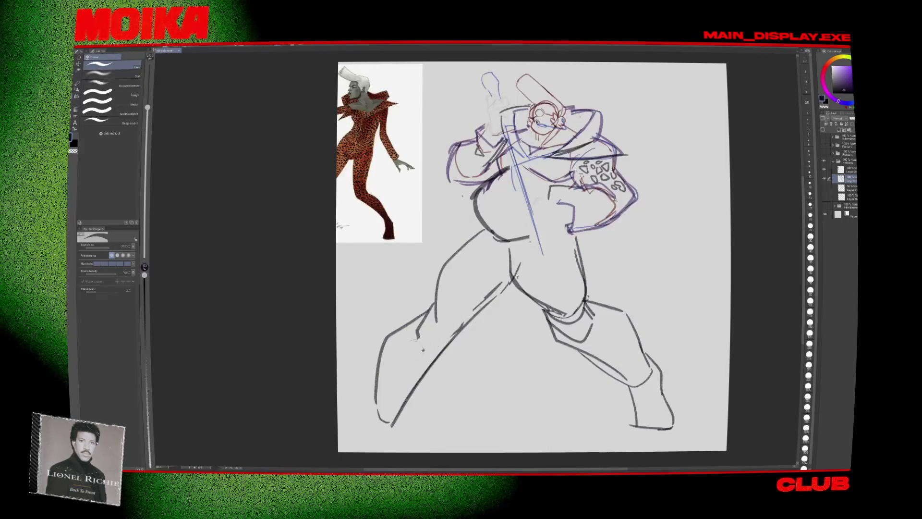
key(p)
drag(435, 306, 468, 331)
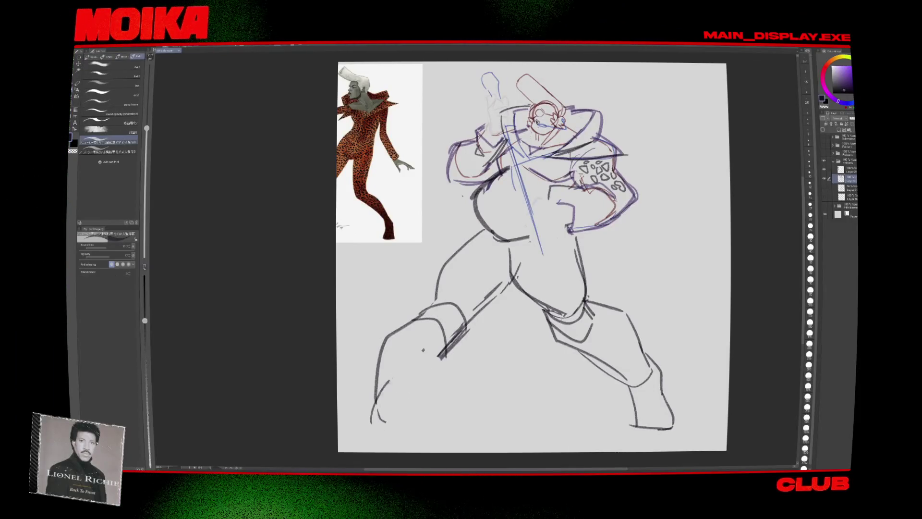
drag(422, 426, 389, 375)
key(h)
key(h)
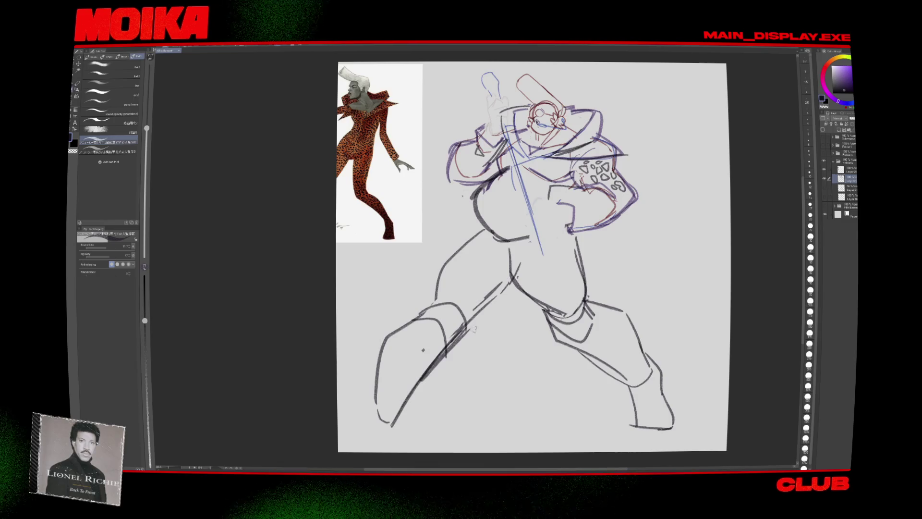
key(e)
key(p)
drag(441, 298, 384, 333)
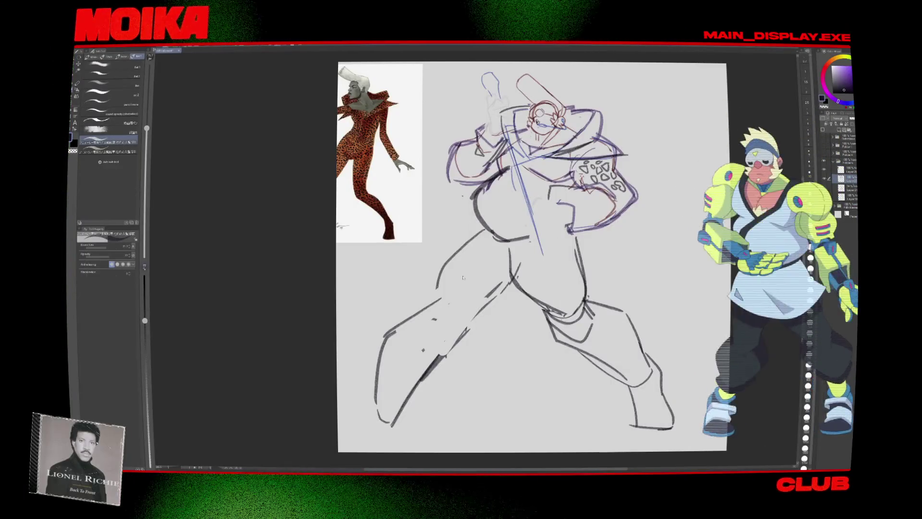
Step: Erase the lower end of a leg stroke and check the legs in mirrored view
key(e)
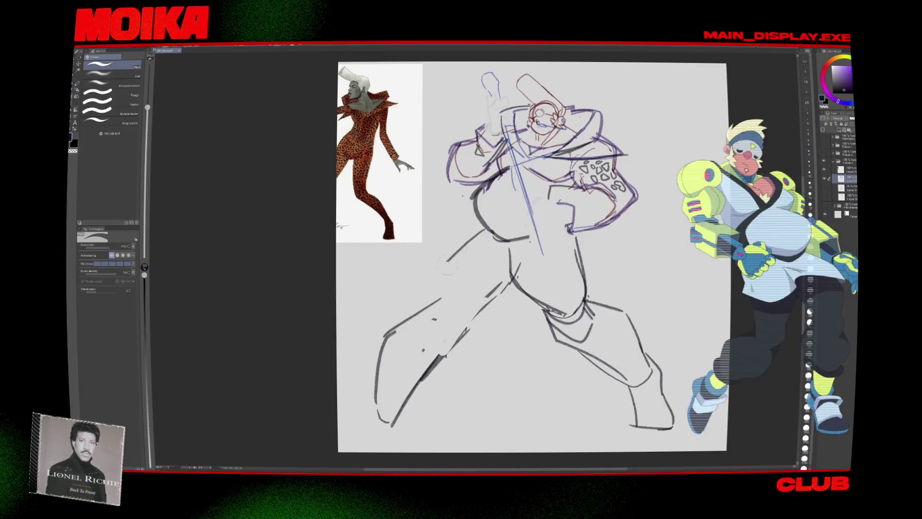
drag(448, 263, 464, 246)
key(p)
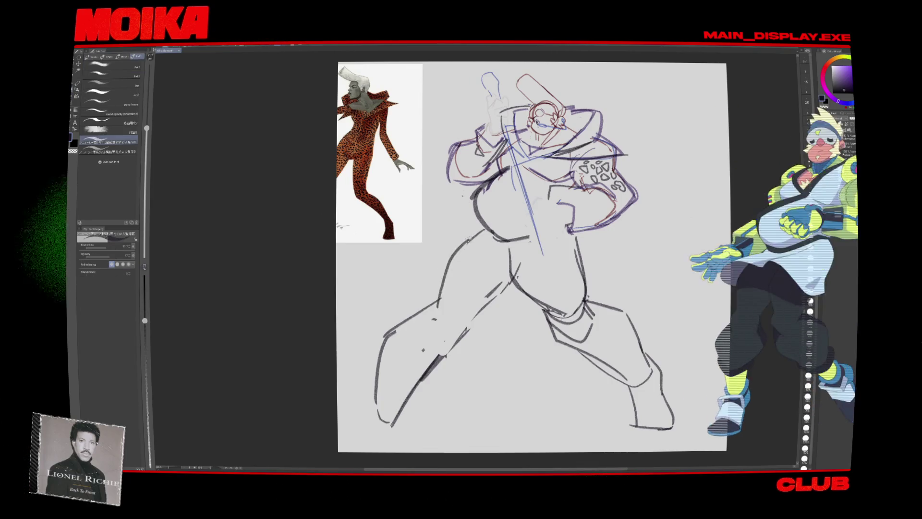
key(h)
key(h)
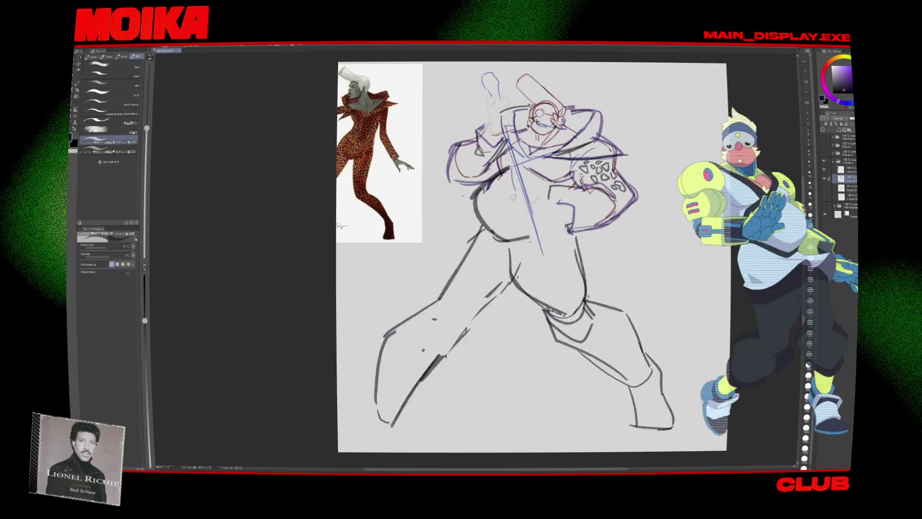
key(h)
key(h)
key(e)
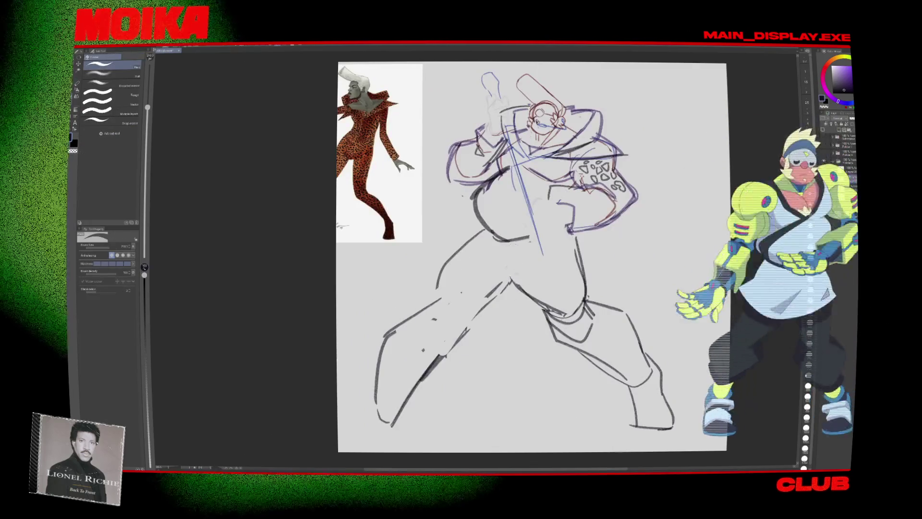
key(h)
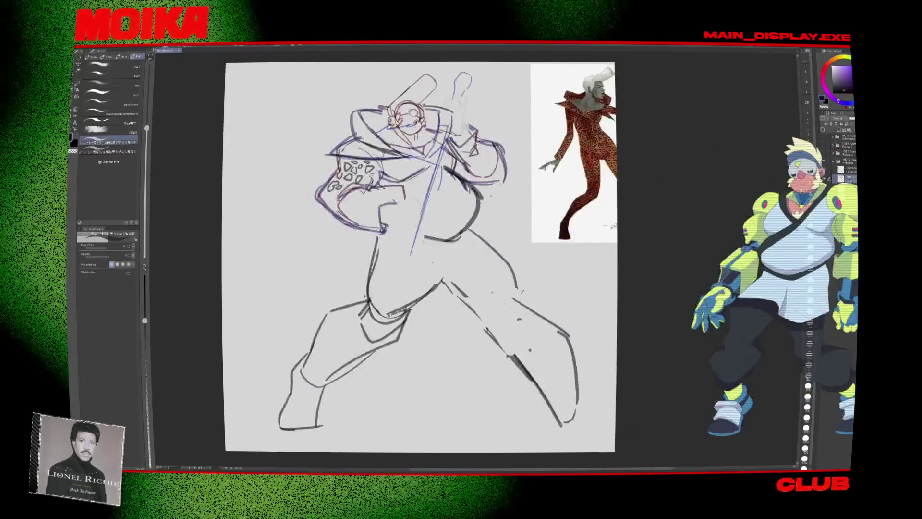
key(p)
key(h)
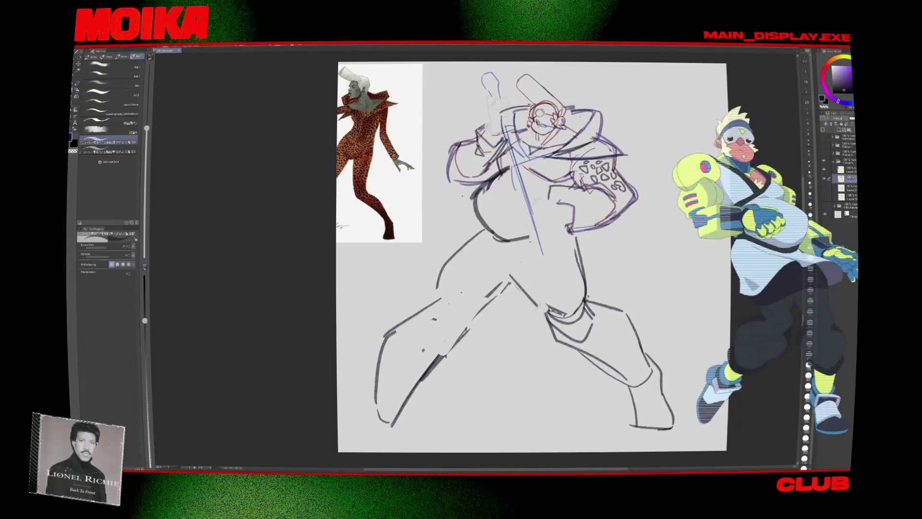
key(h)
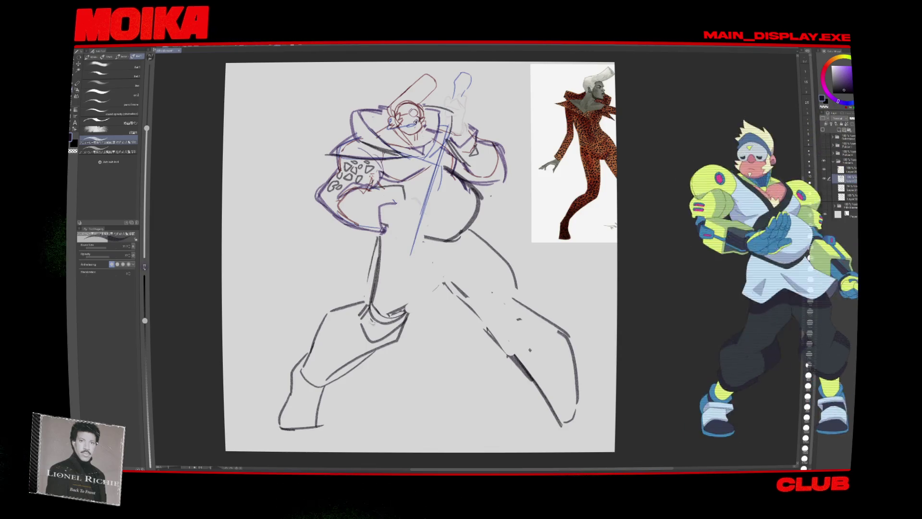
key(h)
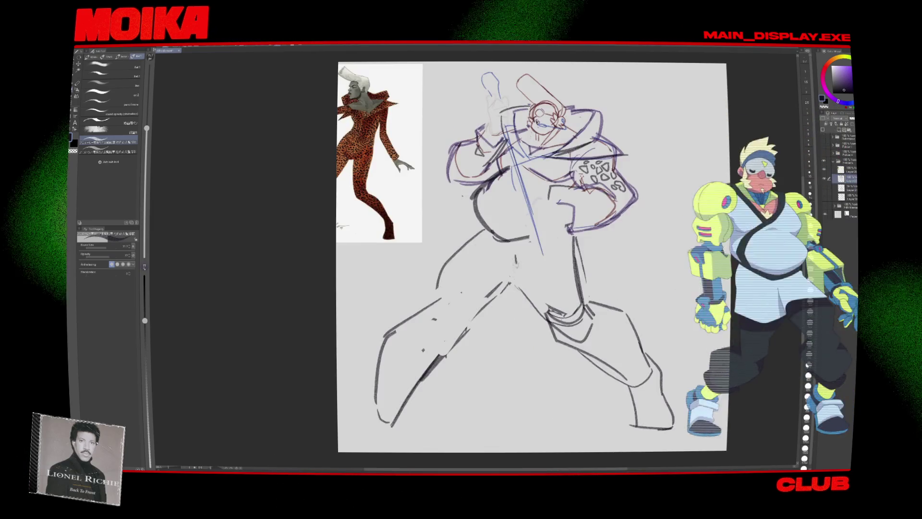
key(h)
Step: Strengthen the right leg line and draw the bottom edge of the right foot
key(e)
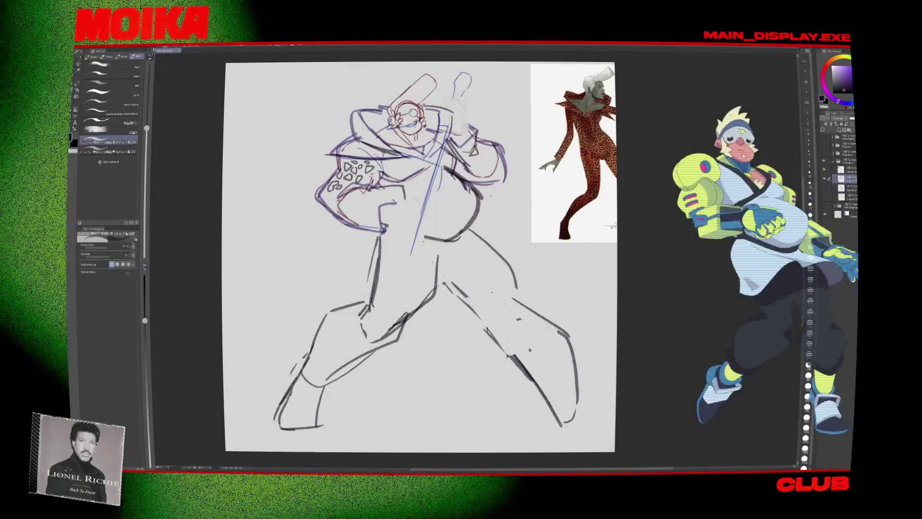
key(h)
key(h)
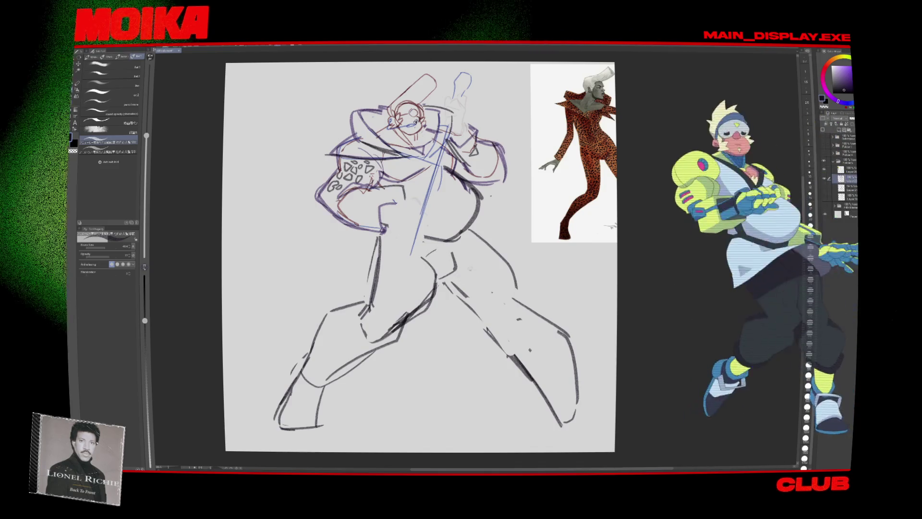
key(h)
key(e)
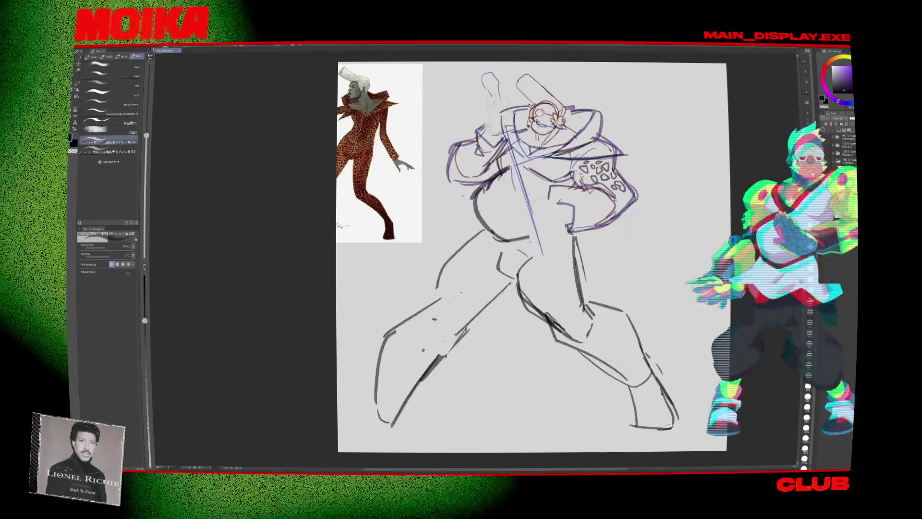
key(e)
key(p)
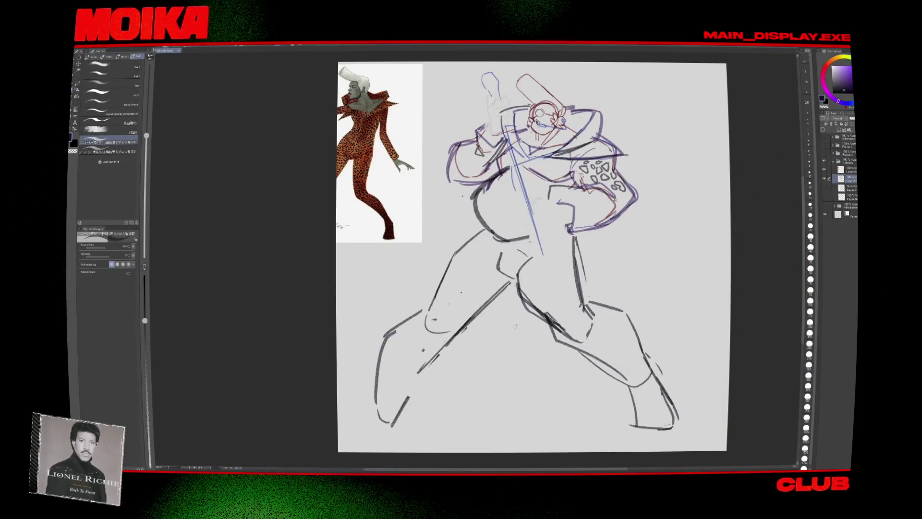
key(h)
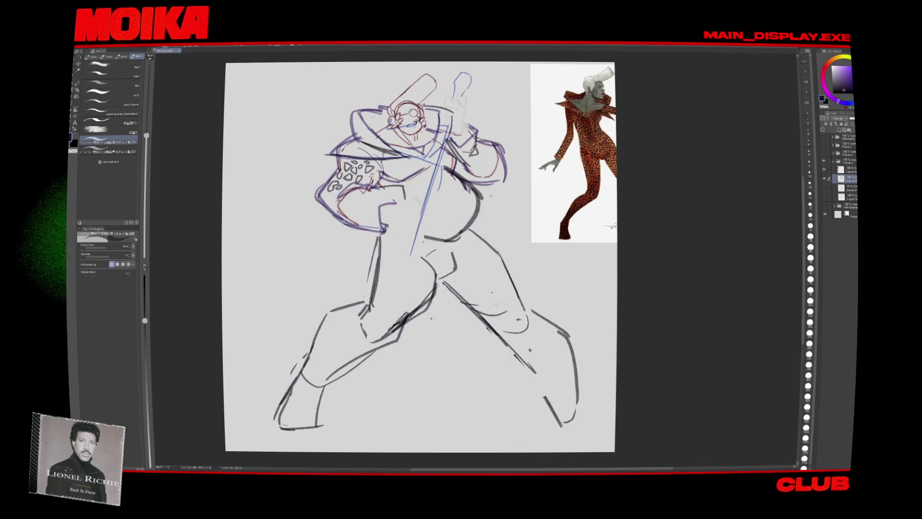
key(h)
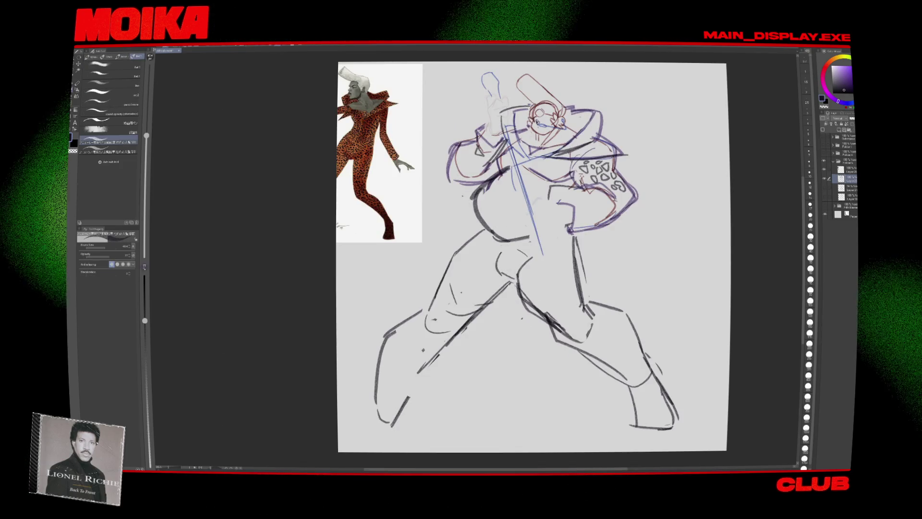
key(h)
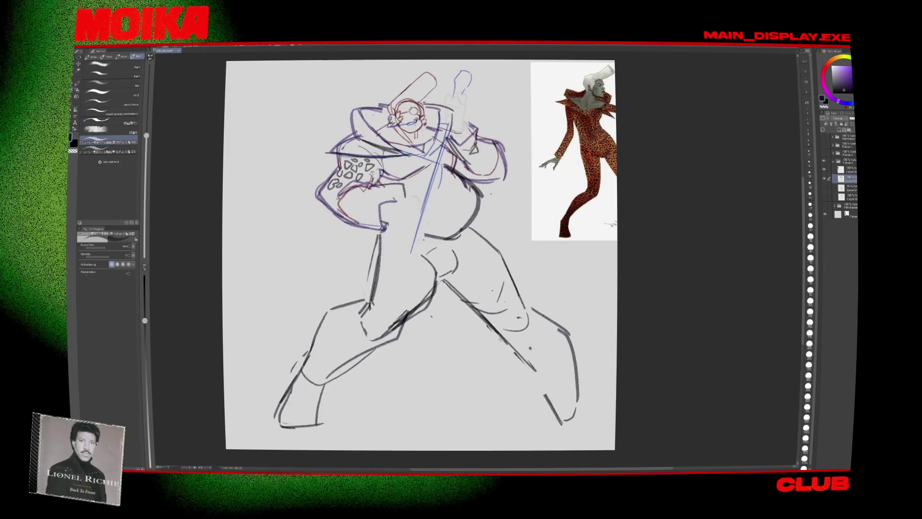
drag(501, 340, 542, 394)
drag(533, 427, 578, 430)
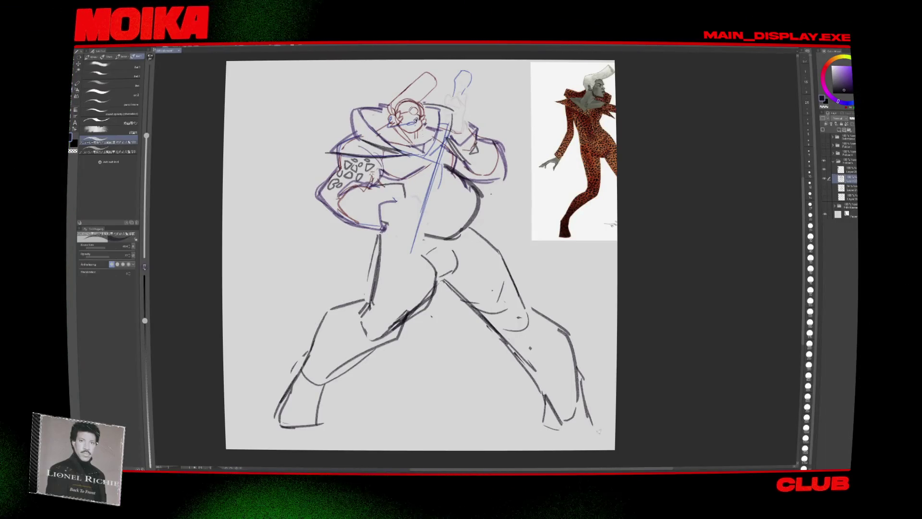
Step: Sketch a pointed knuckle shape on the raised hand around the mic stand top
scroll(599, 431, up, 2)
scroll(426, 245, up, 3)
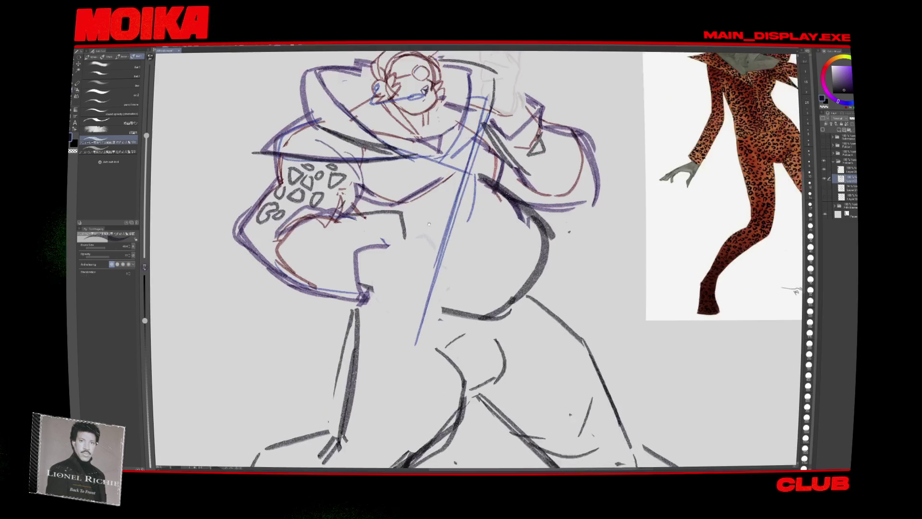
scroll(426, 245, up, 1)
scroll(425, 259, up, 5)
scroll(424, 260, up, 3)
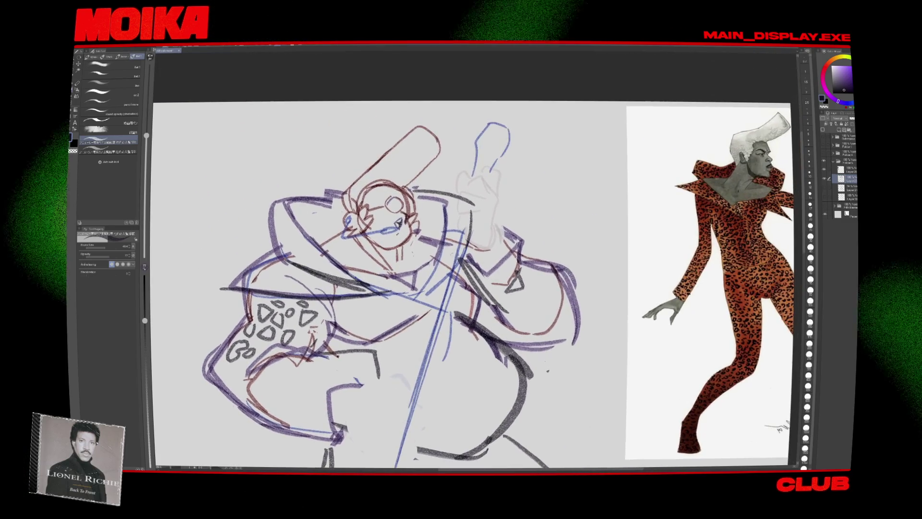
key(e)
key(p)
key(h)
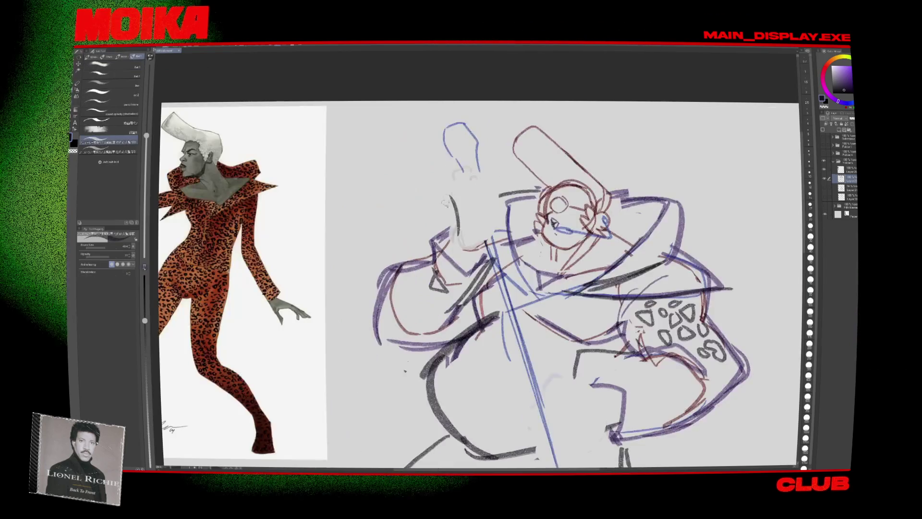
drag(441, 184, 444, 201)
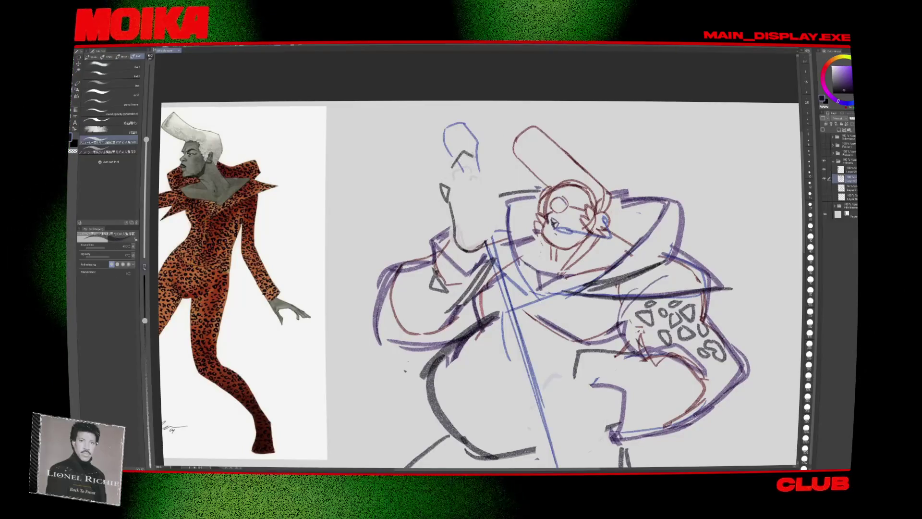
Step: Compare the fist in mirrored view and add a knuckle line to it
key(h)
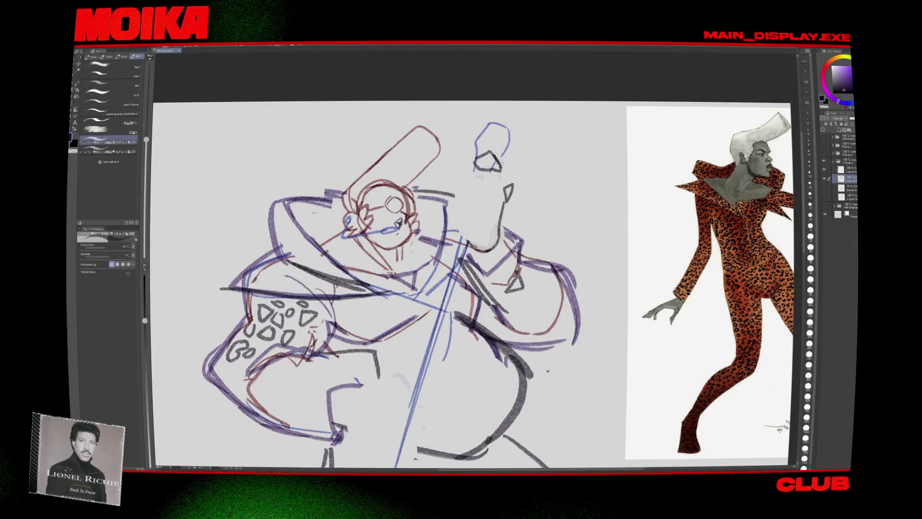
key(h)
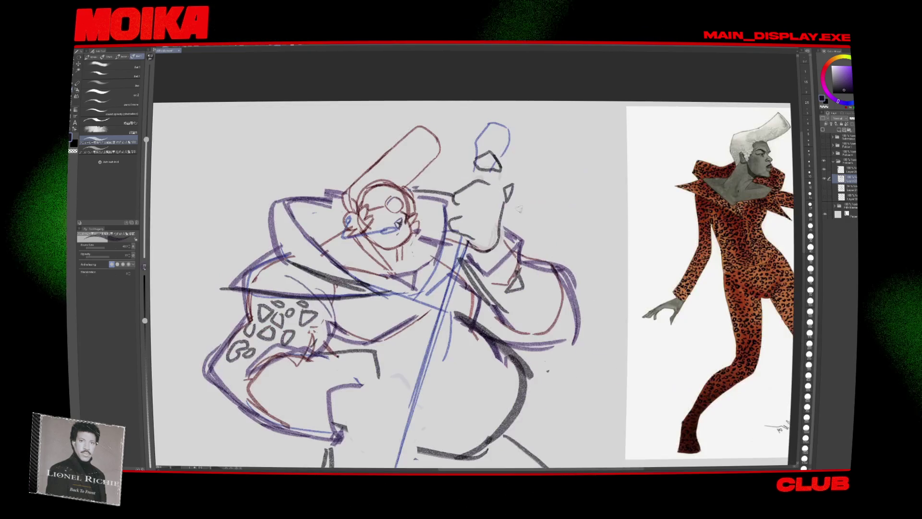
key(h)
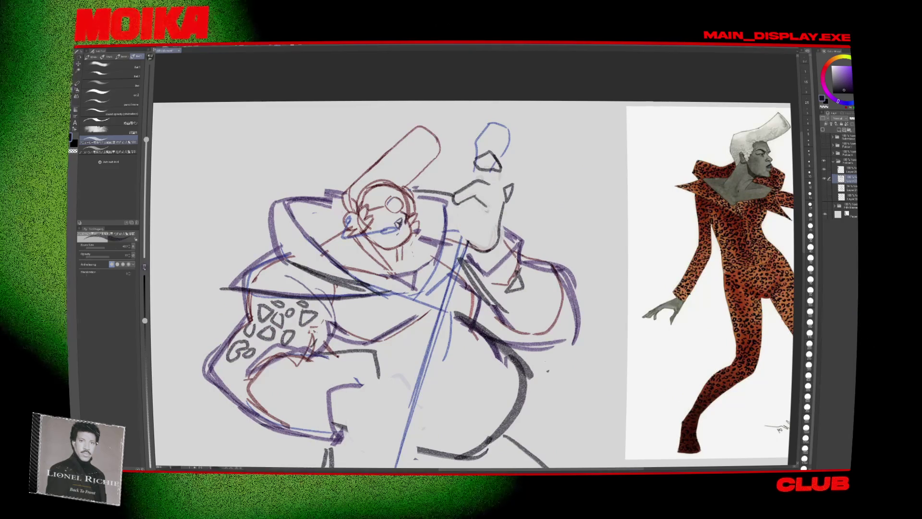
key(h)
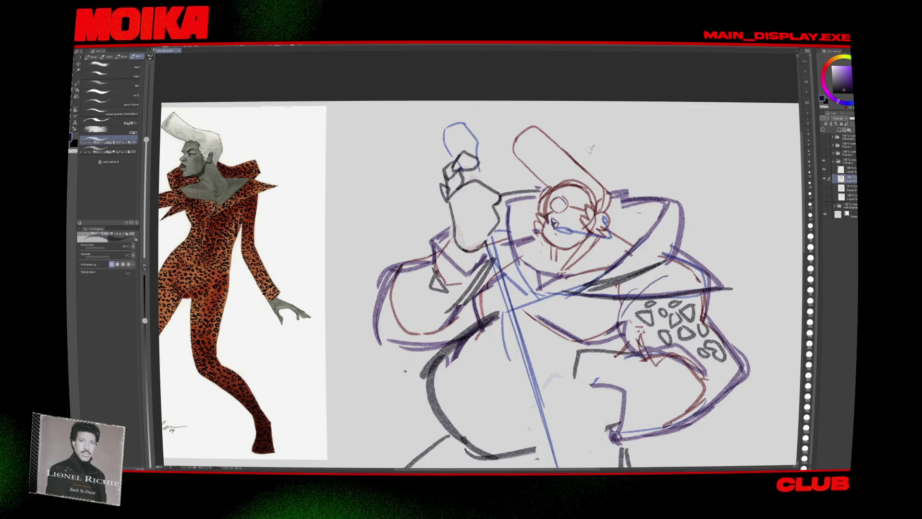
key(h)
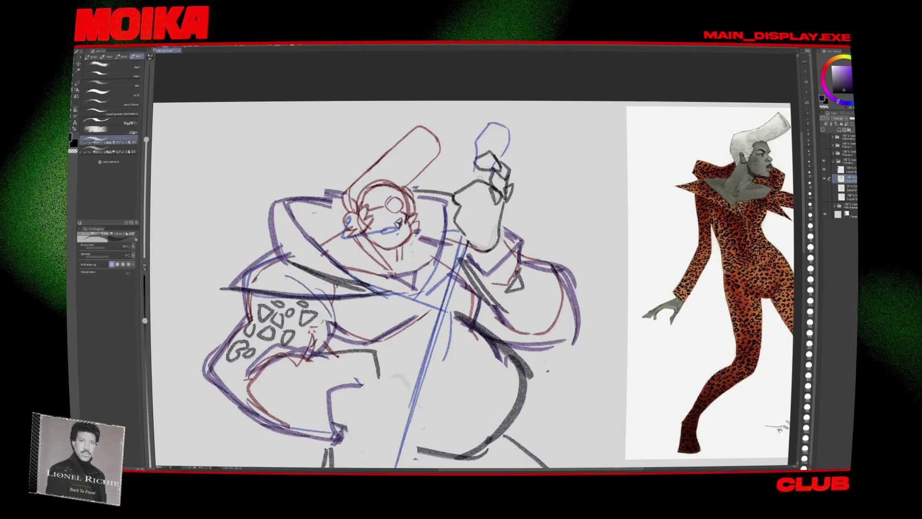
mouse_move(490, 201)
mouse_down()
mouse_move(486, 212)
mouse_move(499, 185)
mouse_up()
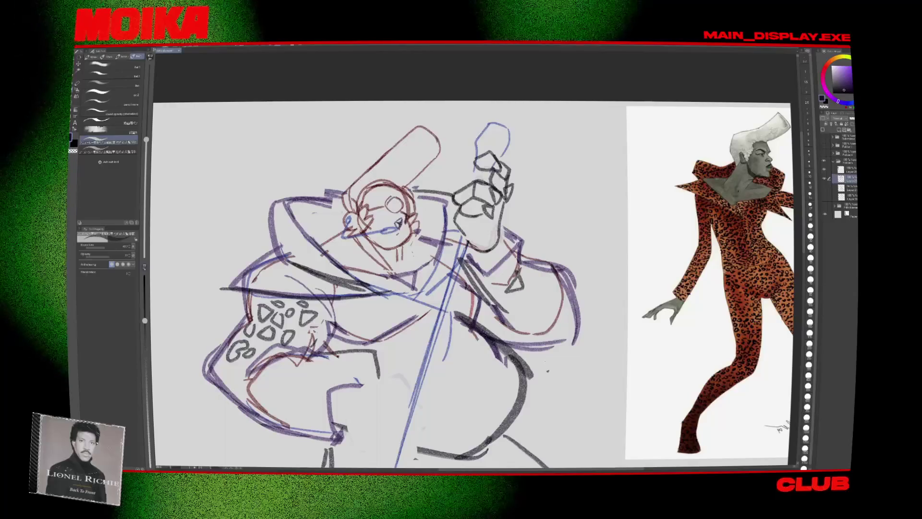
Step: Redraw the small triangle mark beside the fist and zoom out to the whole figure
key(h)
key(h)
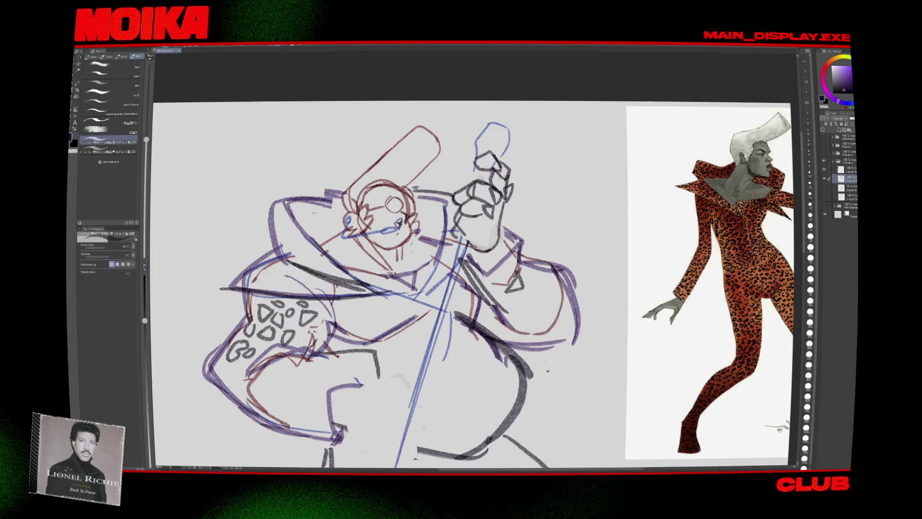
key(h)
key(h)
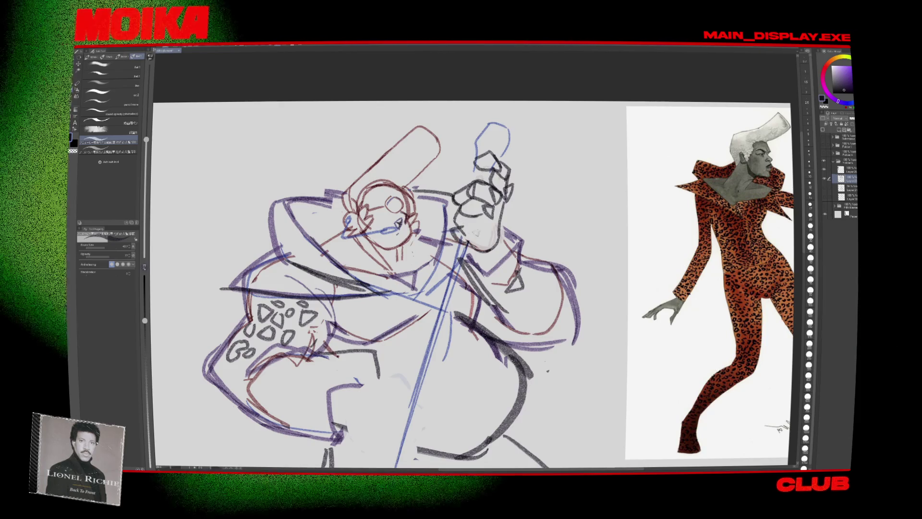
drag(477, 225, 487, 238)
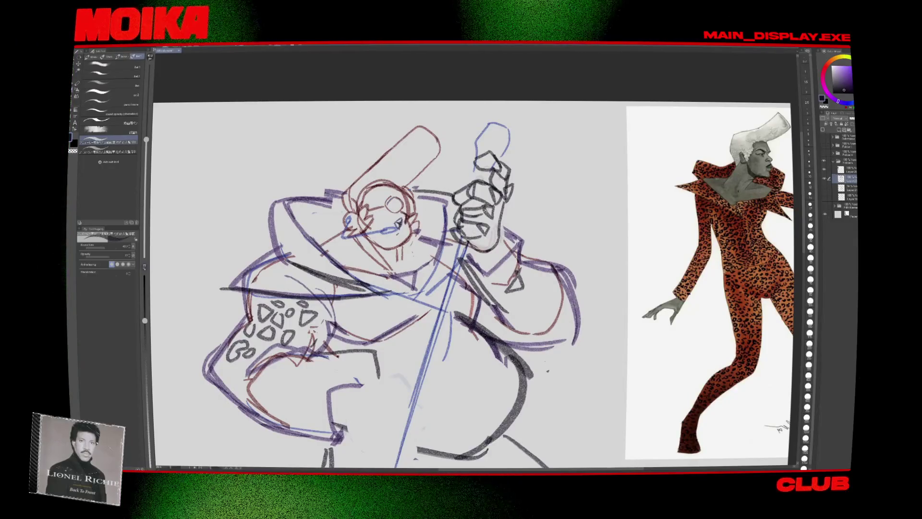
key(h)
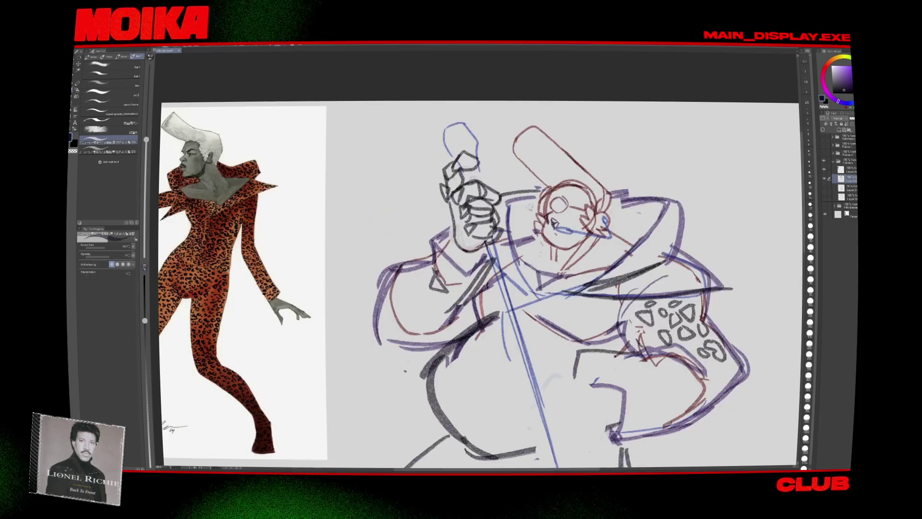
key(h)
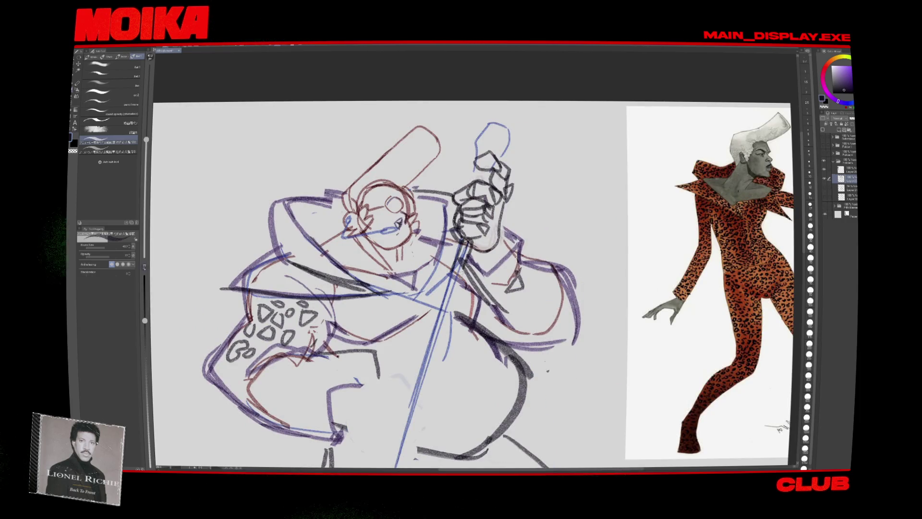
key(ctrl+minus)
key(ctrl+plus)
key(e)
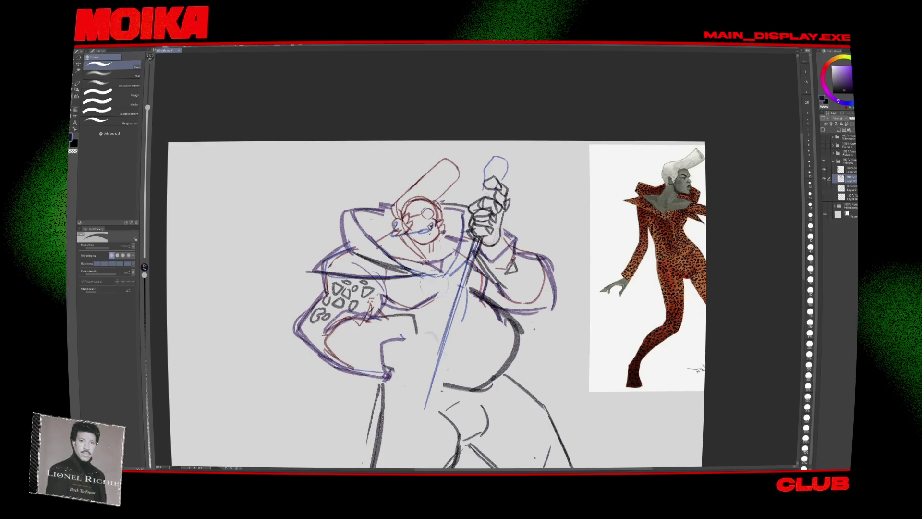
key(p)
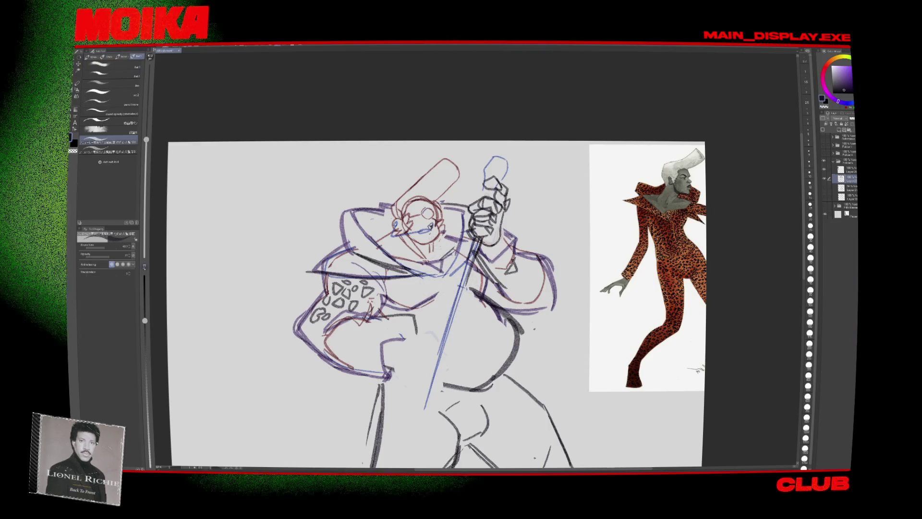
key(ctrl+minus)
key(ctrl+minus)
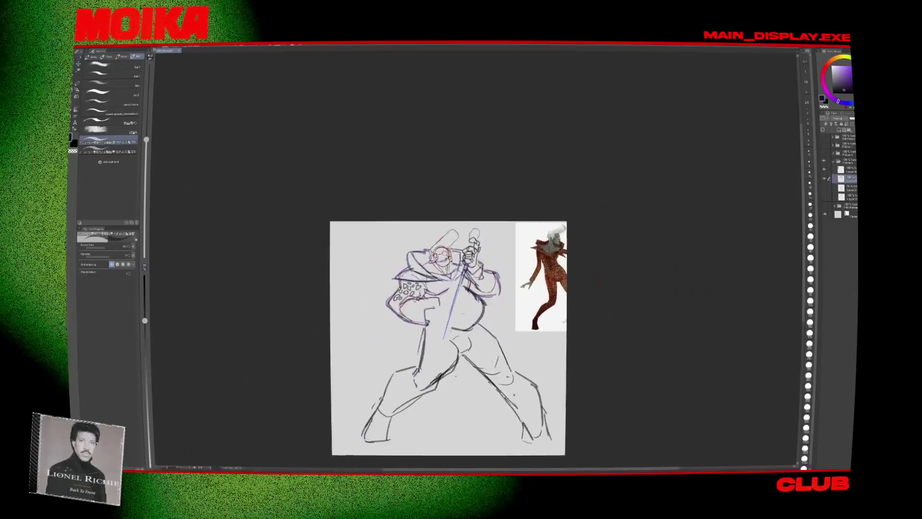
Step: Outline the lower fist around the mic stand at belt height and add wrapped finger loops
key(ctrl+plus)
key(ctrl+plus)
key(ctrl+plus)
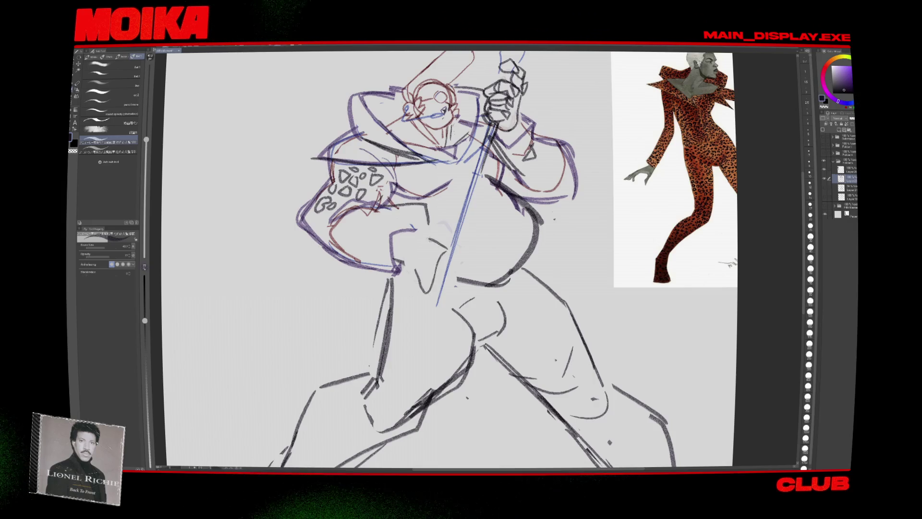
drag(449, 252, 442, 291)
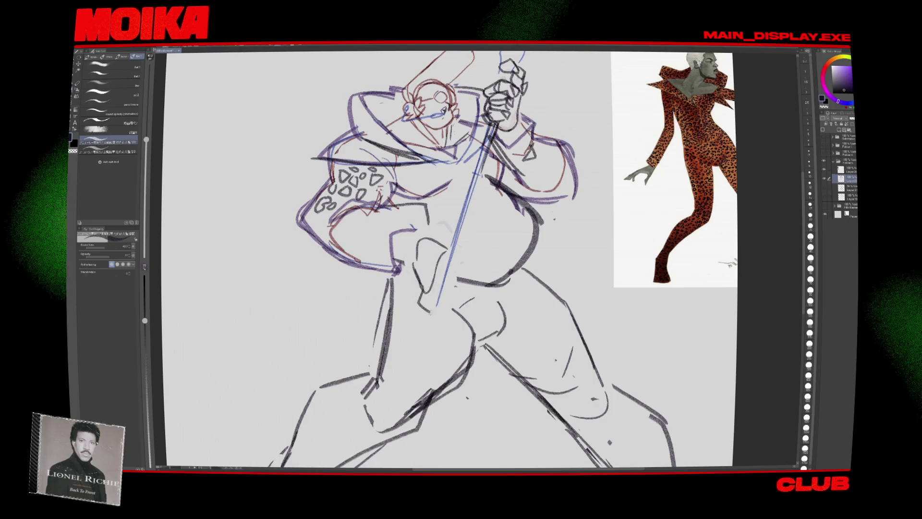
drag(449, 255, 438, 302)
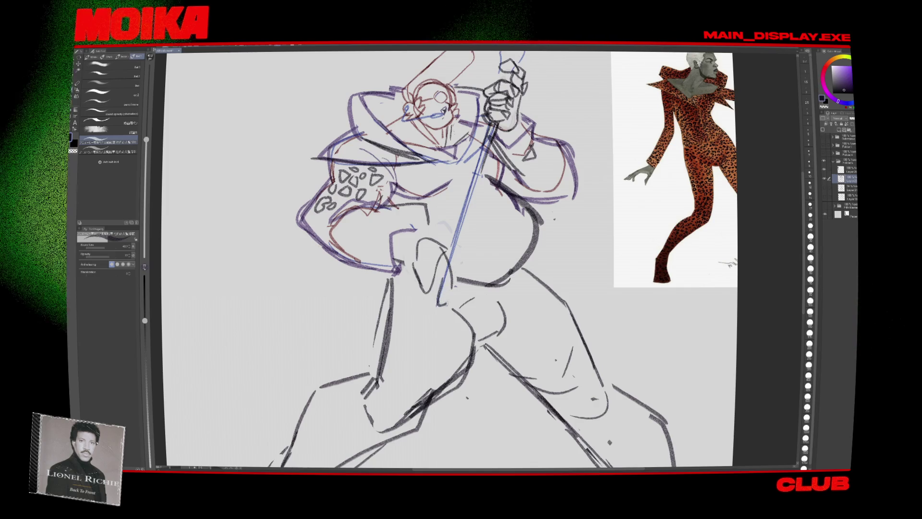
key(h)
key(h)
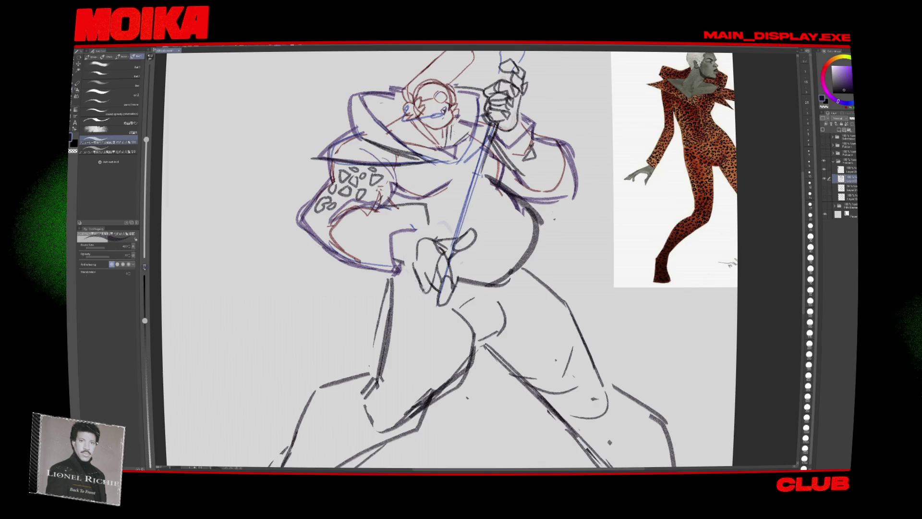
key(h)
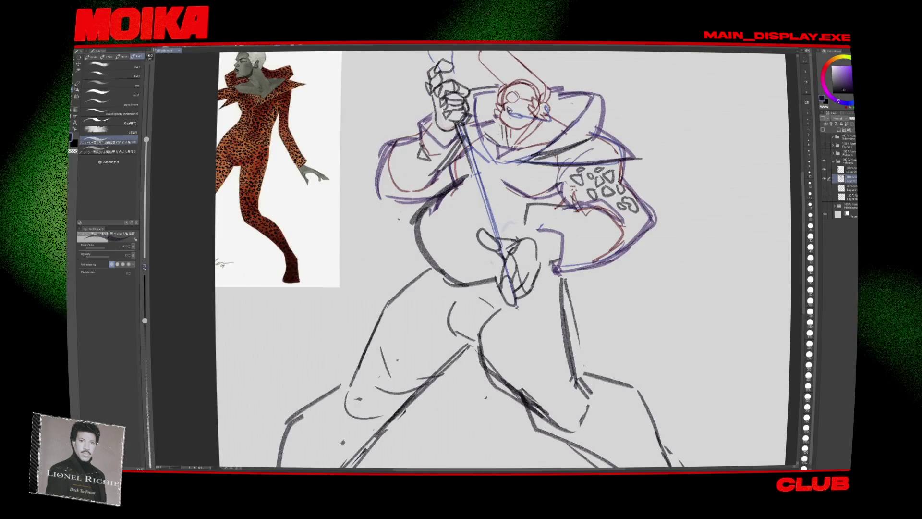
key(h)
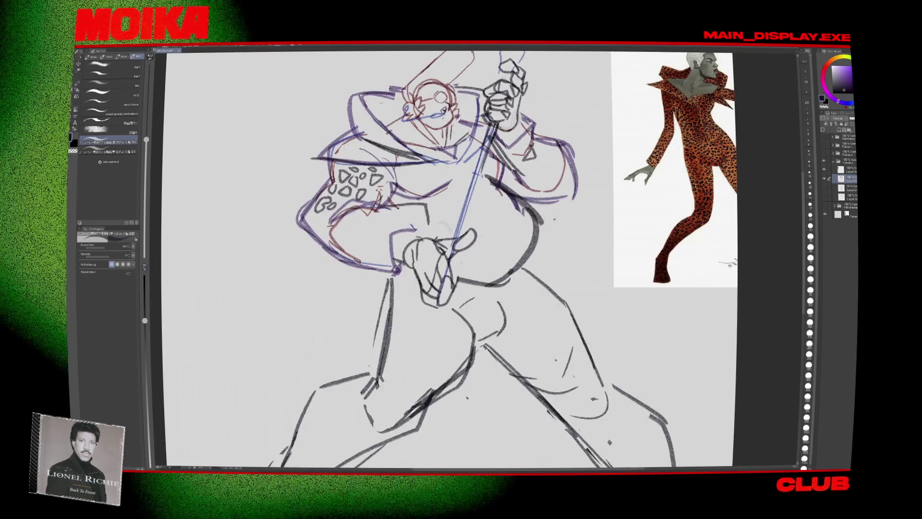
drag(405, 254, 399, 267)
mouse_move(461, 260)
mouse_down()
mouse_move(473, 266)
mouse_move(449, 252)
mouse_up()
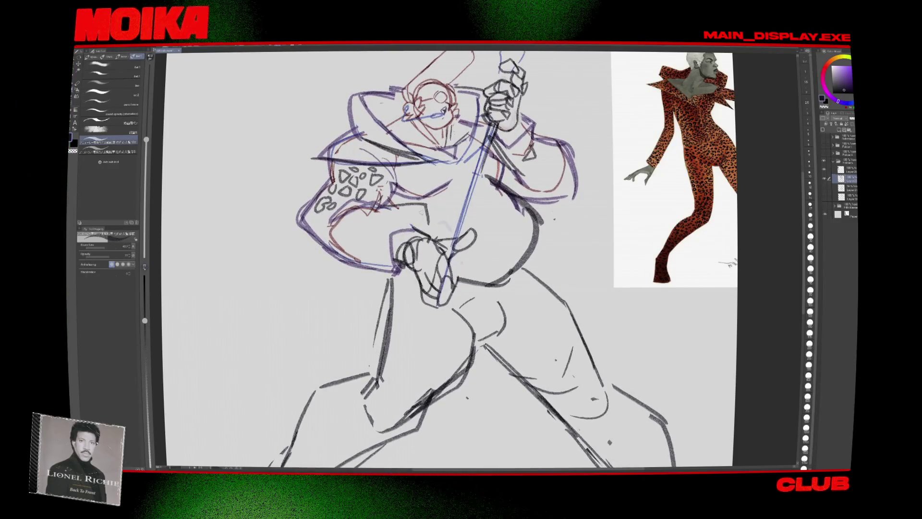